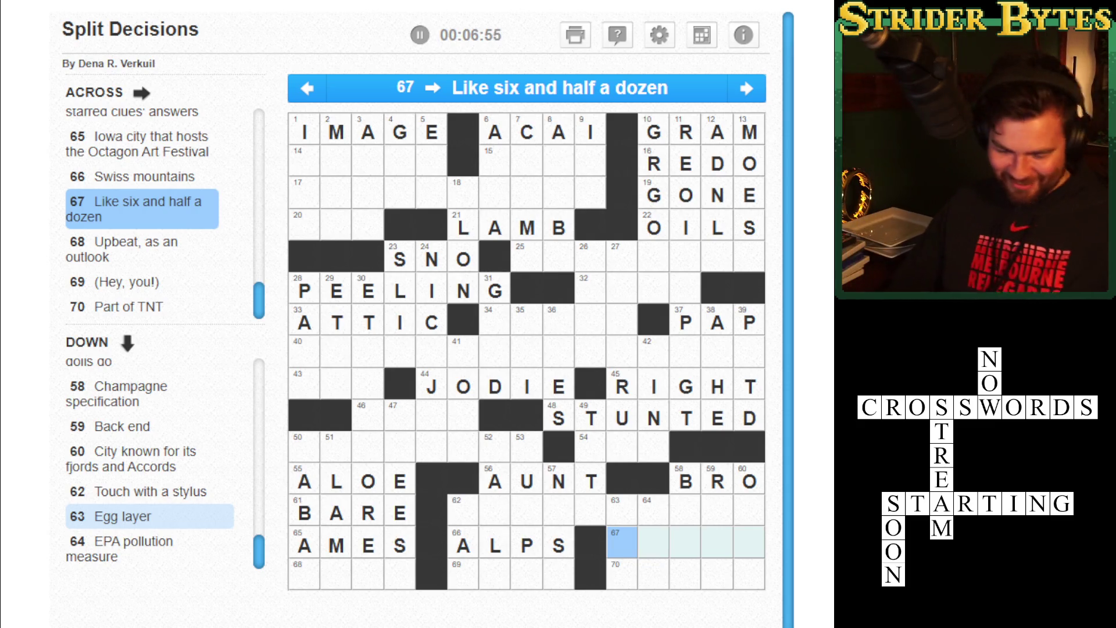
Type PSST into 69 Across and NITRO into 70 Across along the grid's bottom row.
left_click(303, 574)
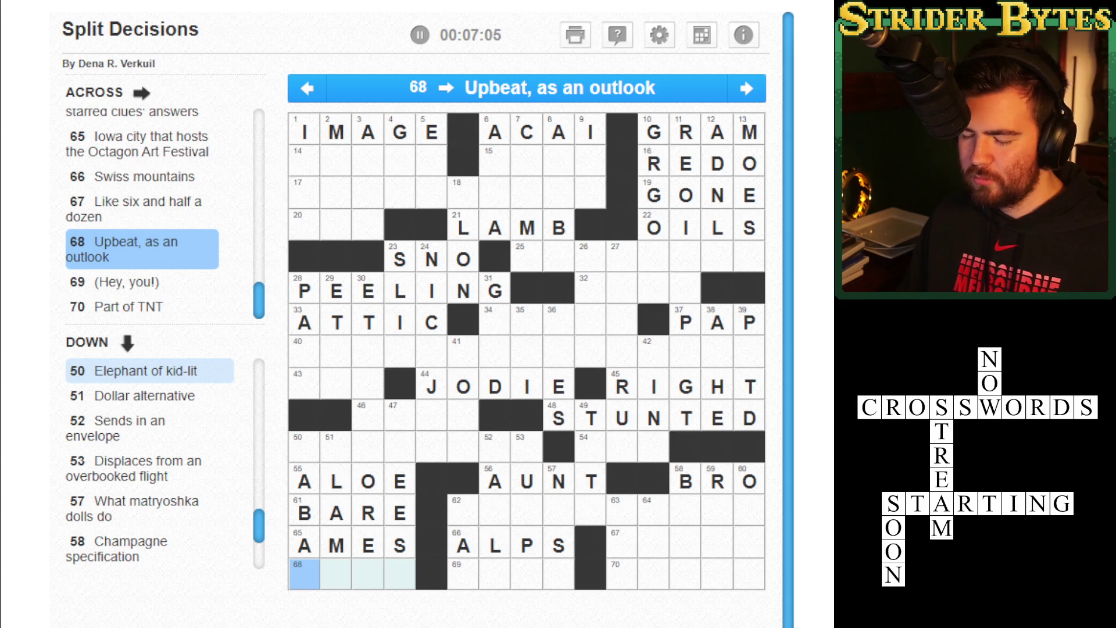
left_click(463, 574)
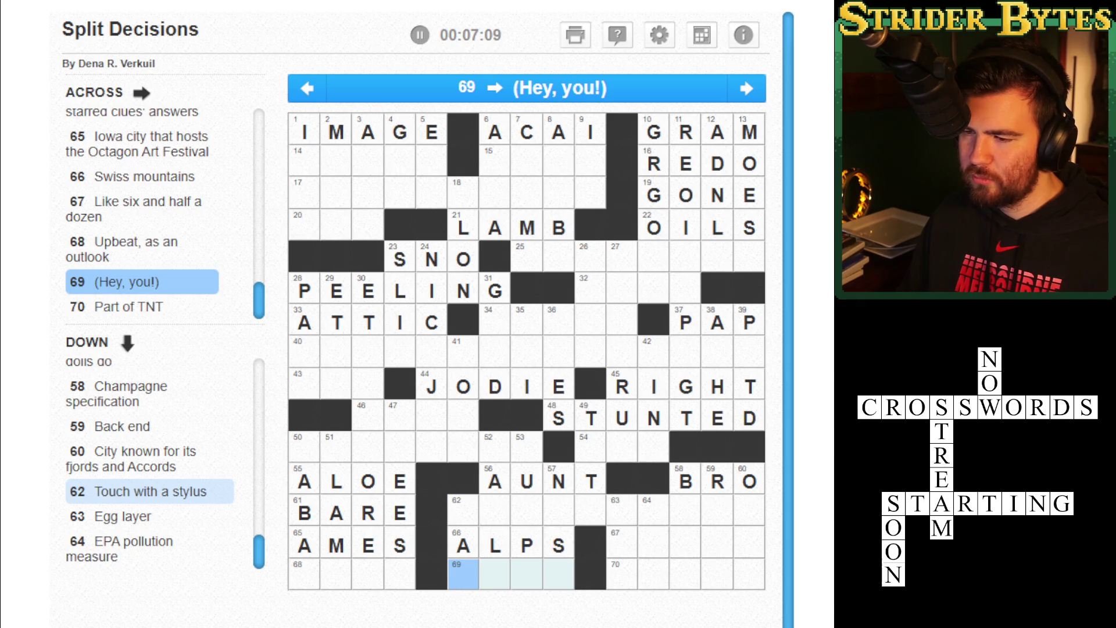
type("PSST")
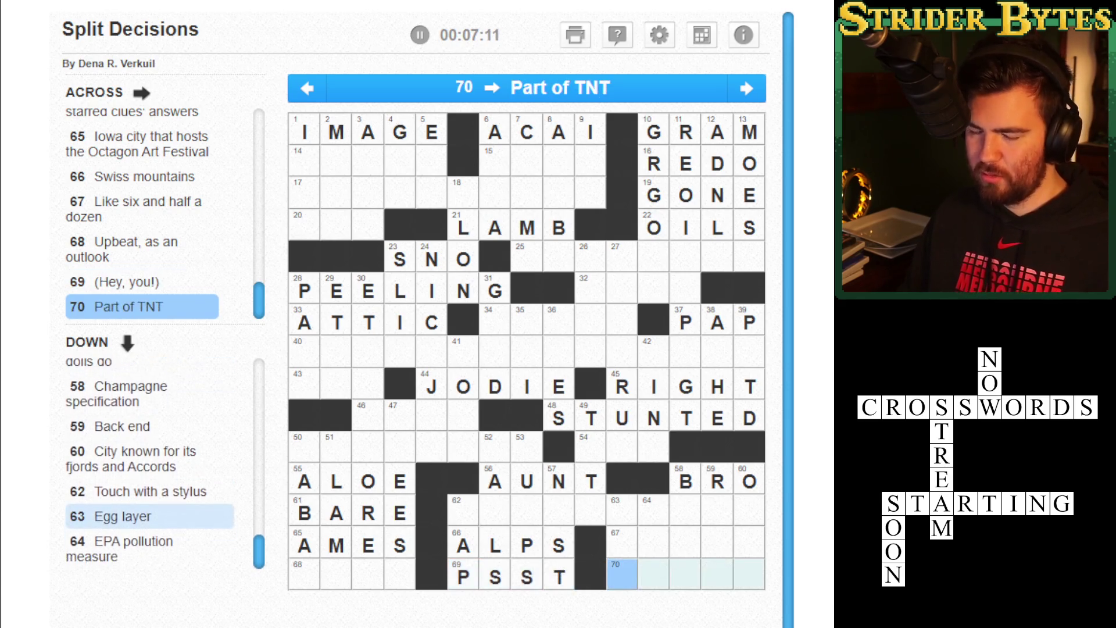
left_click(559, 574)
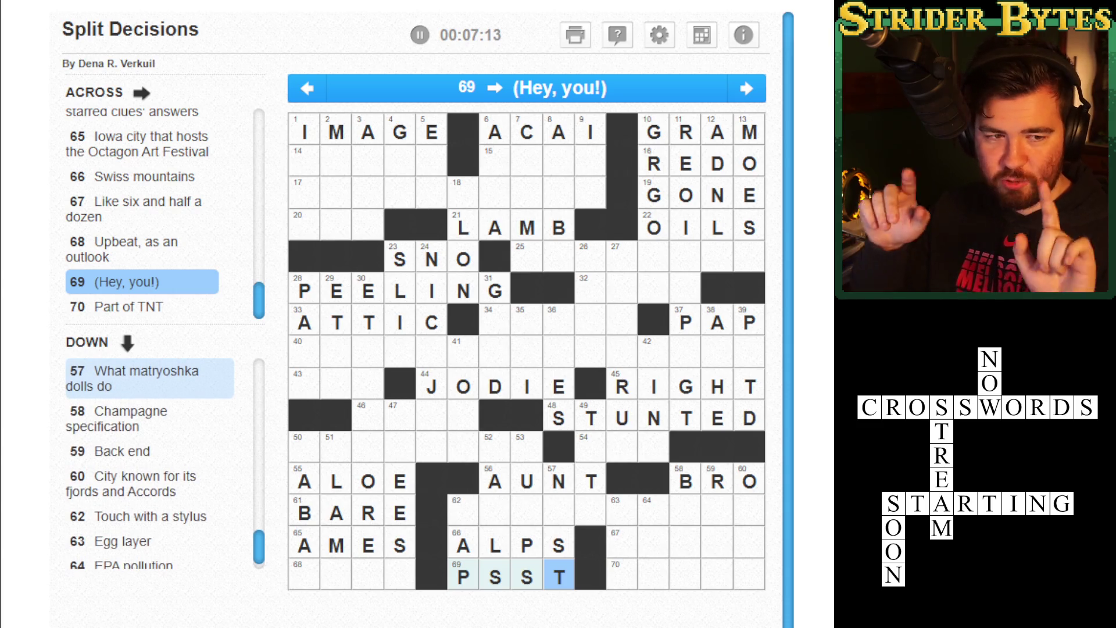
left_click(623, 574)
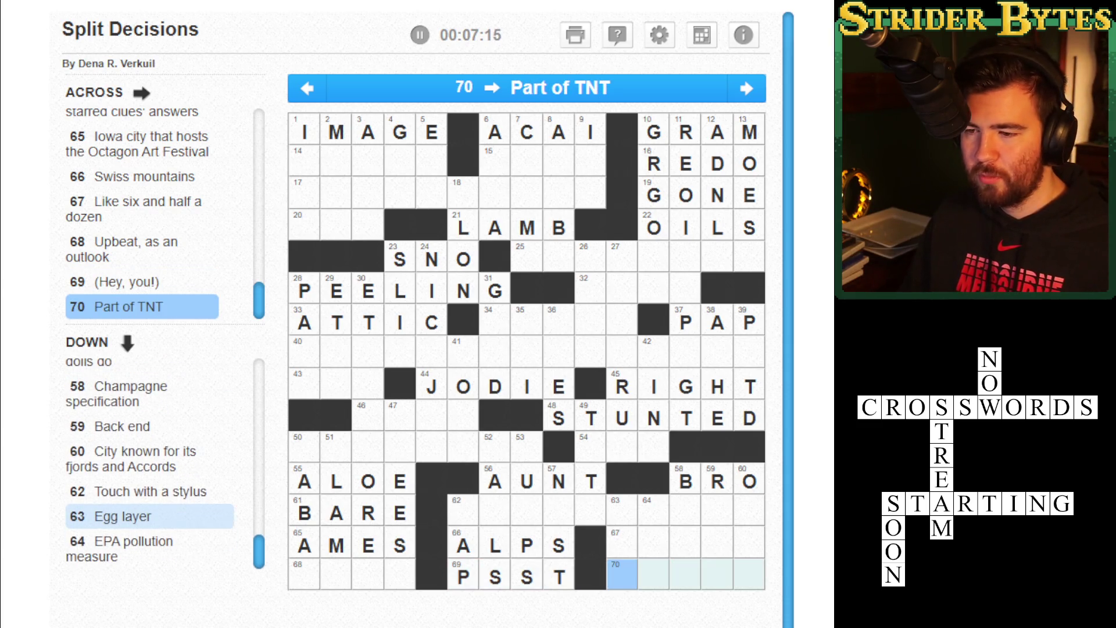
type("NITRO")
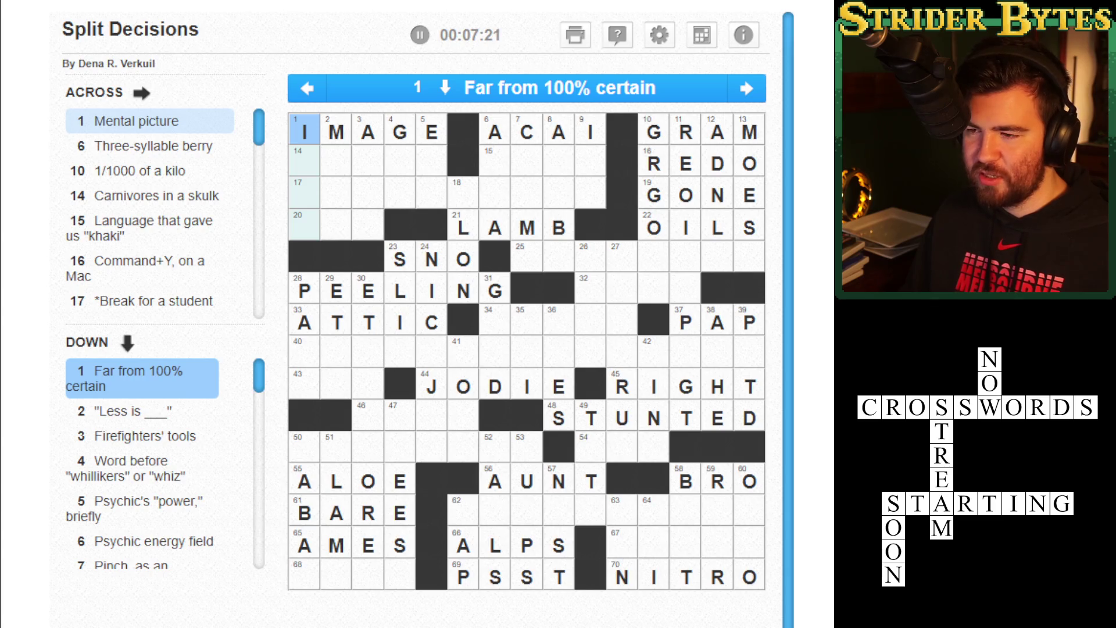
left_click(305, 161)
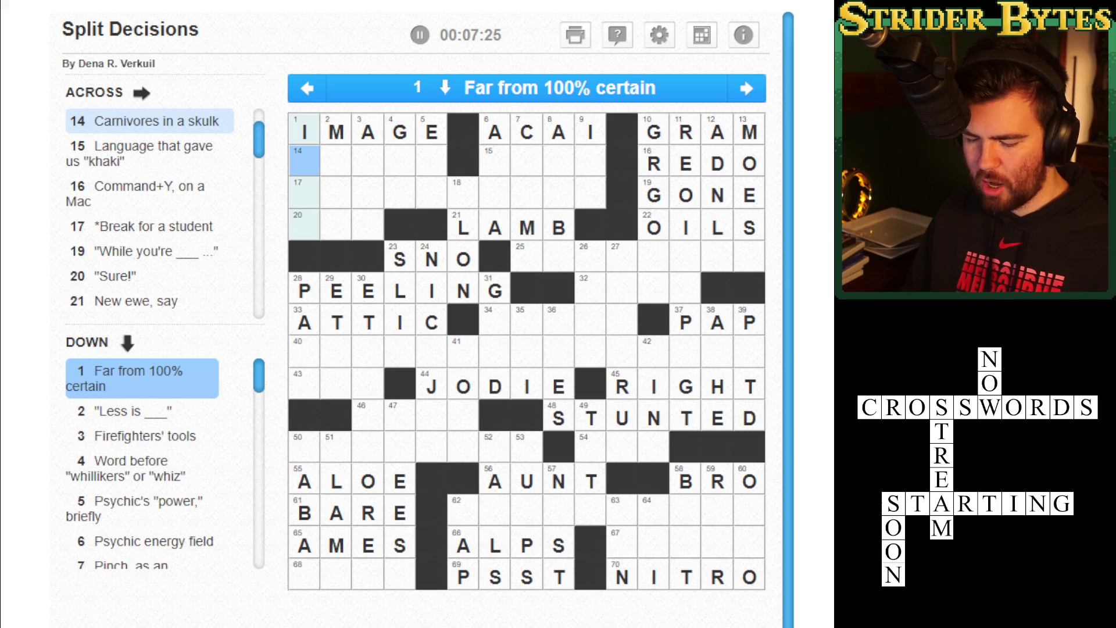
Type FFYOREAXES down 1–3 Down and EE under G, giving IFFY, MORE, AXES and GEE.
type("FFY")
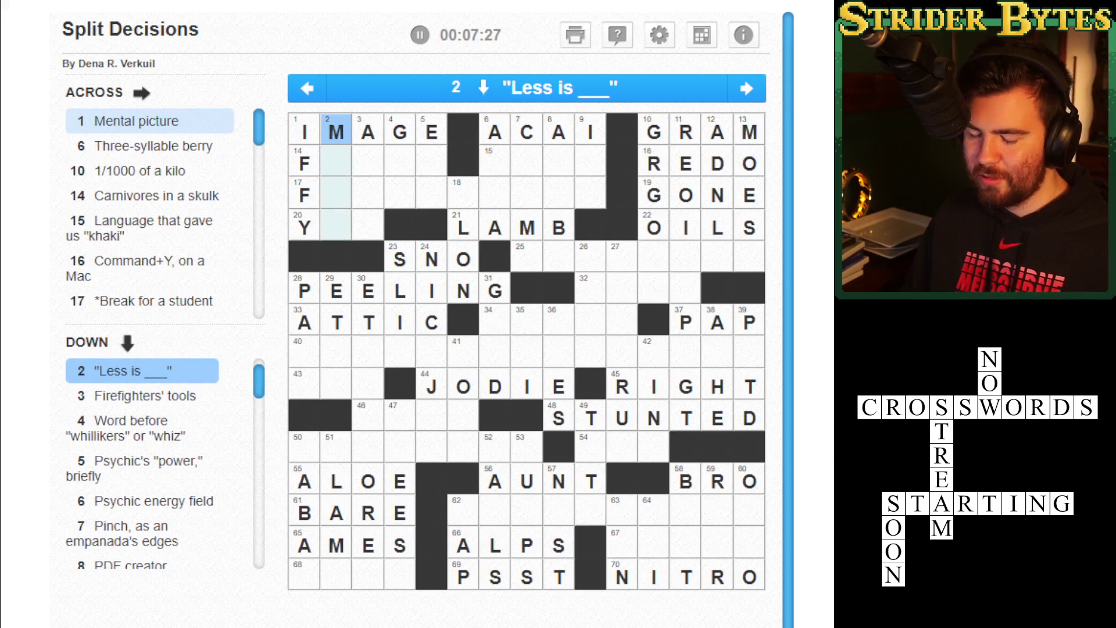
type("OREAXE")
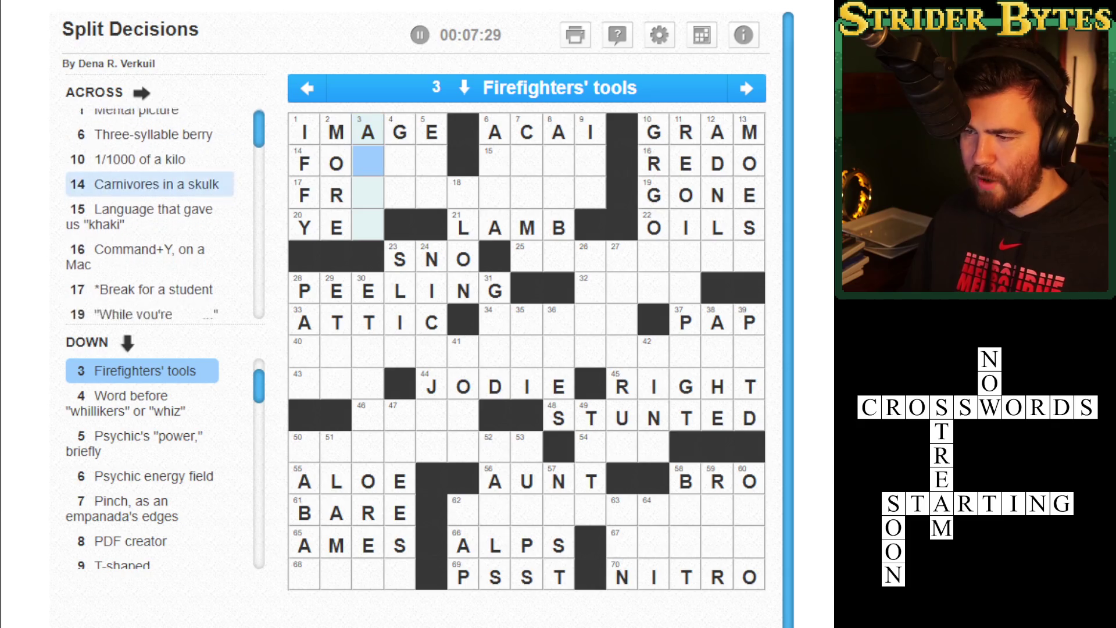
type("S")
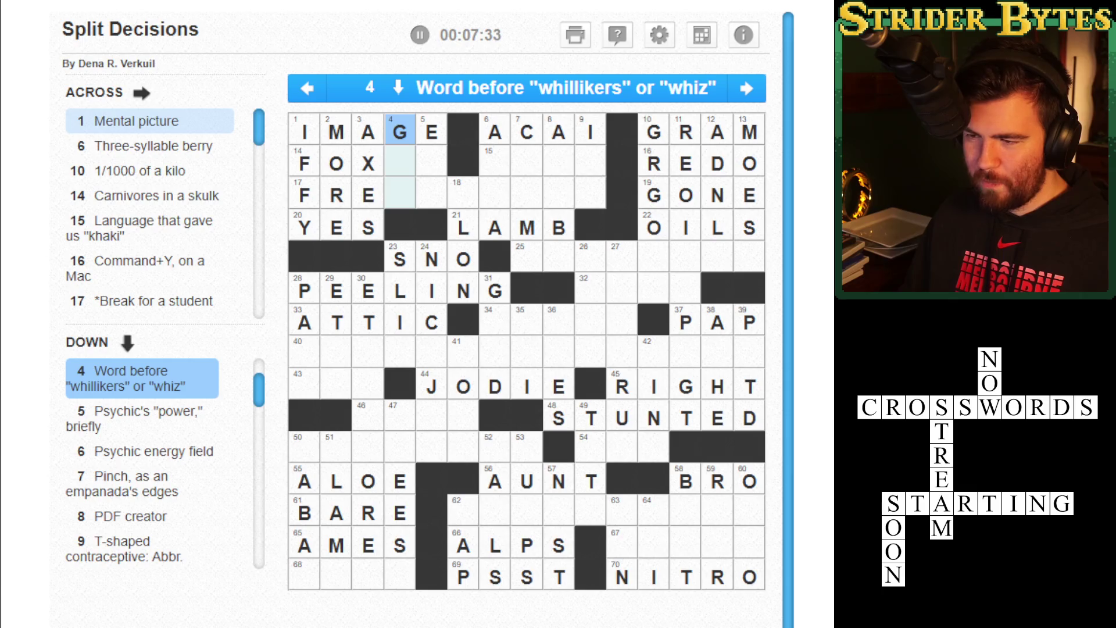
left_click(400, 163)
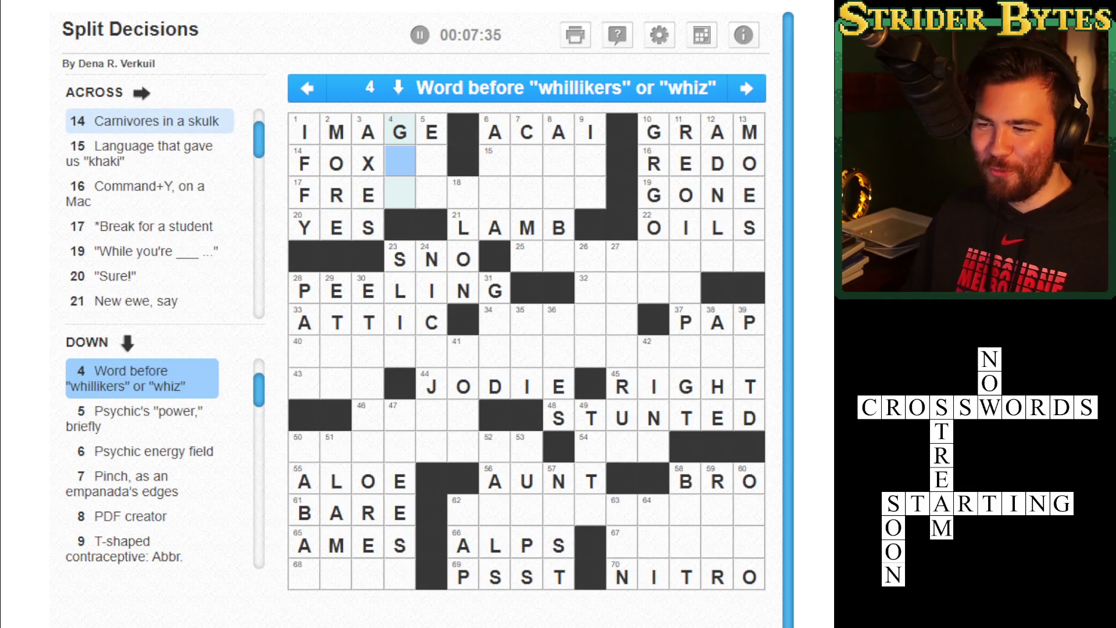
type("EE")
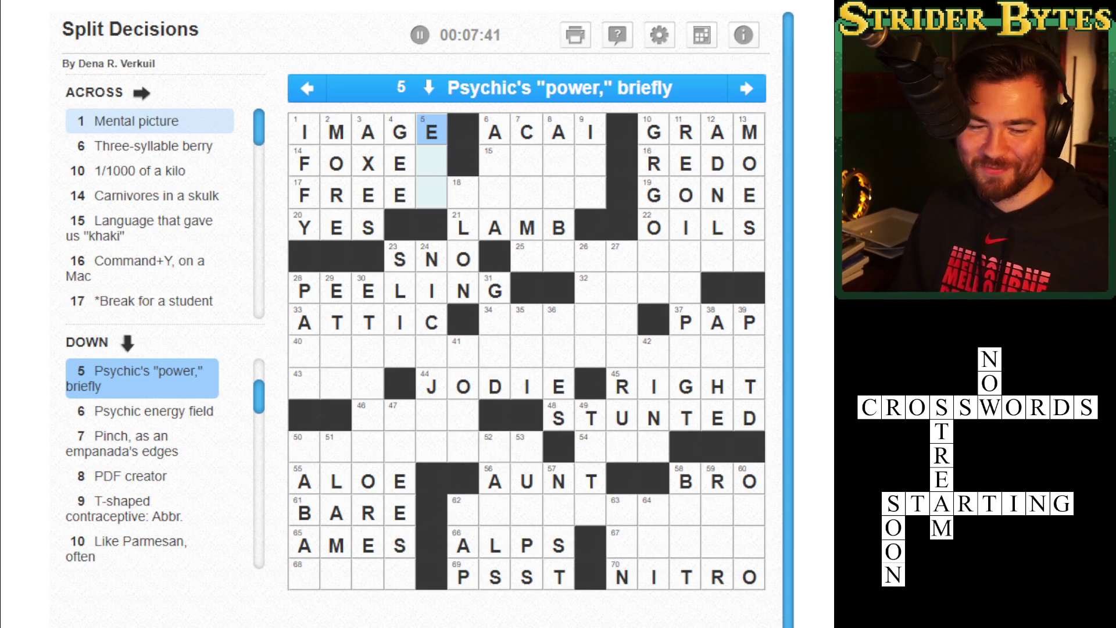
left_click(400, 574)
left_click(463, 545)
left_click(622, 545)
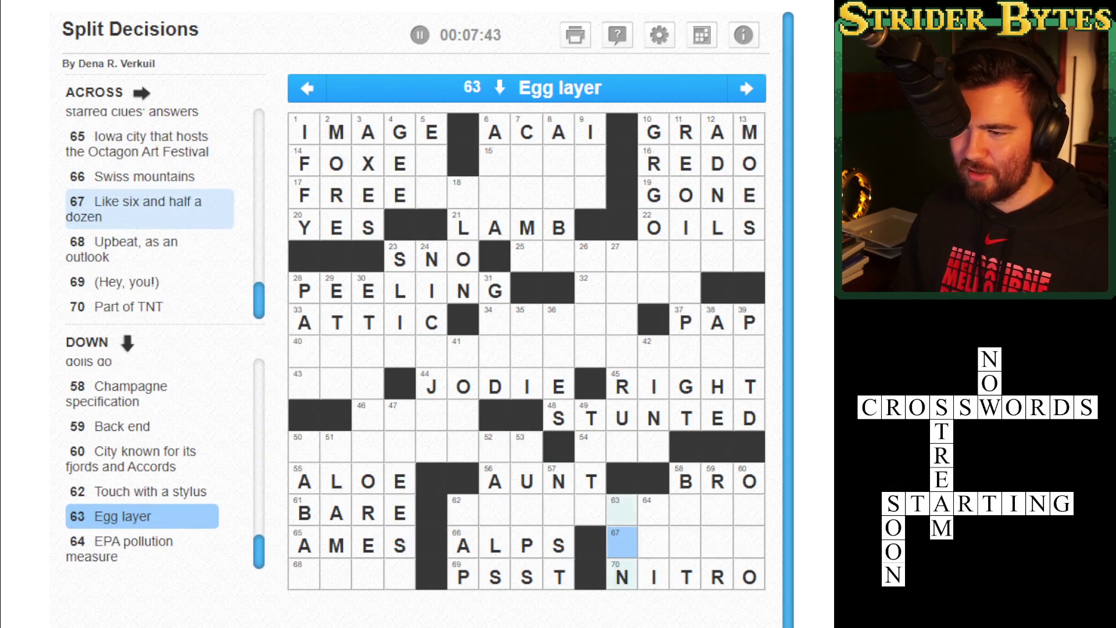
Enter DOZEN in 67 Across and step through its letters with the arrow keys.
left_click(622, 545)
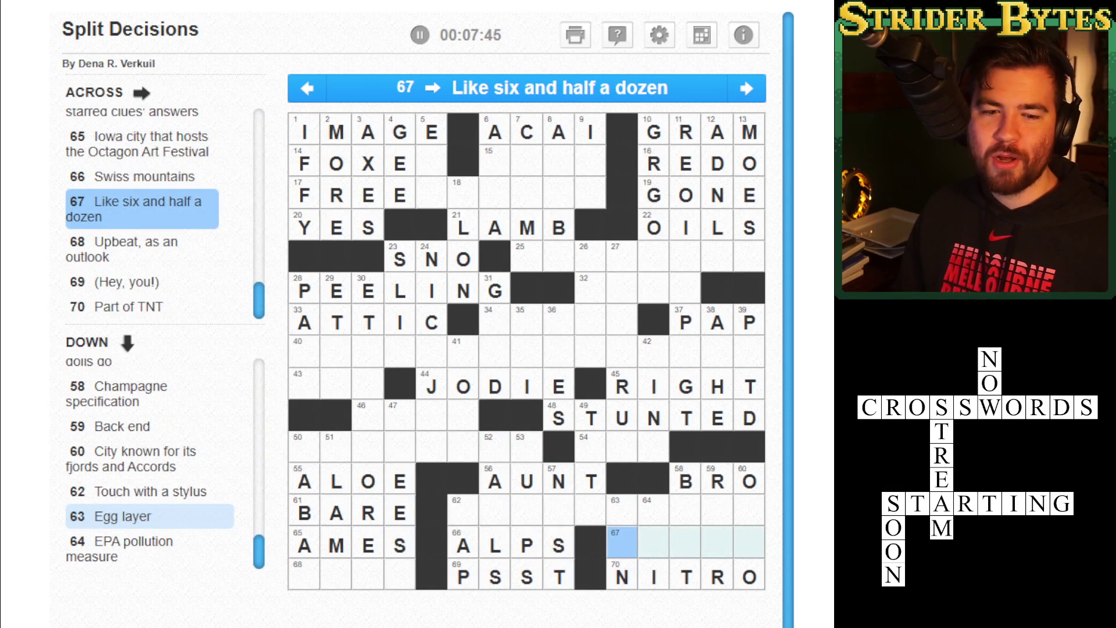
type("DOZEN")
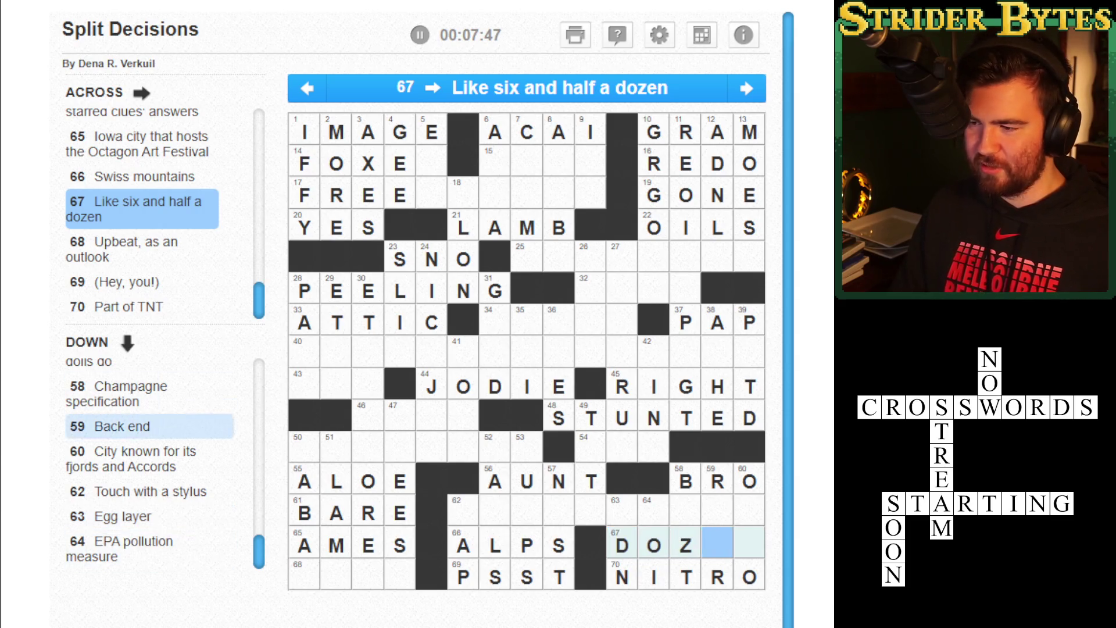
key("BackSpace")
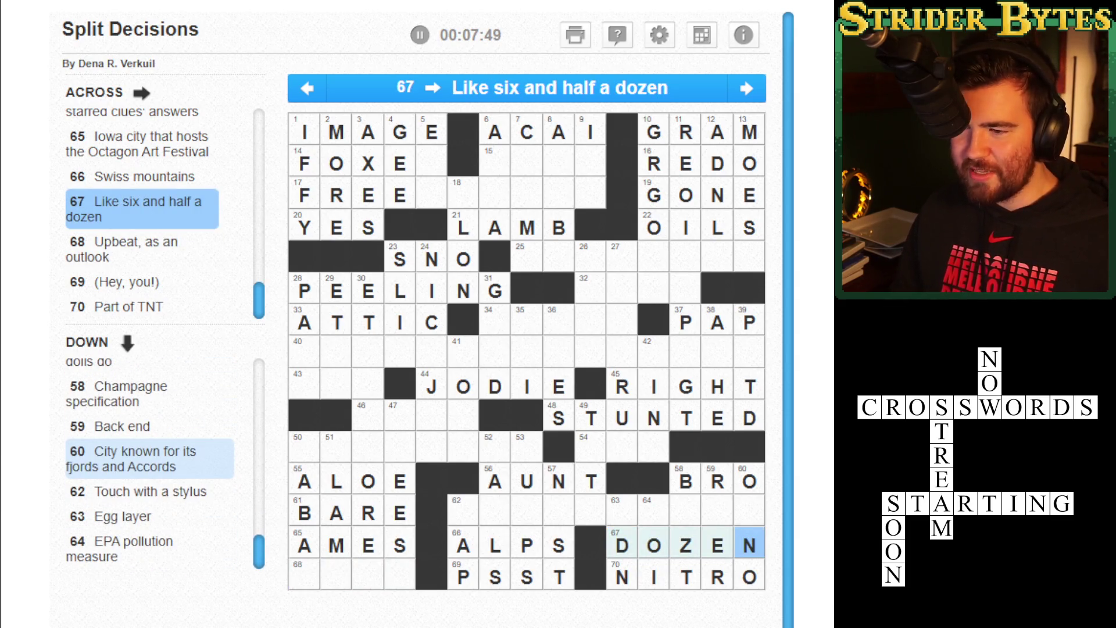
key("Left")
key("Left")
key("Left")
key("Right")
key("Right")
key("Right")
key("Left")
key("Right")
key("Right")
key("Left")
key("Left")
key("Left")
key("Left")
key("Right")
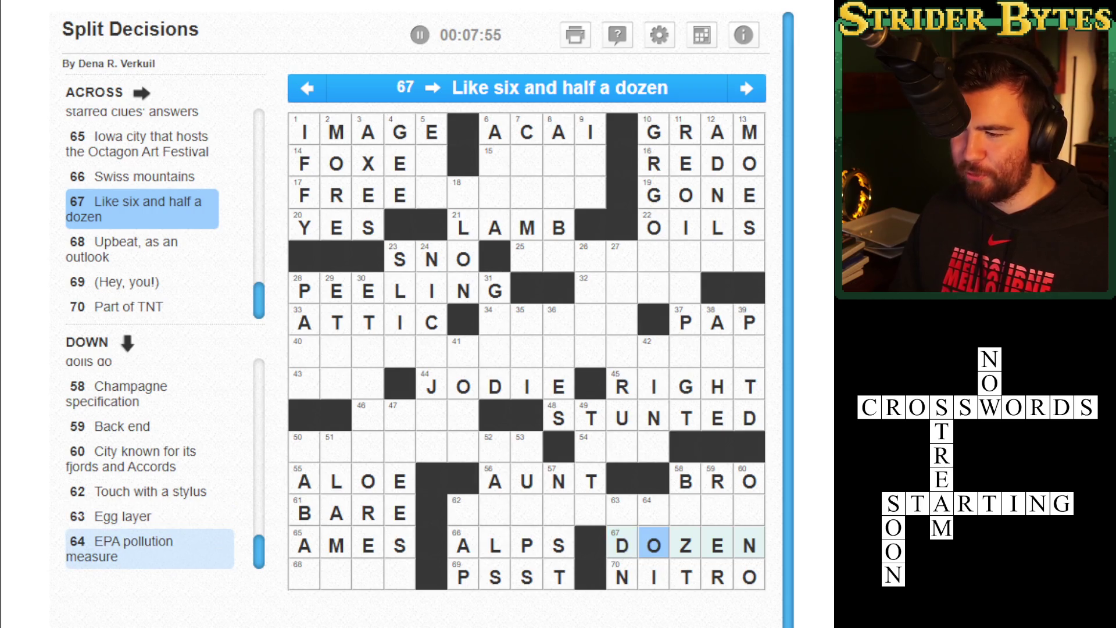
key("Left")
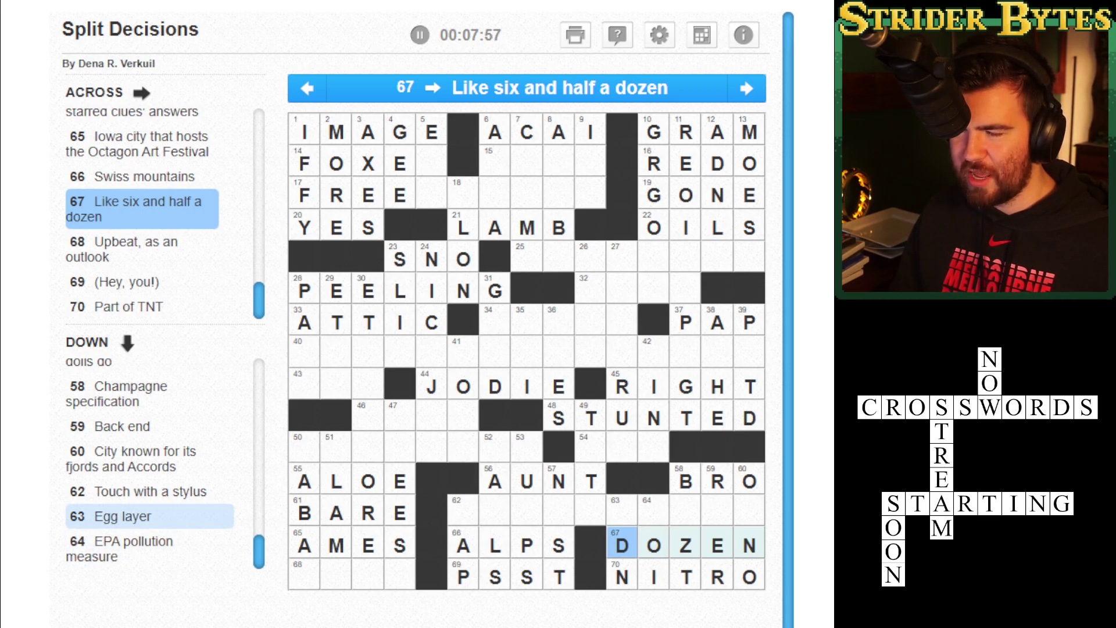
key("shift+Tab")
key("shift+Tab")
key("shift+Tab")
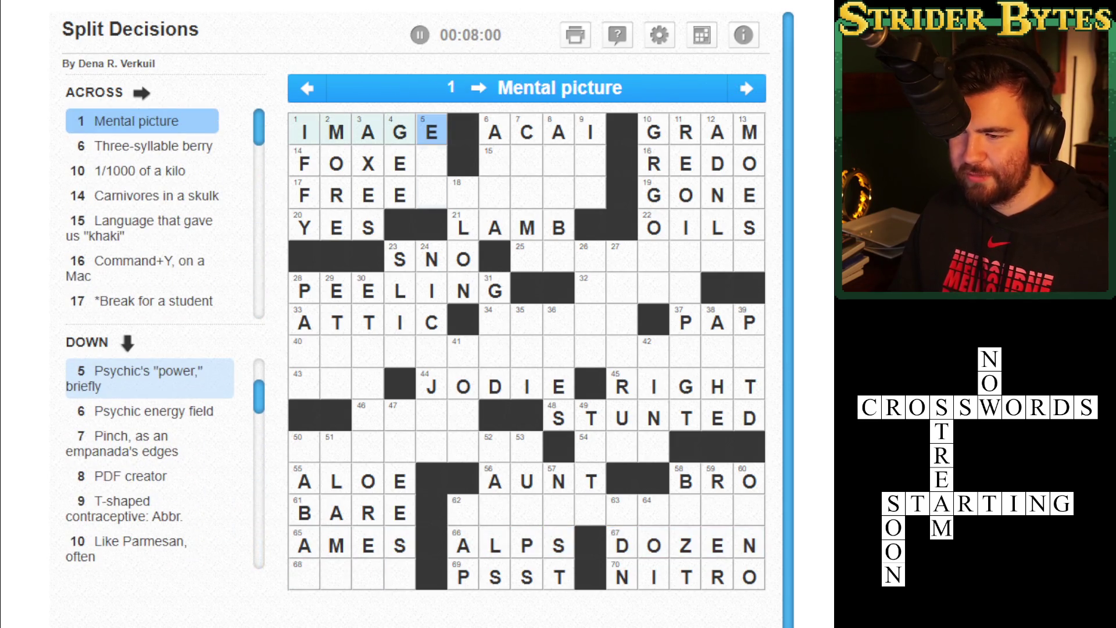
key("space")
Type SP under E for ESP, then AURA, CRIMP, ADOBE and IUD down 6–9 Down.
left_click(431, 163)
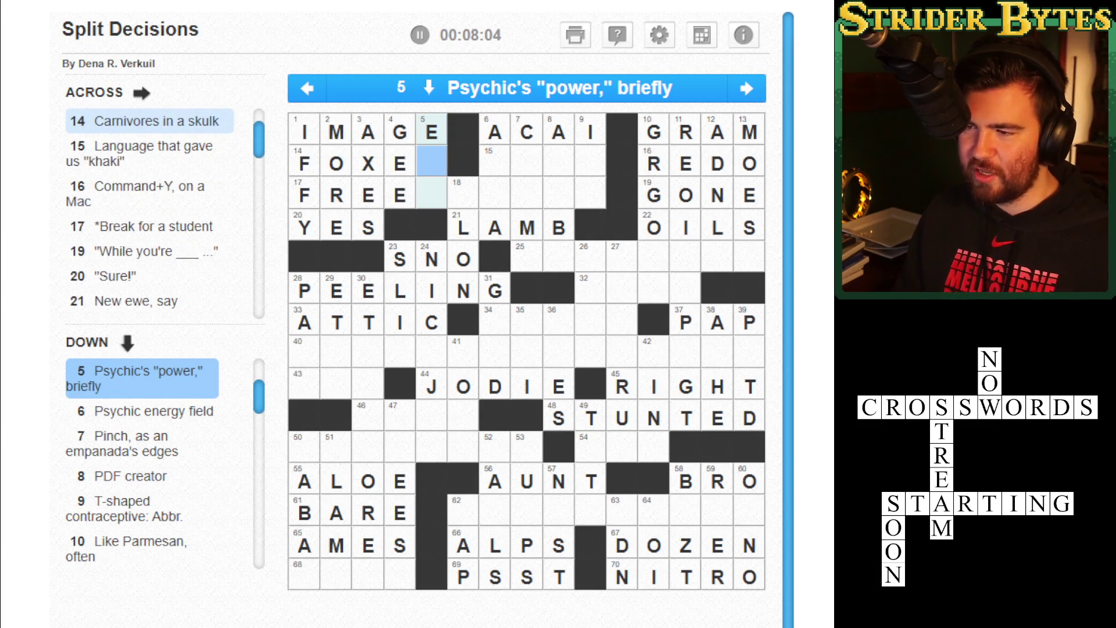
type("sp")
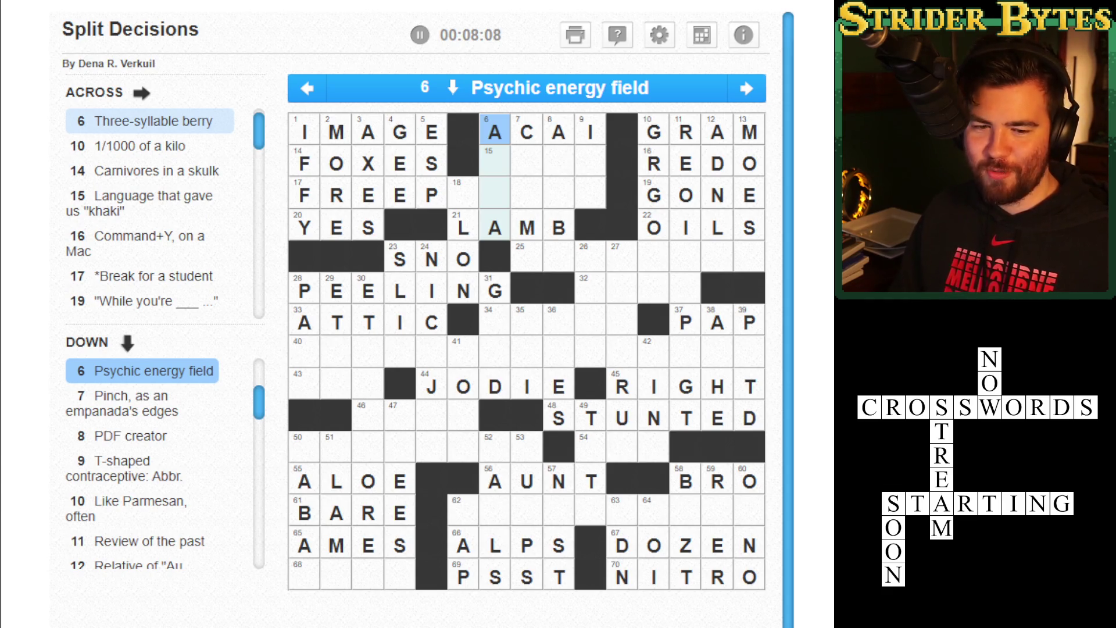
type("a")
key("Up")
key("Down")
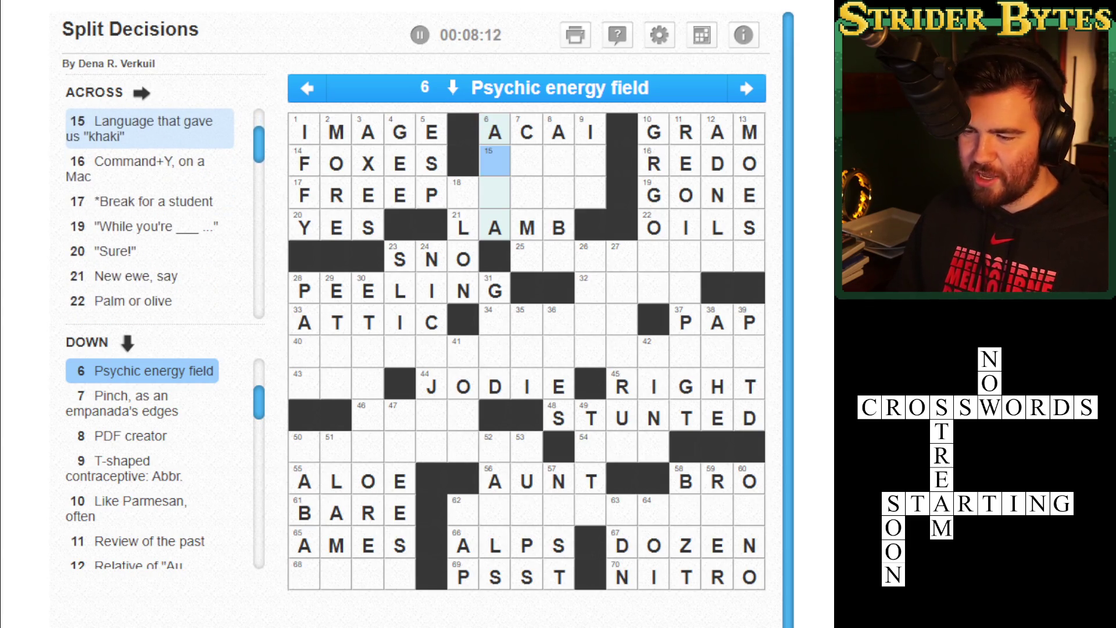
type("ura")
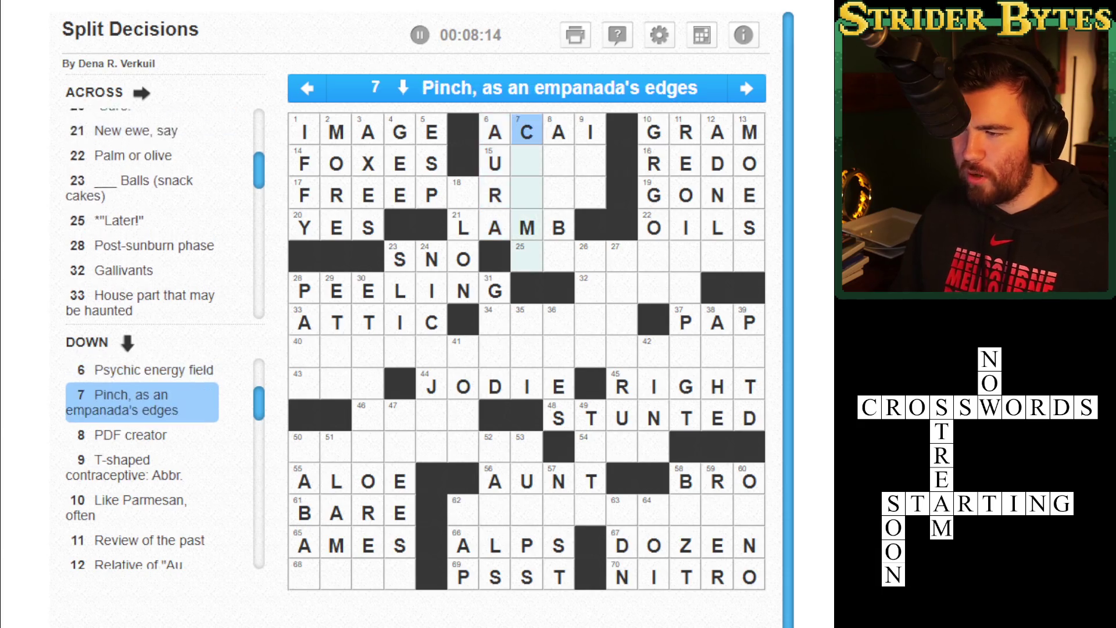
type("c")
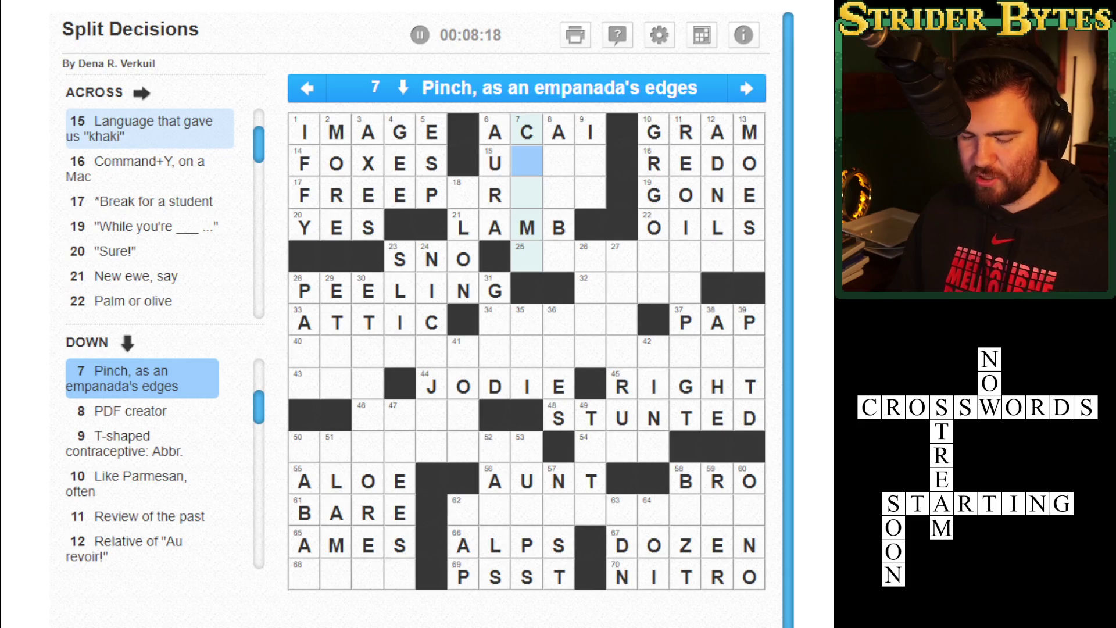
type("rip")
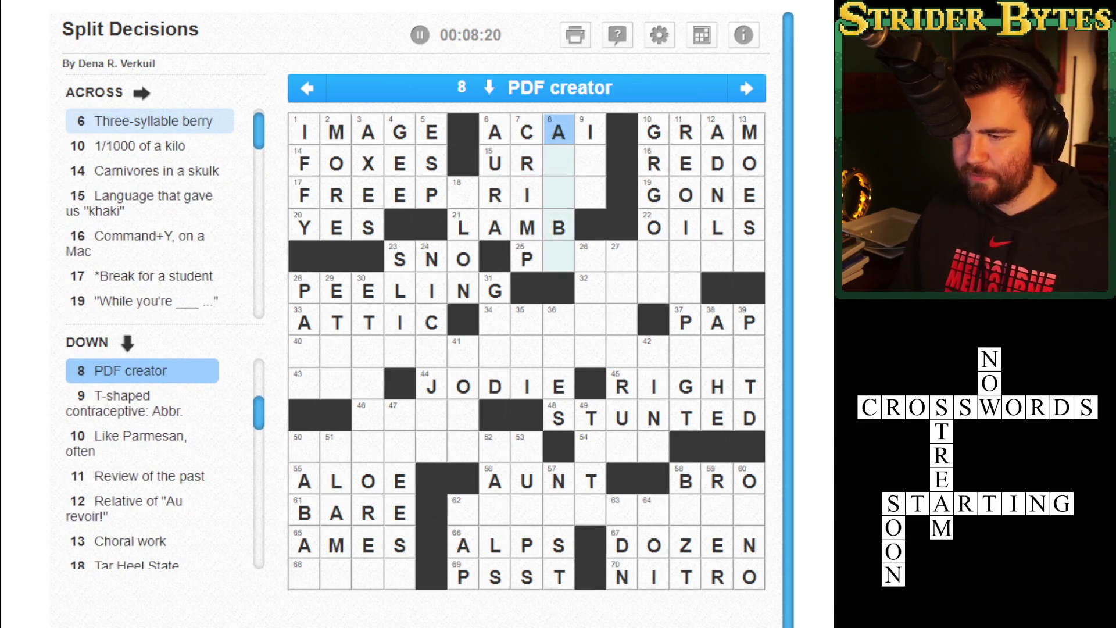
type("adobe")
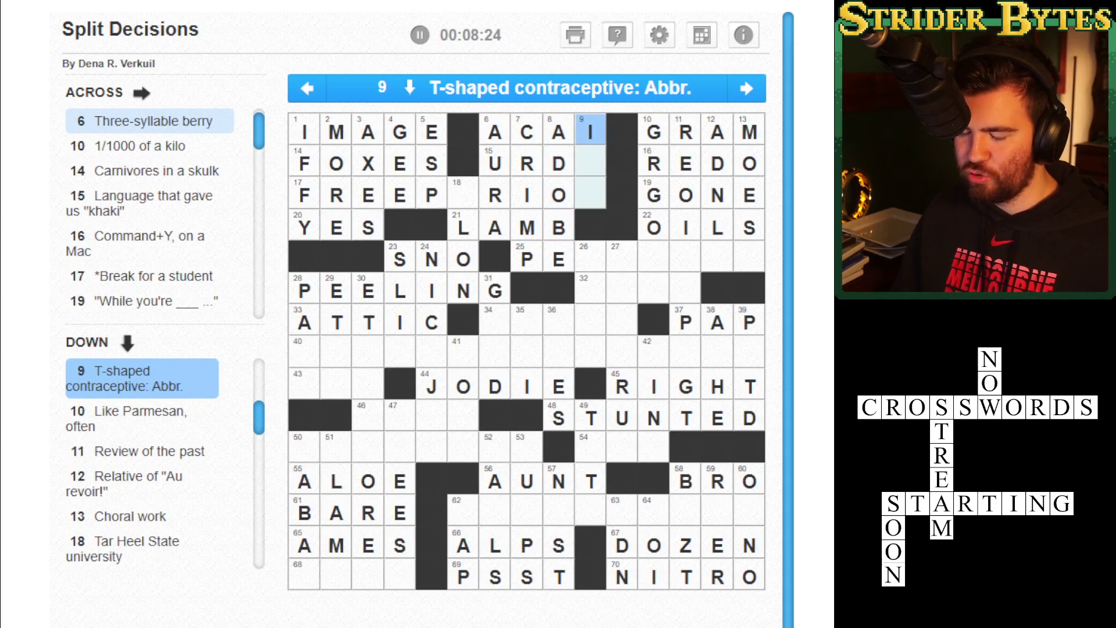
type("ud")
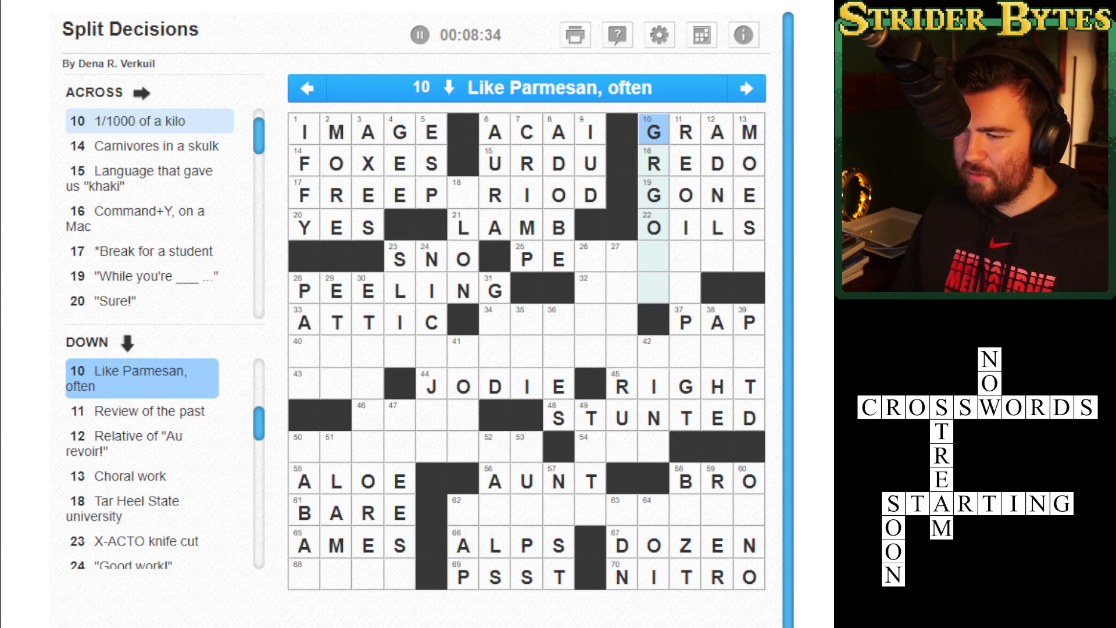
key("Down")
key("Down")
key("Up")
key("Up")
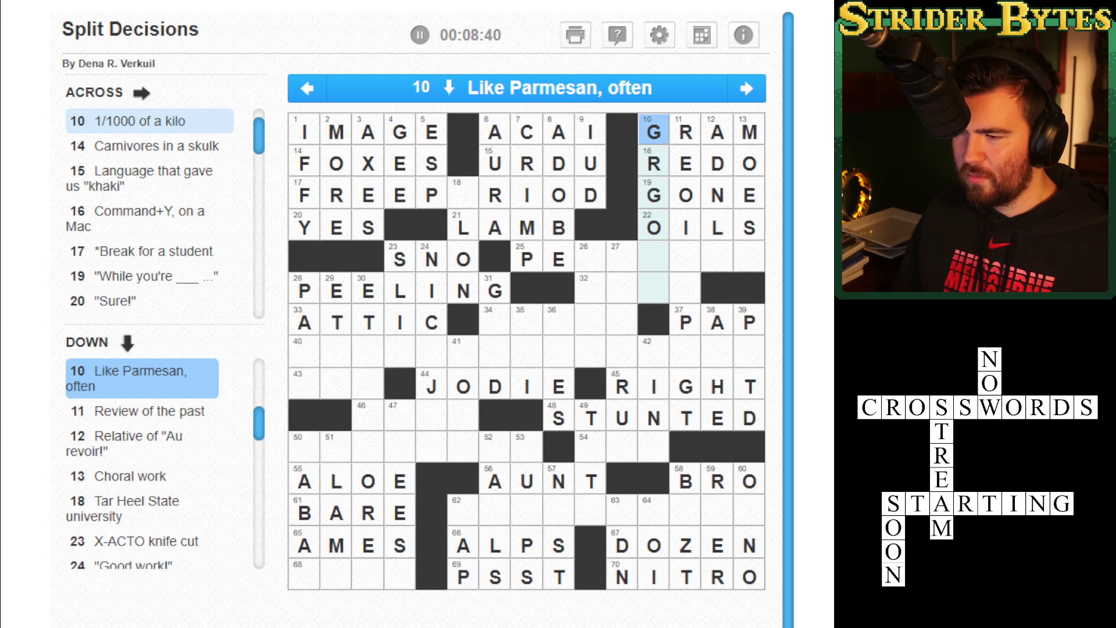
key("Down")
key("Down")
key("Down")
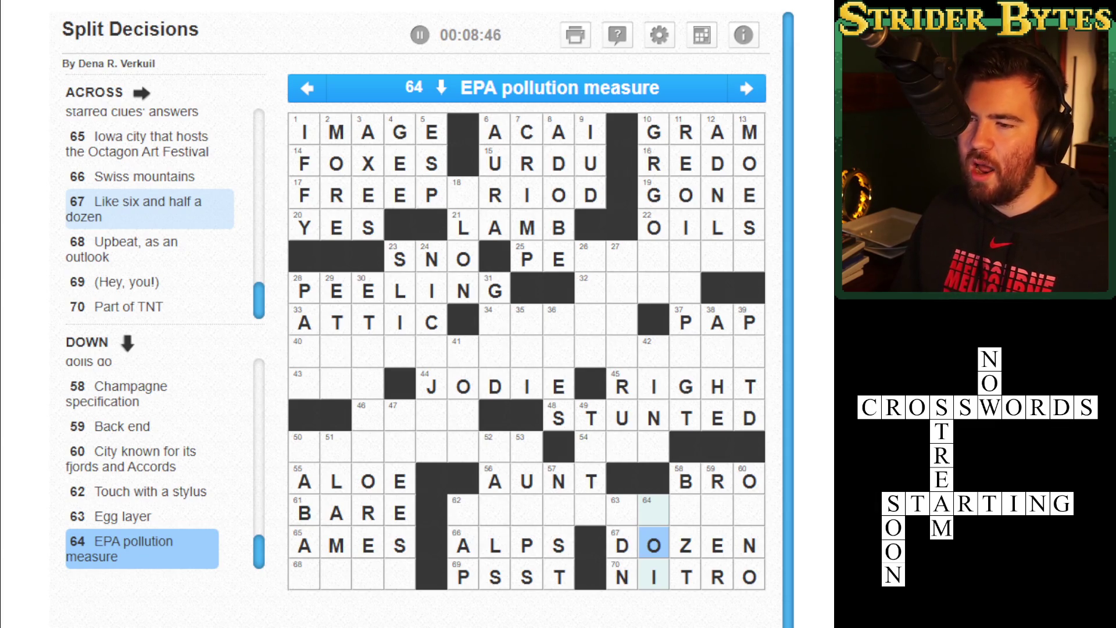
Erase GONE from 19 Across and type ATIT in its place.
left_click(654, 351)
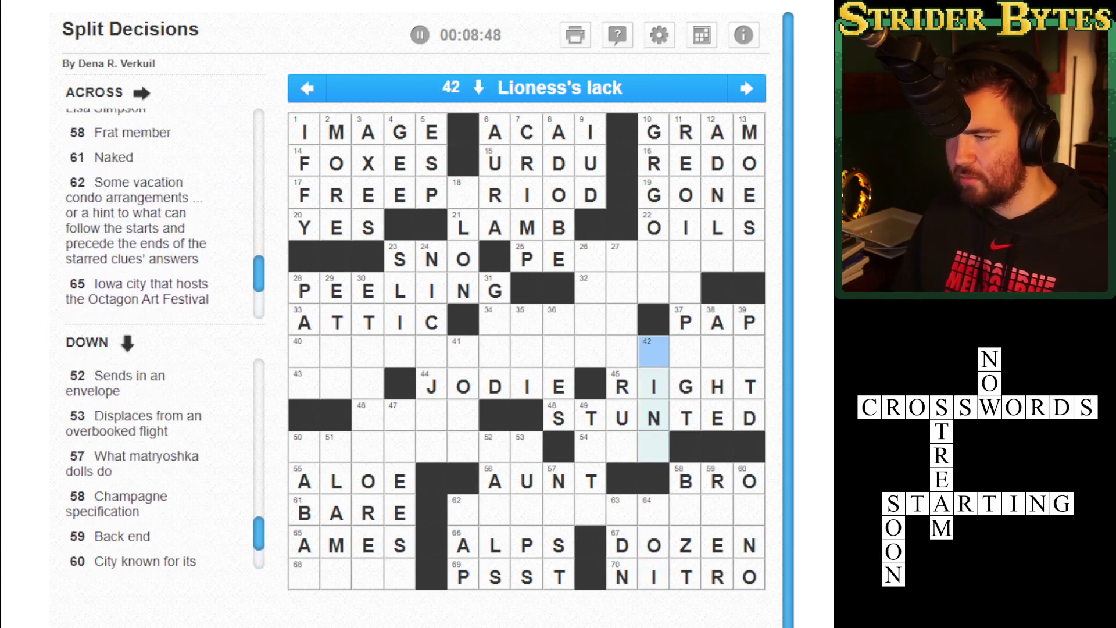
left_click(654, 257)
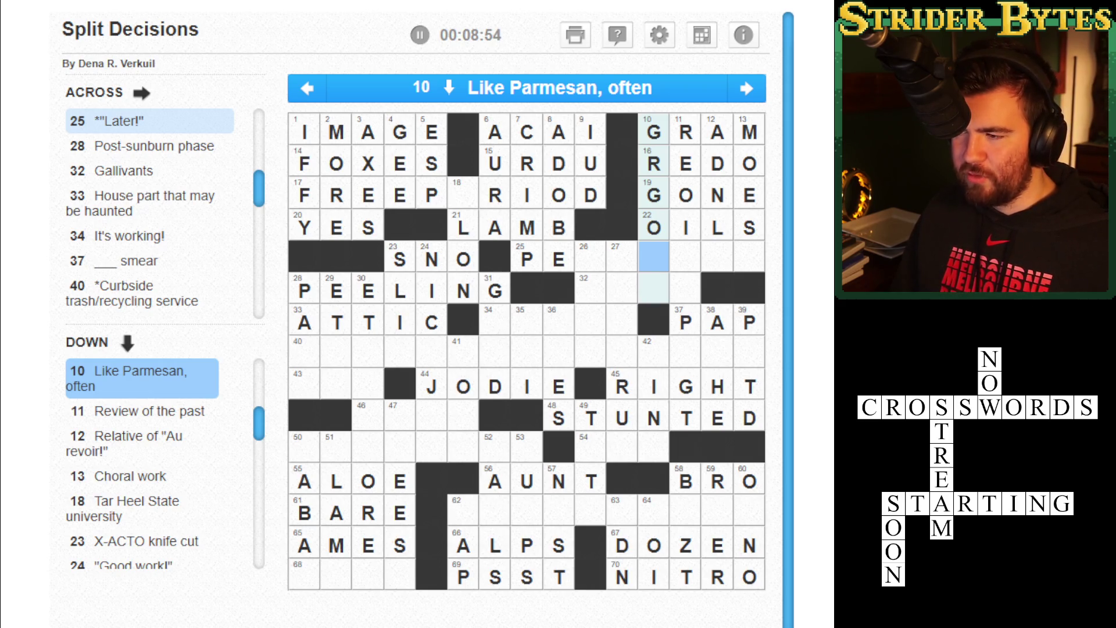
key("Up")
key("Up")
key("Right")
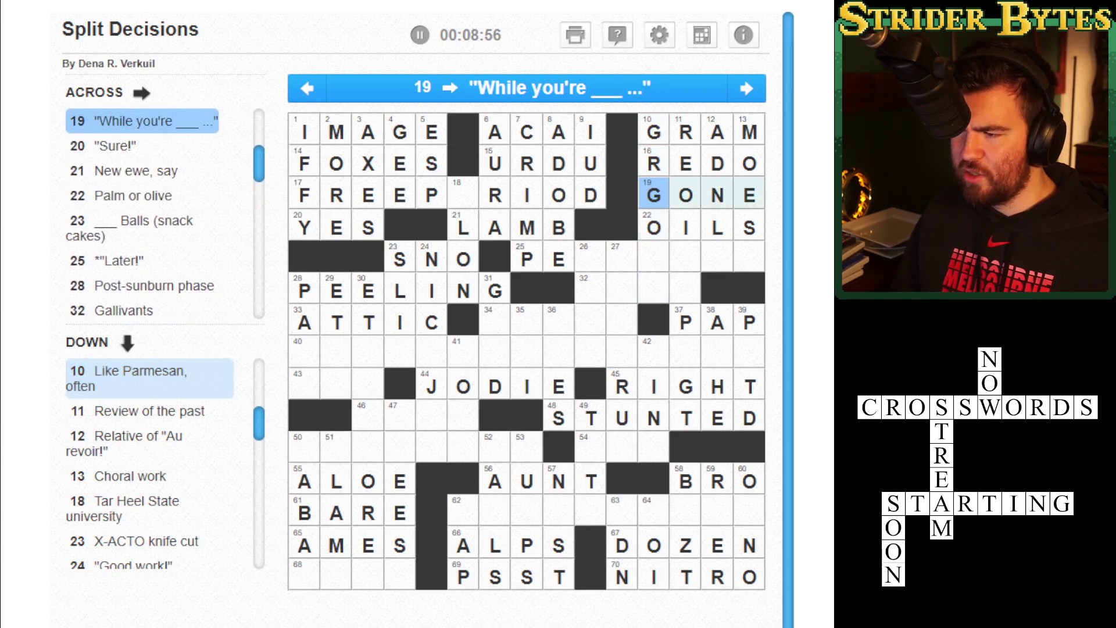
key("Right")
key("Right")
key("Right")
key("BackSpace")
key("BackSpace")
key("BackSpace")
key("BackSpace")
key("BackSpace")
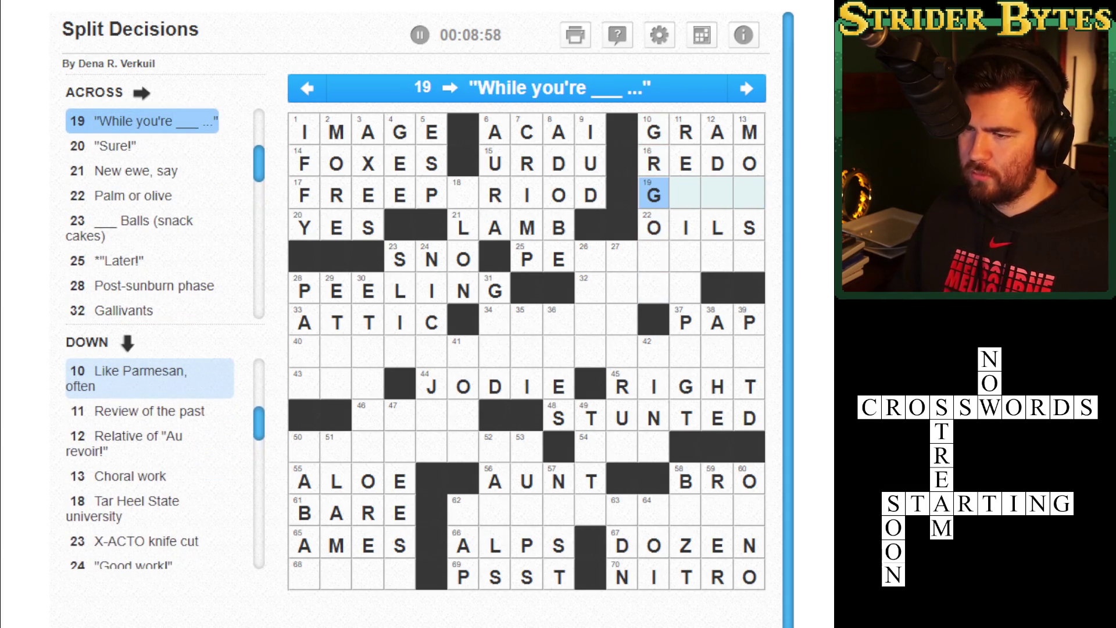
key("Down")
key("Right")
type("ATIT")
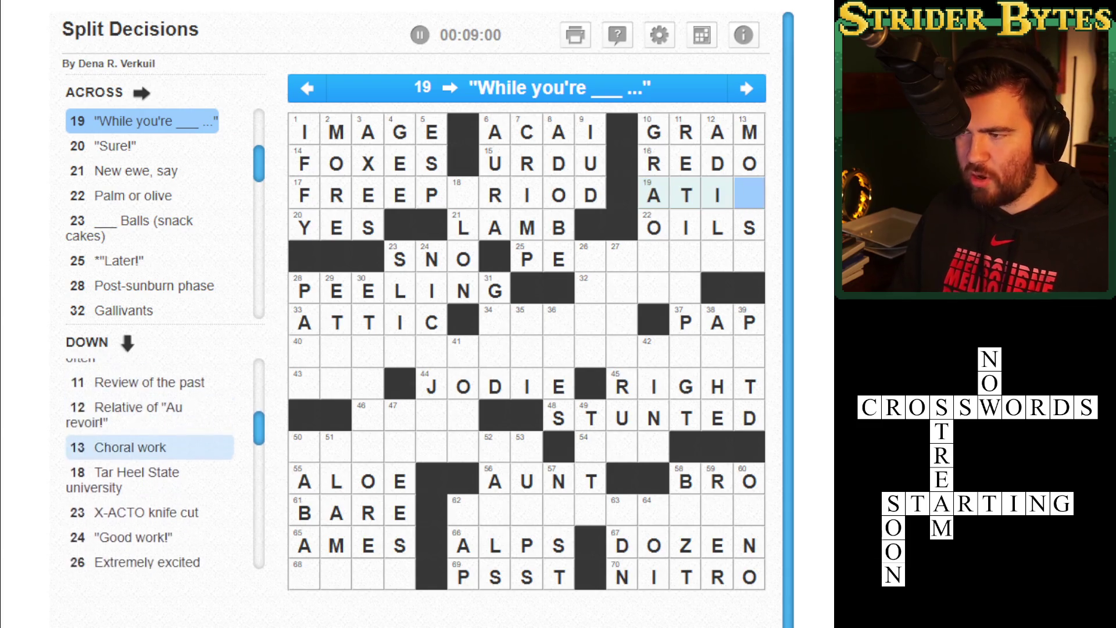
Delete ILS from OILS in 22 Across and type TED so 10 Down reads GRATED.
left_click(686, 195)
left_click(749, 227)
key("BackSpace")
key("BackSpace")
key("BackSpace")
key("Down")
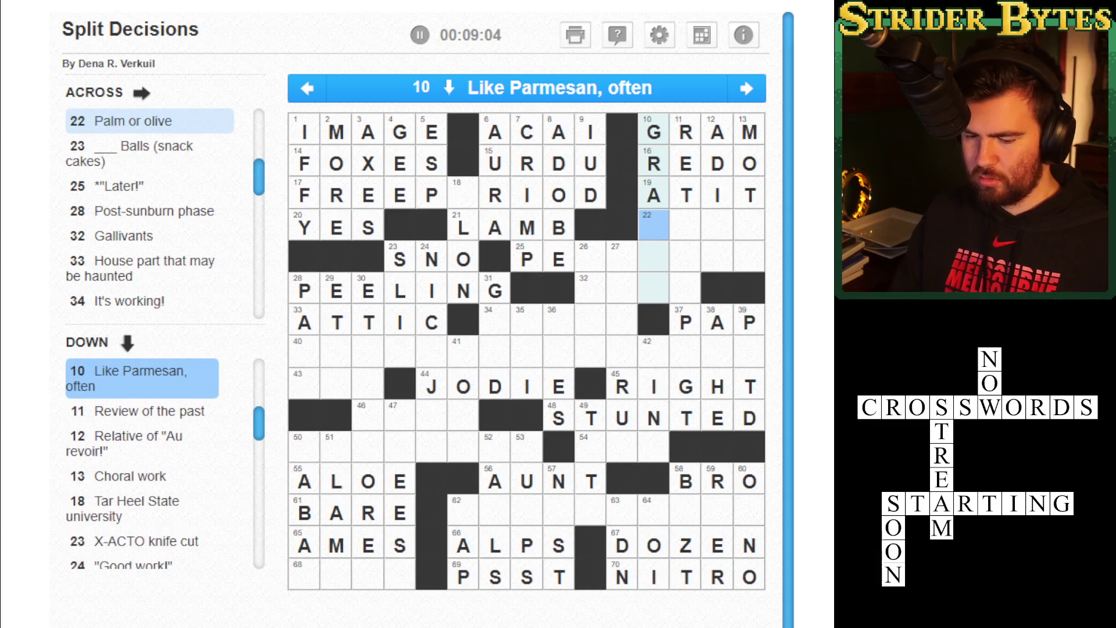
type("TED")
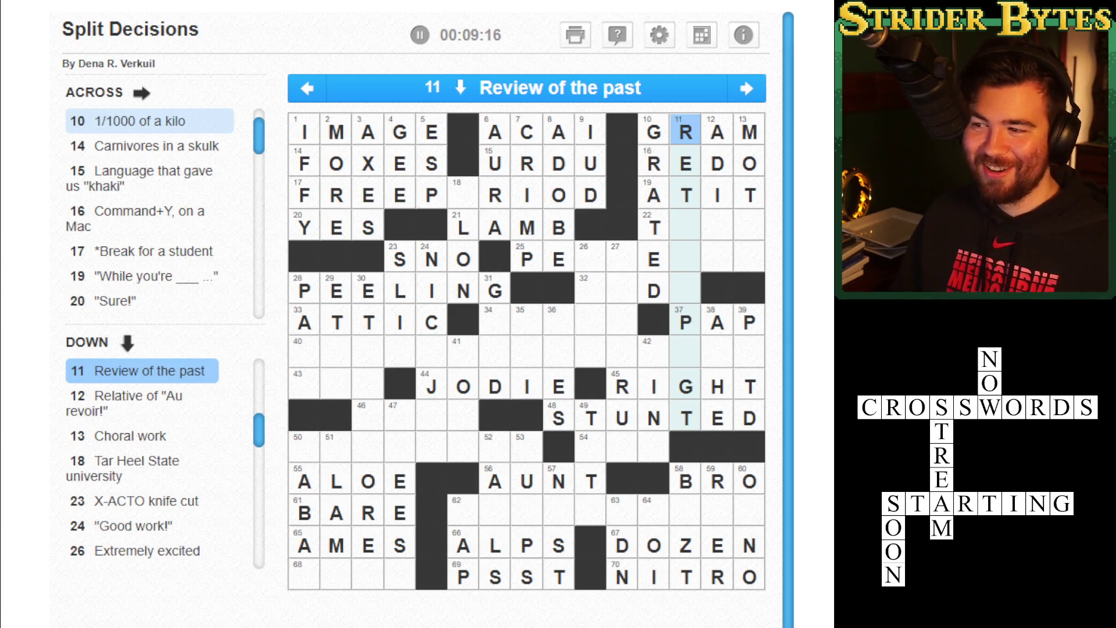
Erase RIGHT from 45 Across and type ROSE into the empty 11 Down squares for RETROSPECT.
left_click(686, 225)
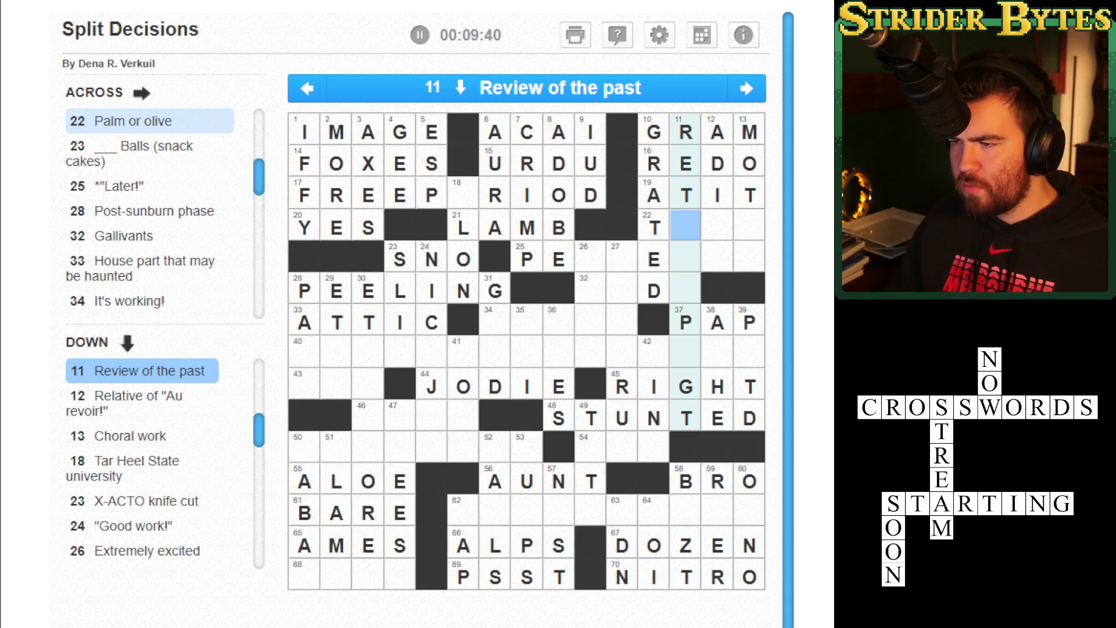
key("Tab")
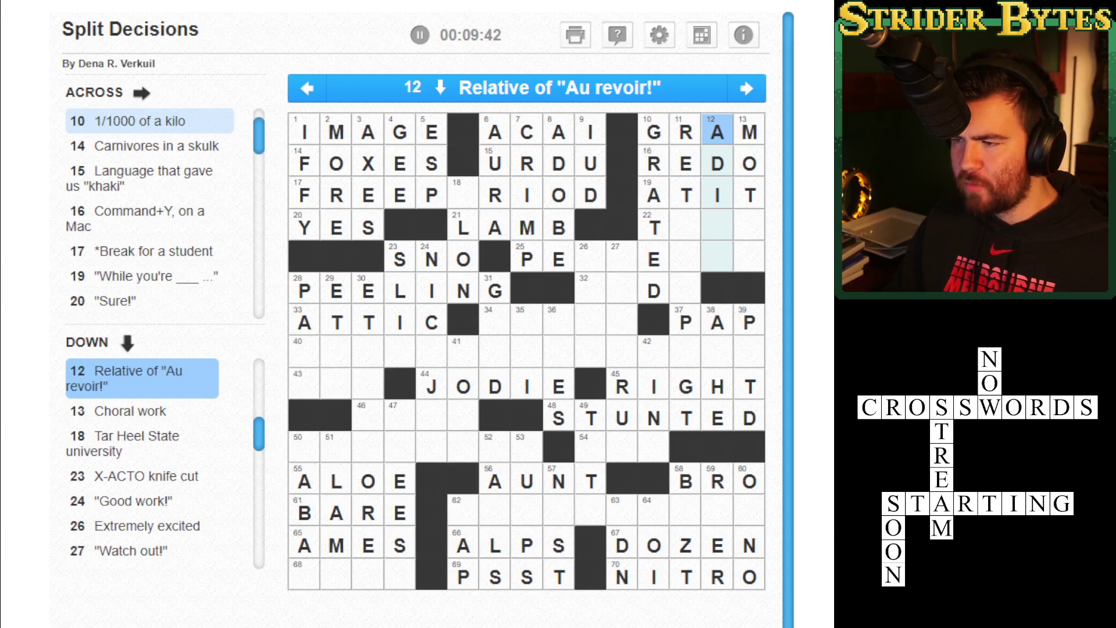
key("shift+Tab")
key("Down")
key("Down")
key("Down")
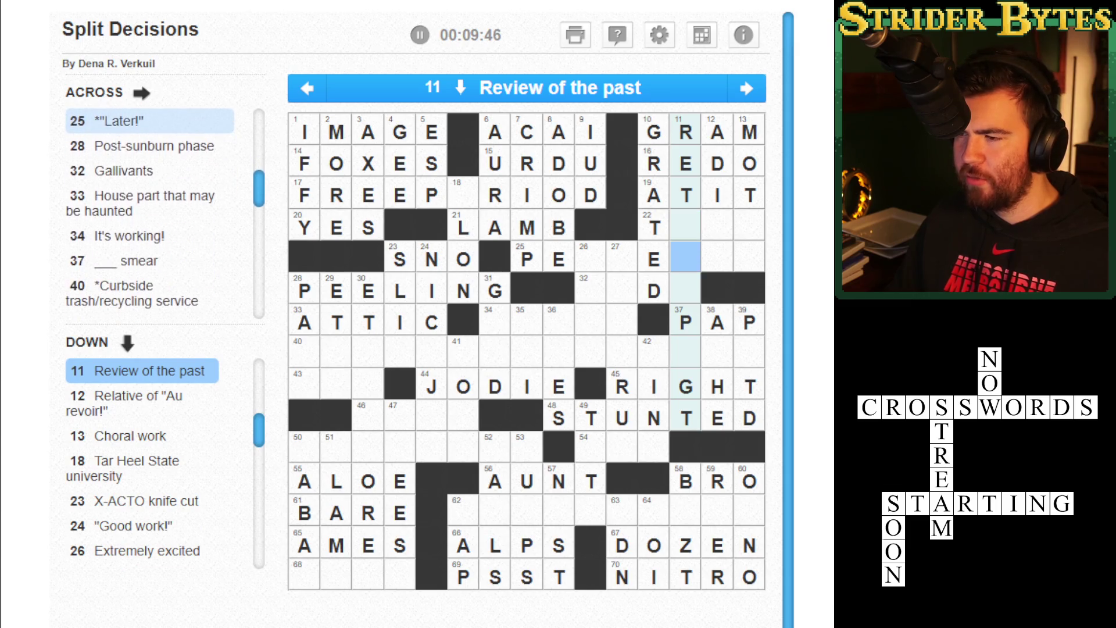
key("Down")
key("Down")
key("Down")
key("Right")
key("Right")
key("Right")
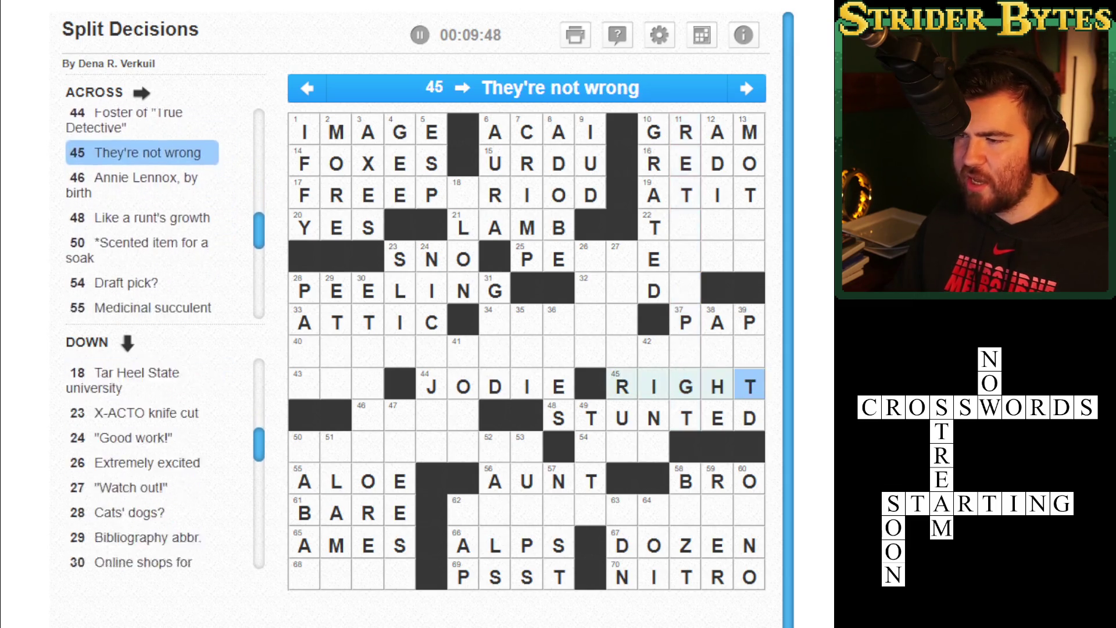
key("BackSpace")
key("BackSpace")
key("BackSpace")
key("Right")
key("Right")
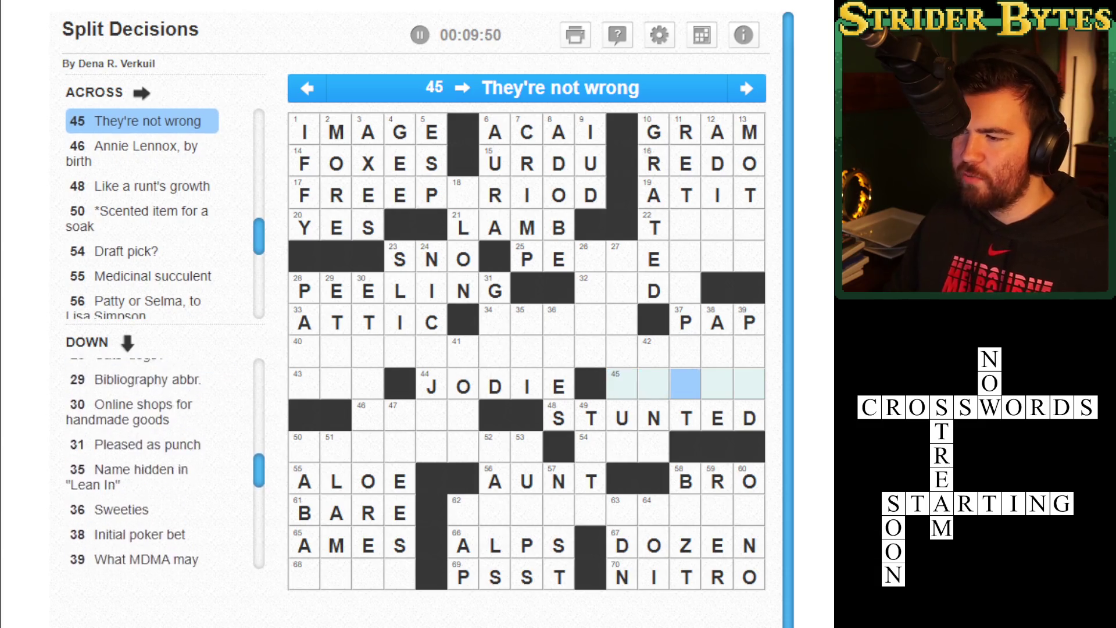
key("Up")
key("Up")
key("Up")
type("rose")
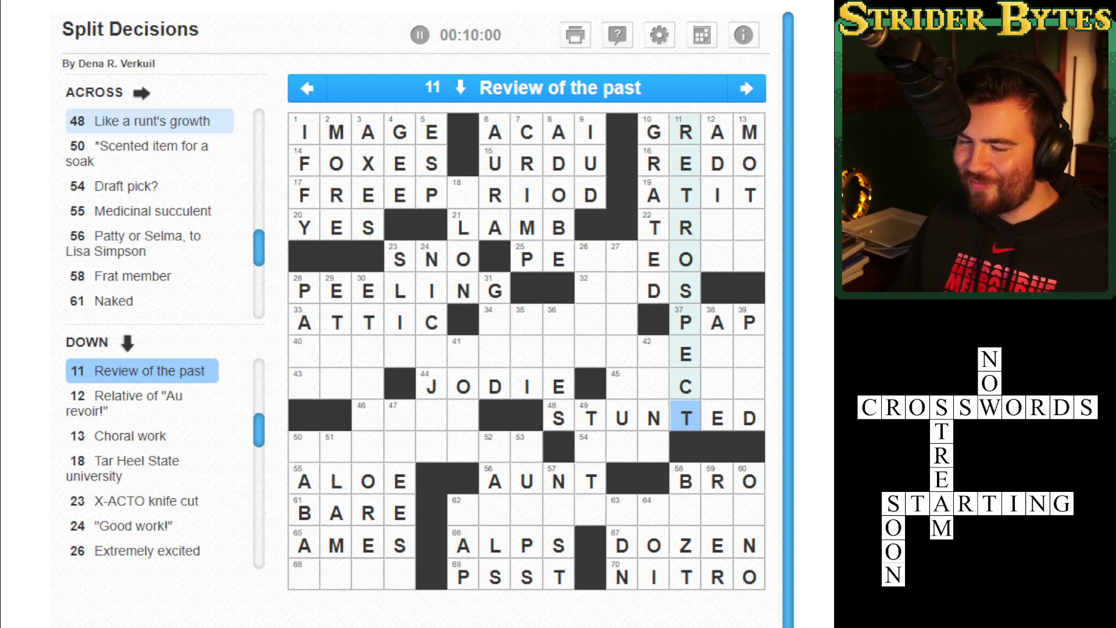
key("Tab")
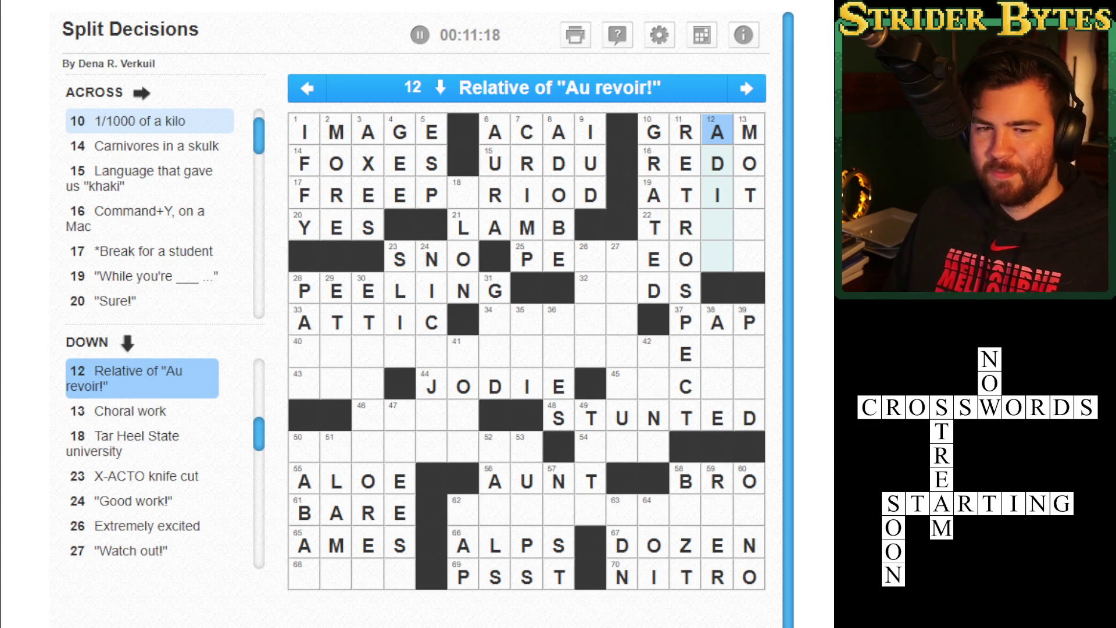
Type EU into the last two 12 Down squares to complete ADIEU.
left_click(729, 140)
key("Tab")
key("Tab")
key("Tab")
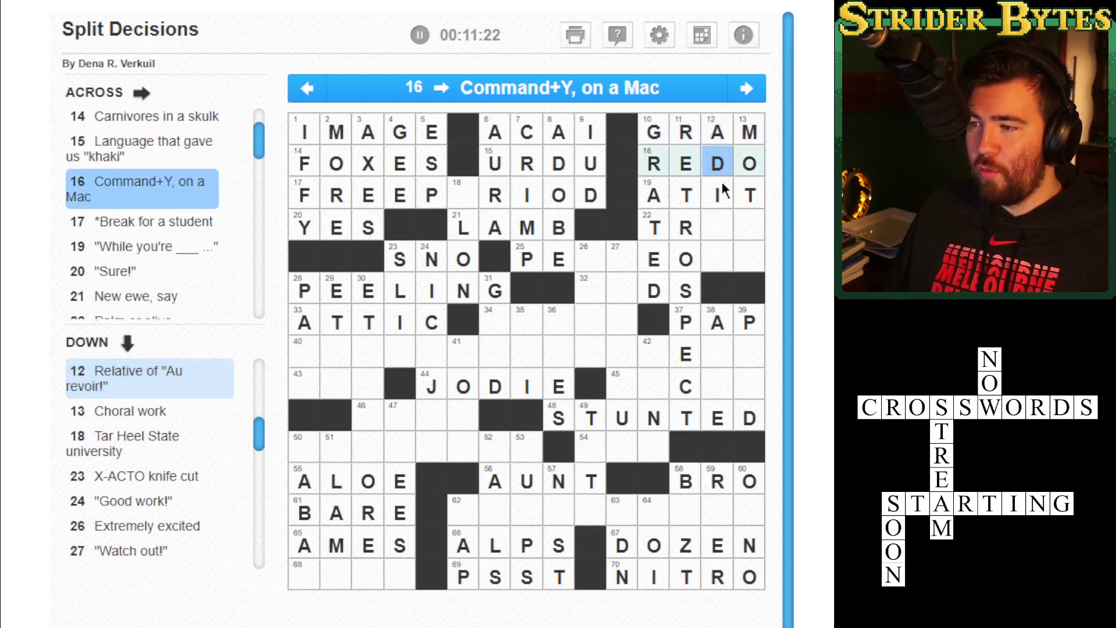
key("space")
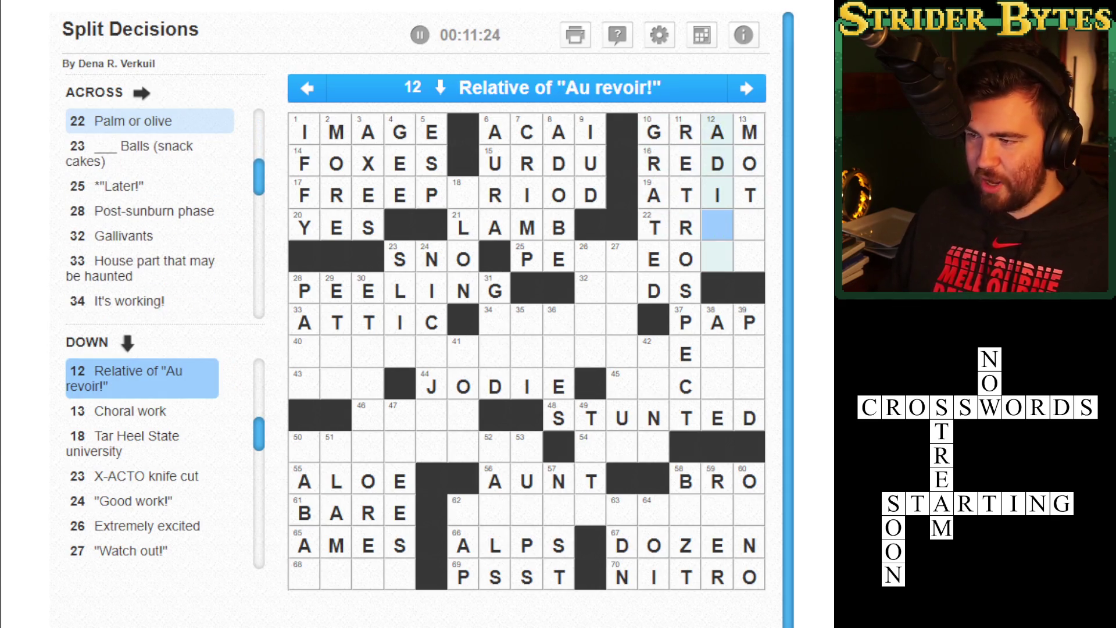
type("eu")
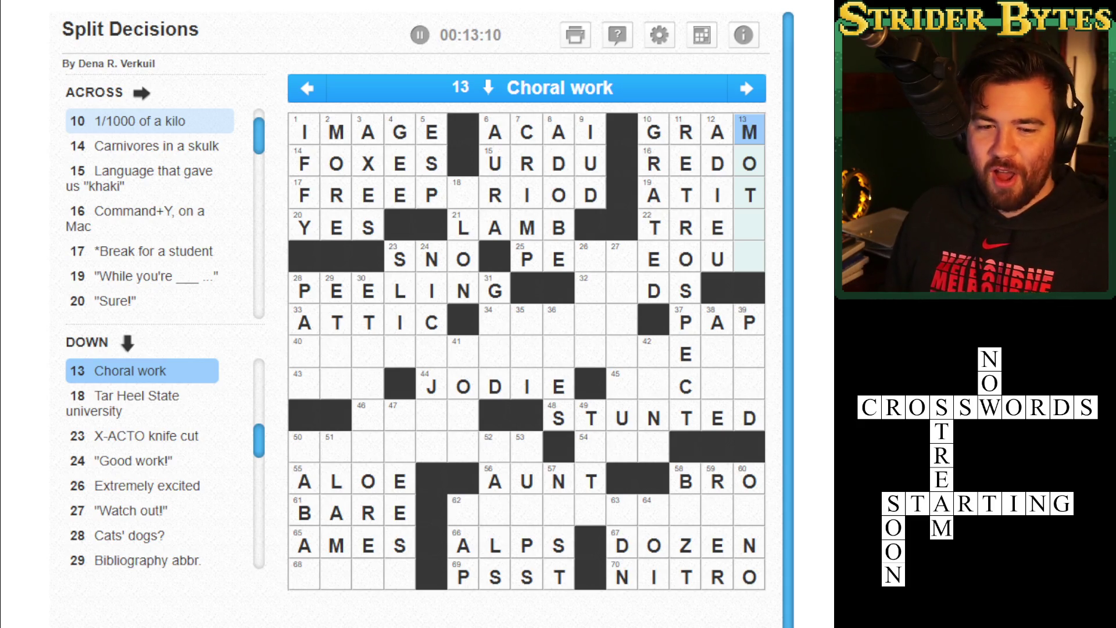
Move from 13 Down to the gap in 17 Across and type E, making FREEPERIOD.
left_click(751, 133)
left_click(750, 133)
key("Down")
key("Down")
key("Down")
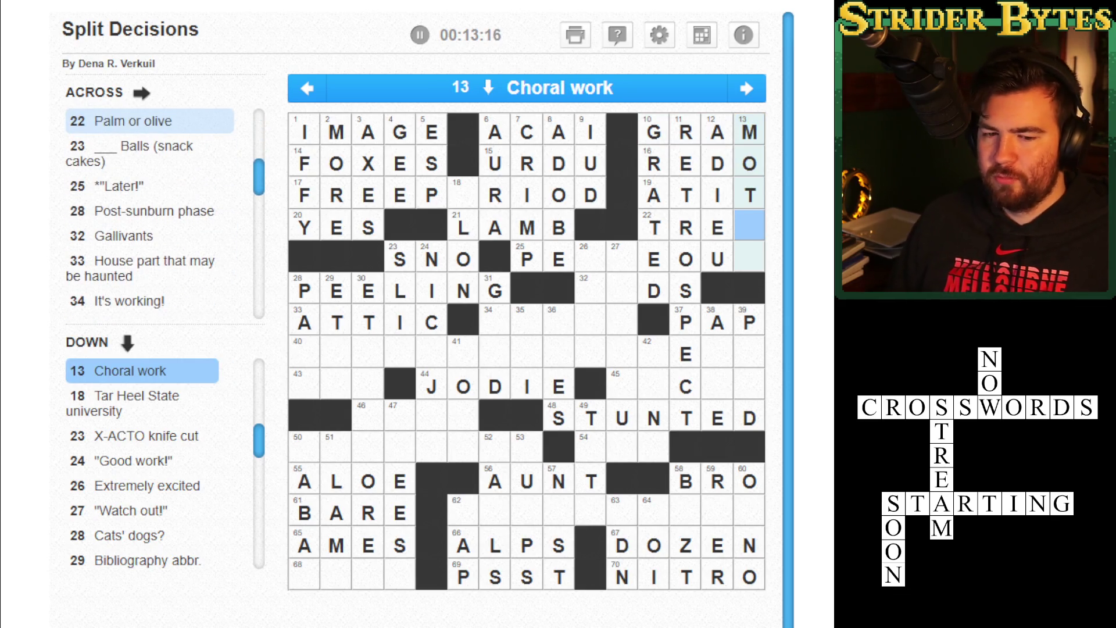
key("Tab")
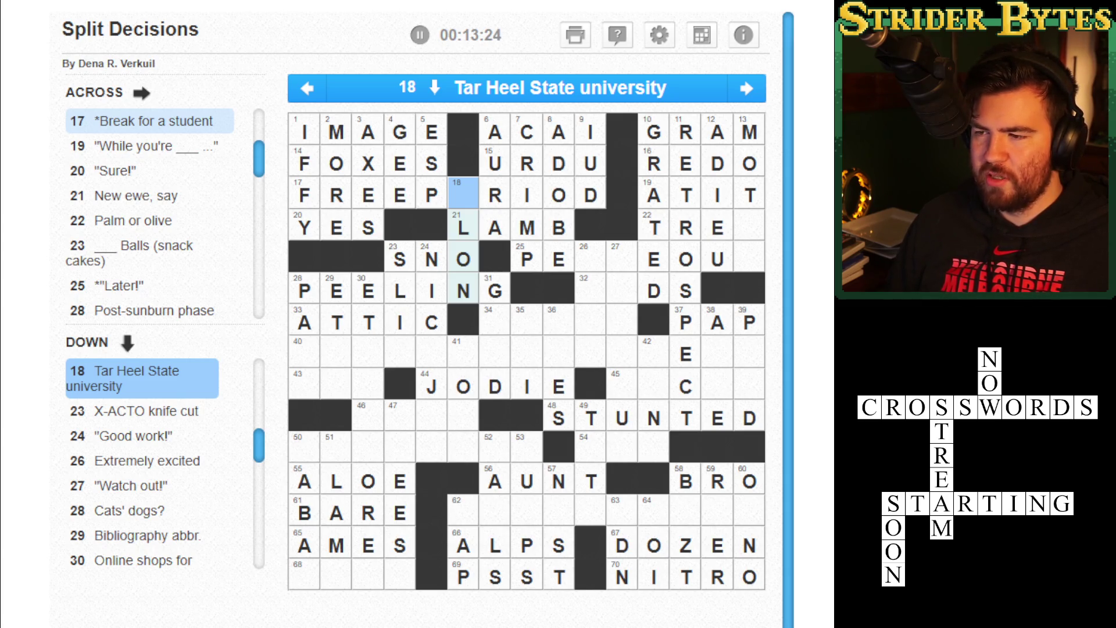
key("space")
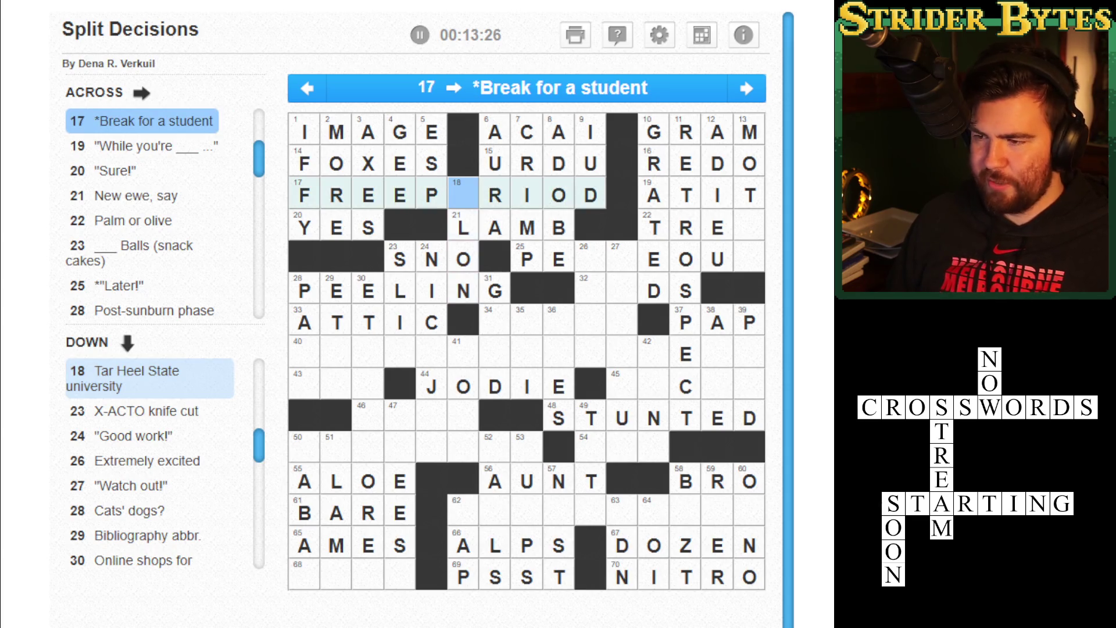
type("E")
Step back along 17 Across and move down the grid to the empty 62 Across answer.
key("space")
key("space")
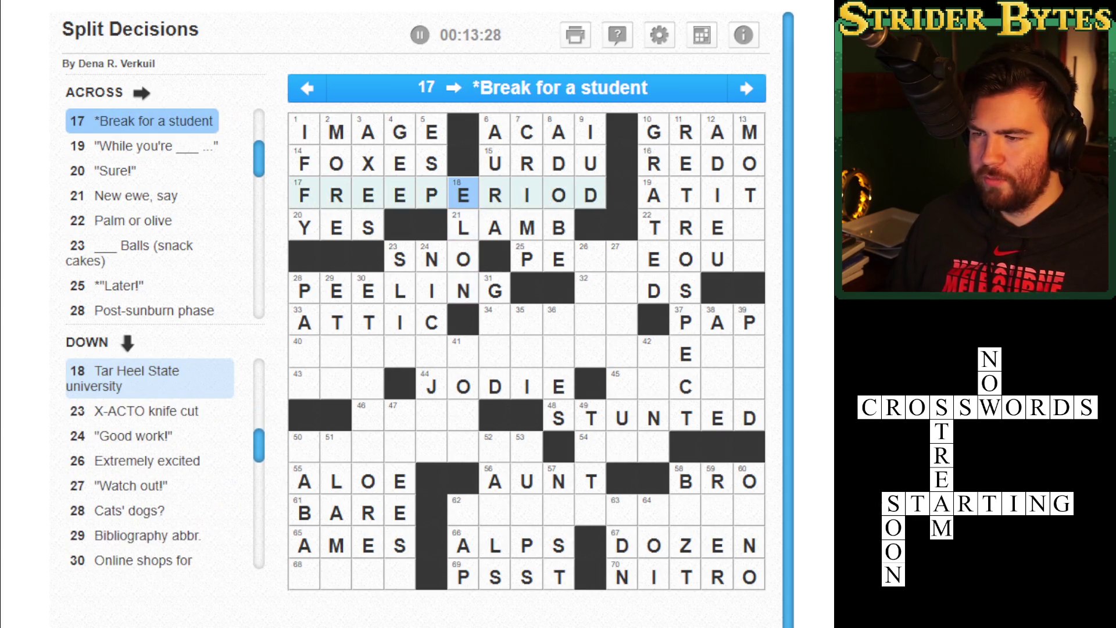
key("Left")
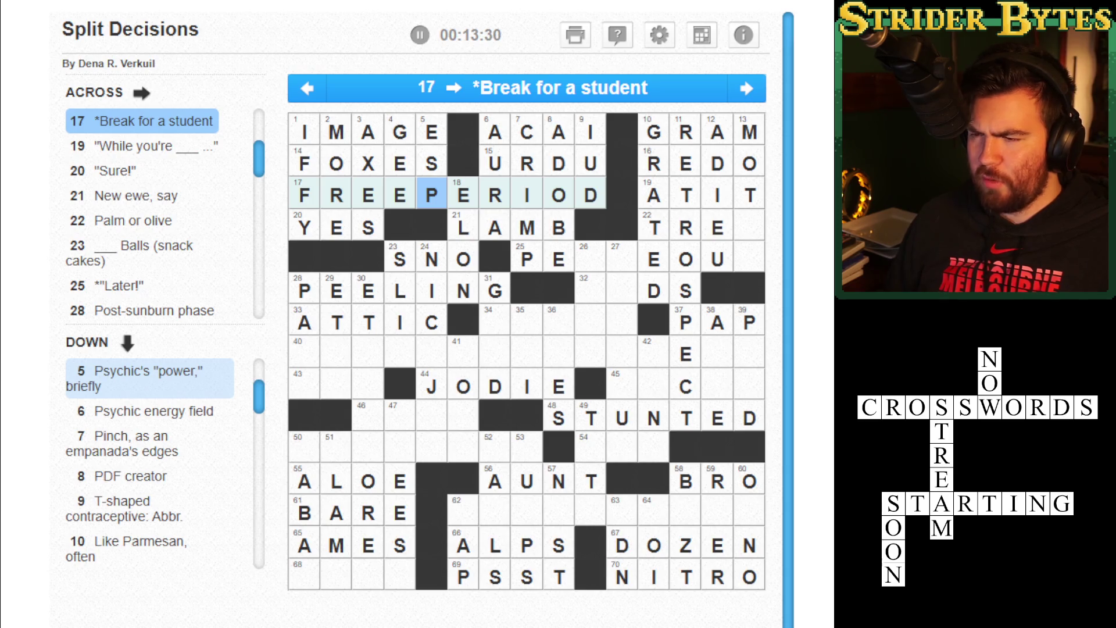
key("Down")
key("Down")
key("Down")
key("Down")
key("Down")
key("Up")
key("Right")
key("Down")
key("Down")
key("Down")
left_click(495, 510)
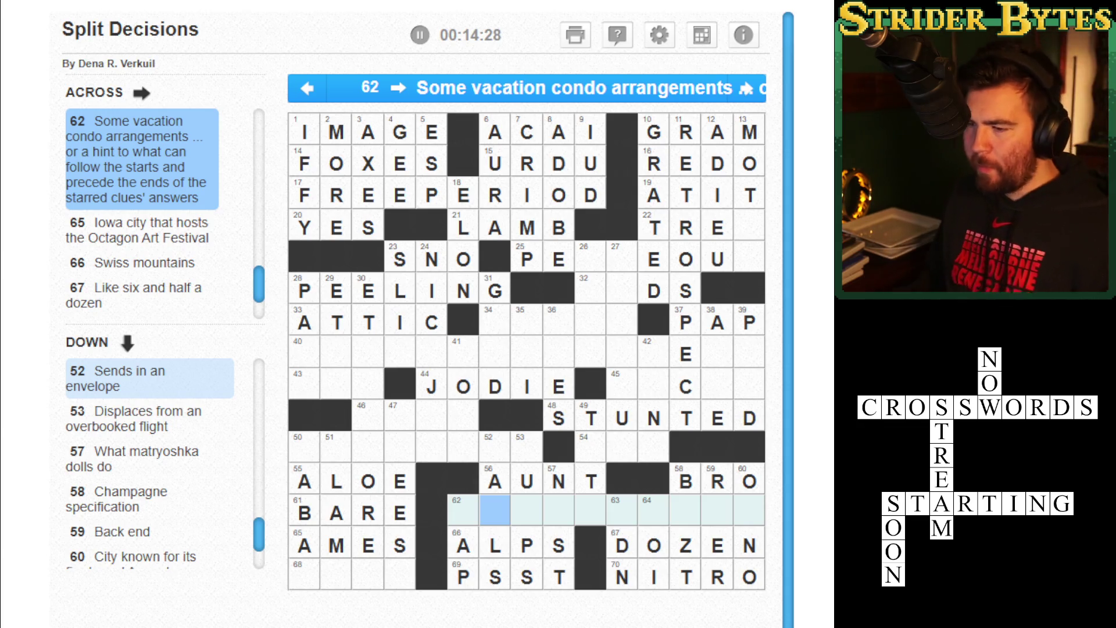
Add T below the S of SNO for SLIT in 23 Down, then type NICEJOB into 24 Down.
left_click(495, 387)
left_click(432, 323)
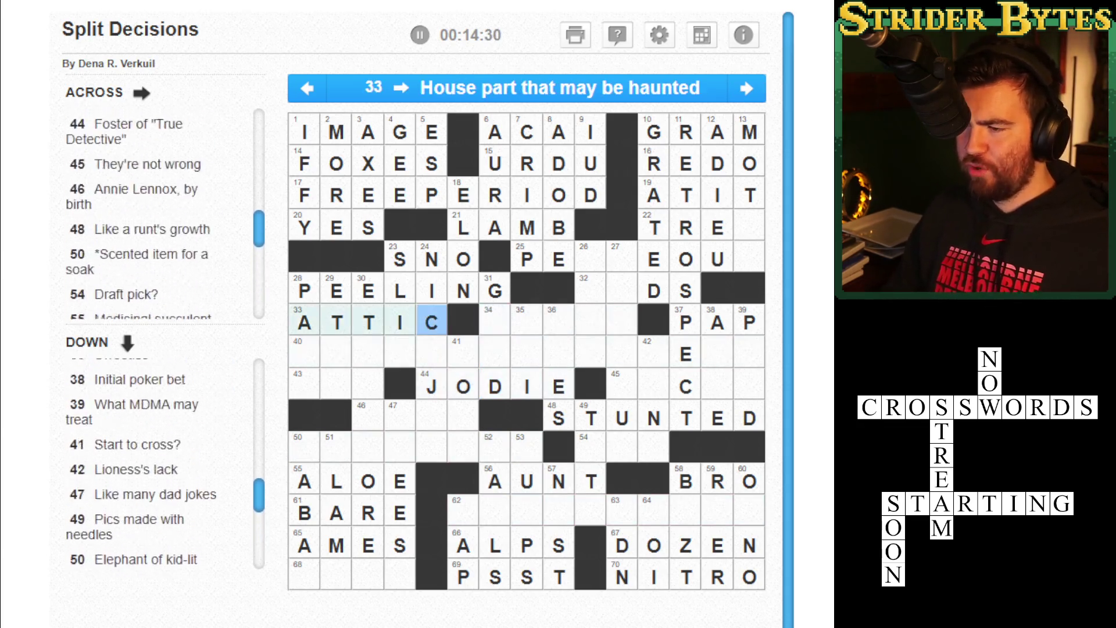
left_click(400, 323)
left_click(431, 291)
left_click(431, 258)
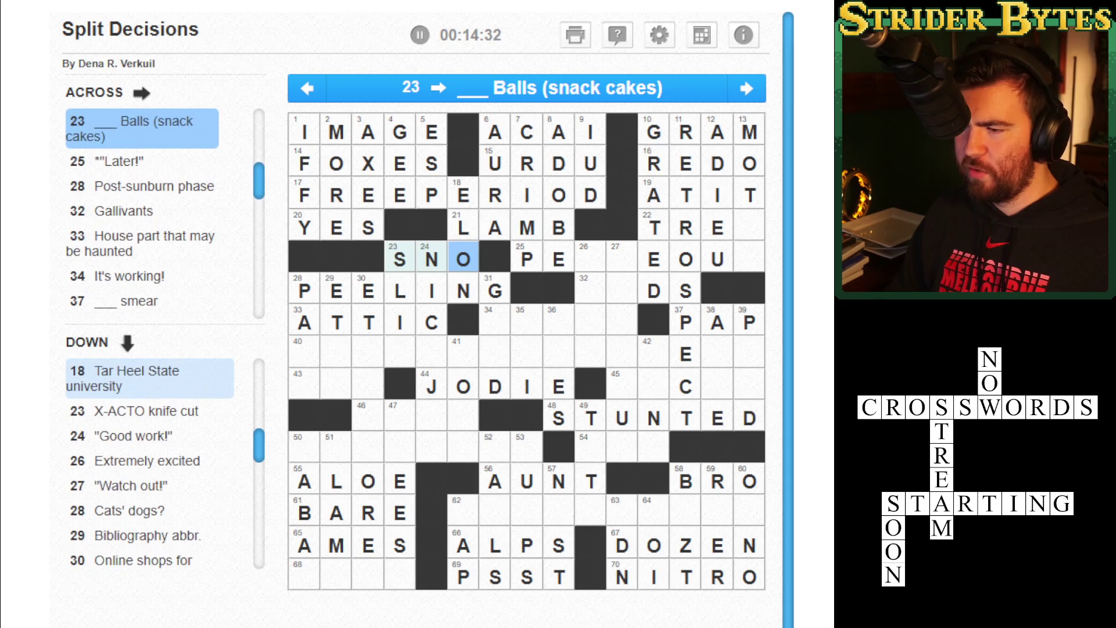
left_click(400, 259)
left_click(400, 259)
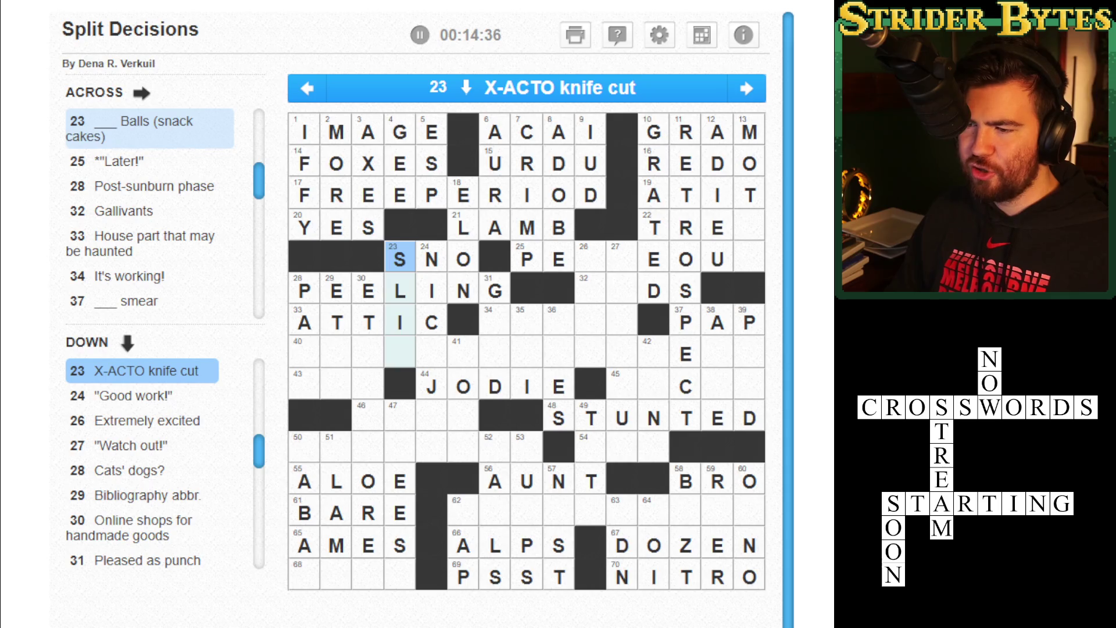
type("T")
key("Tab")
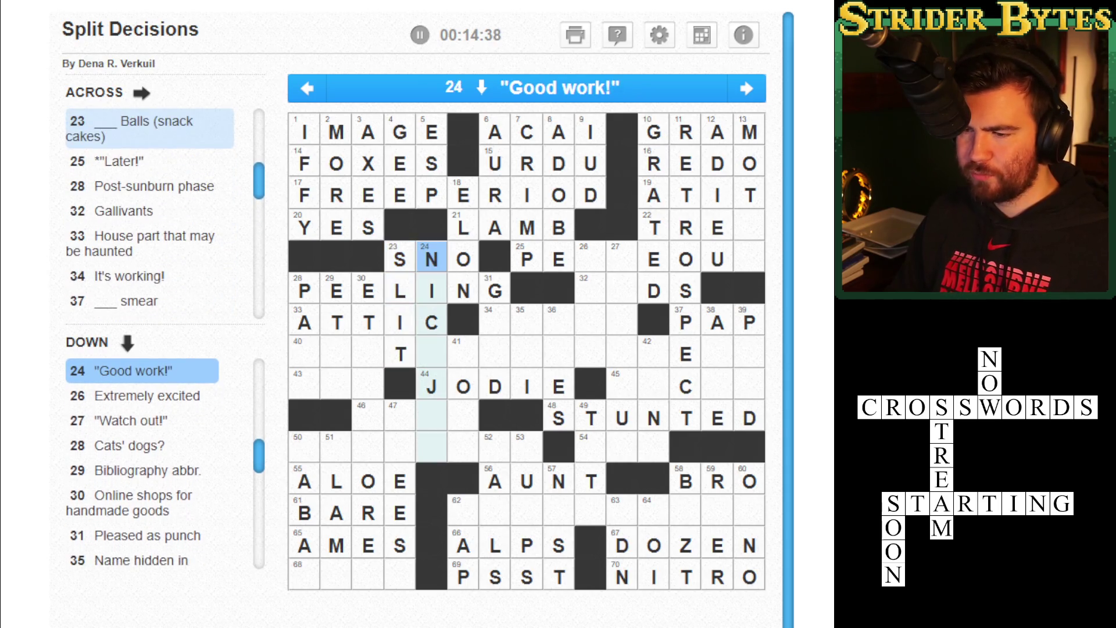
type("NICEJ")
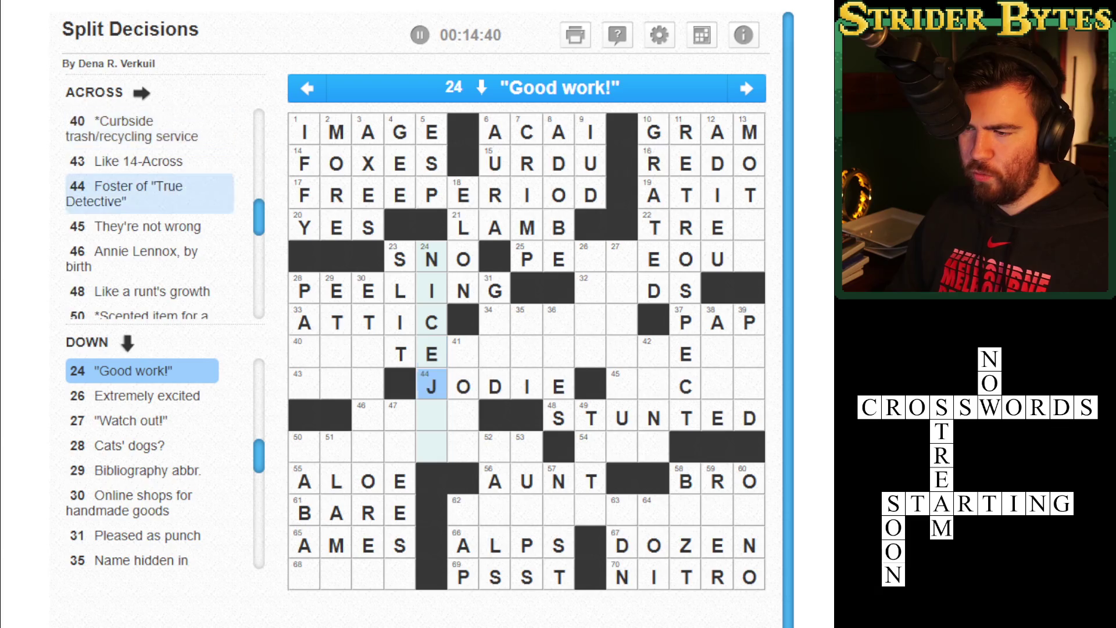
type("OB")
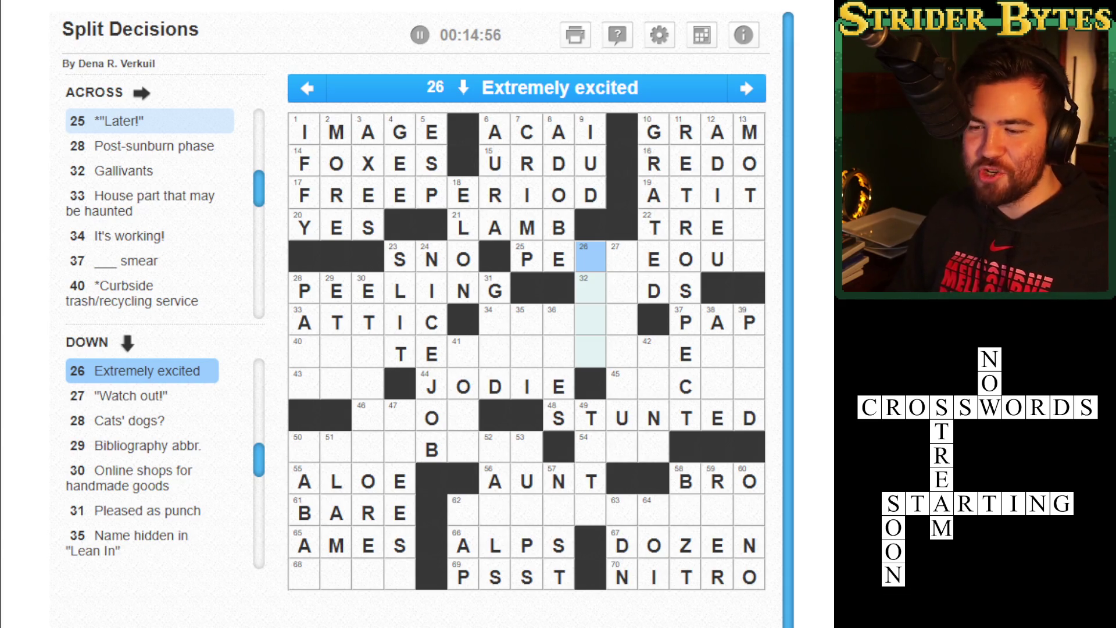
Leave 26 and 27 Down blank and move down into 28 Down, 'Cats' dogs?'.
left_click(622, 257)
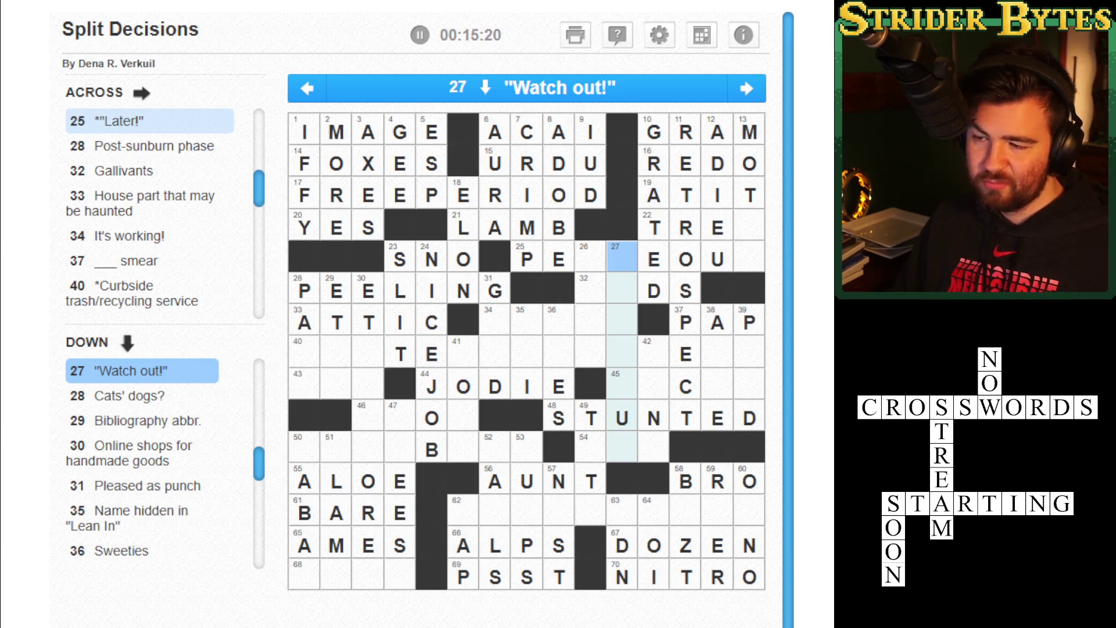
key("Tab")
key("Down")
key("Down")
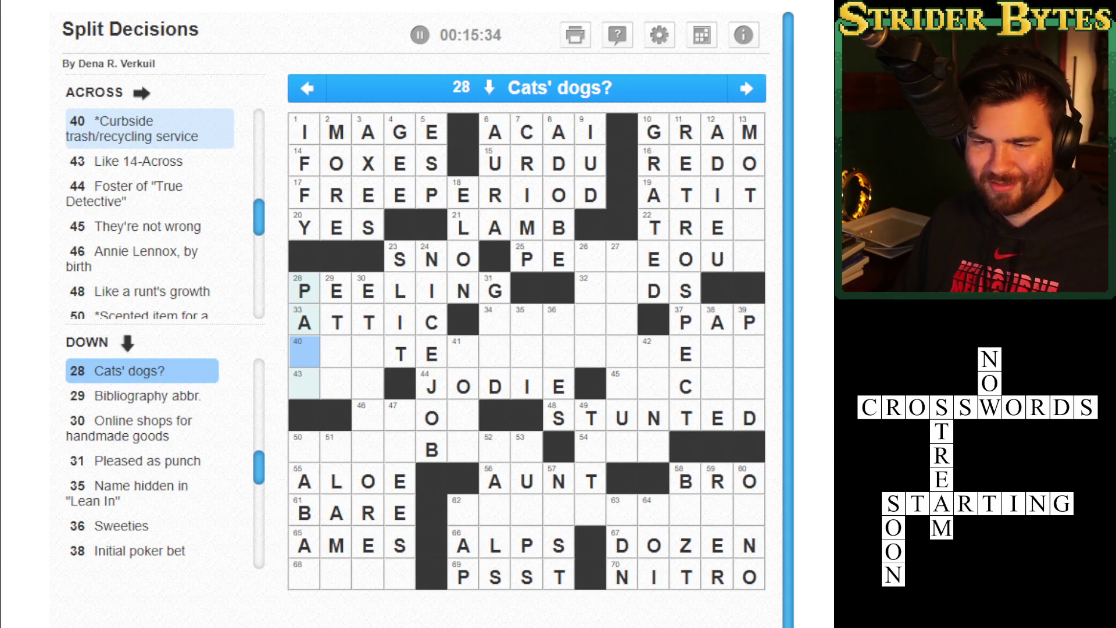
Enter AL at 29-Down for ET AL, and put S and Y at the top of 30-Down ETSY.
key("Tab")
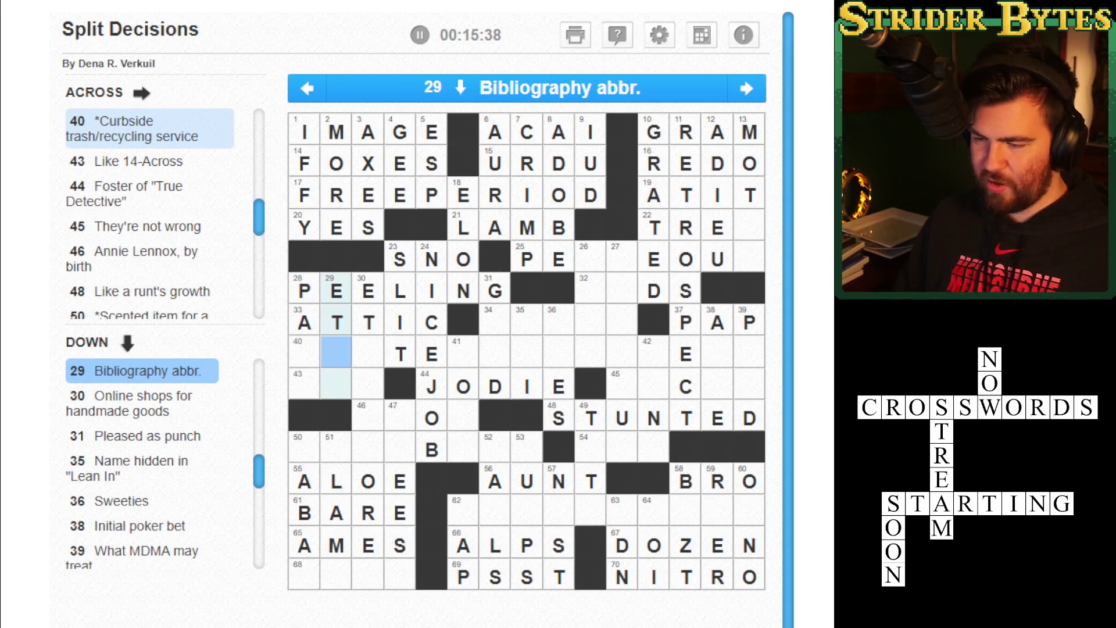
type("AL")
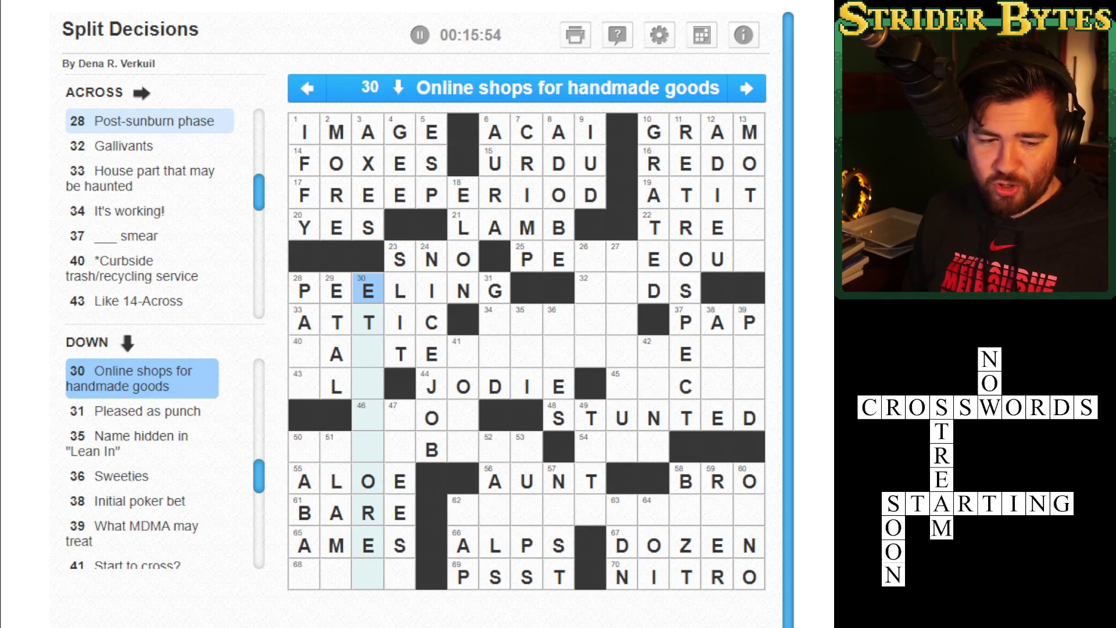
left_click(367, 354)
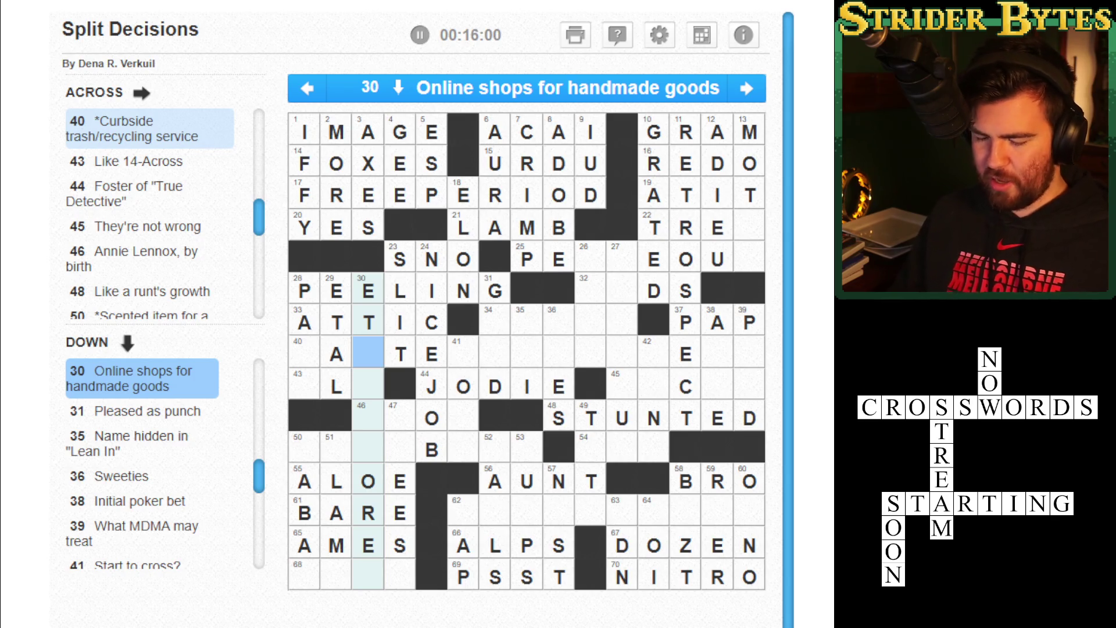
type("sy")
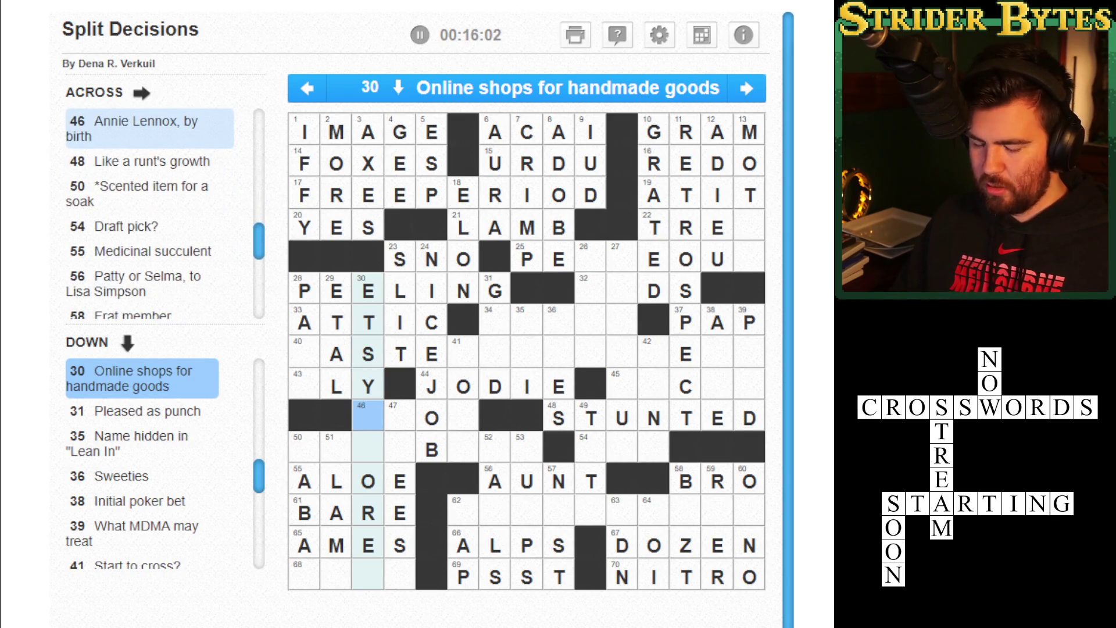
type("sts")
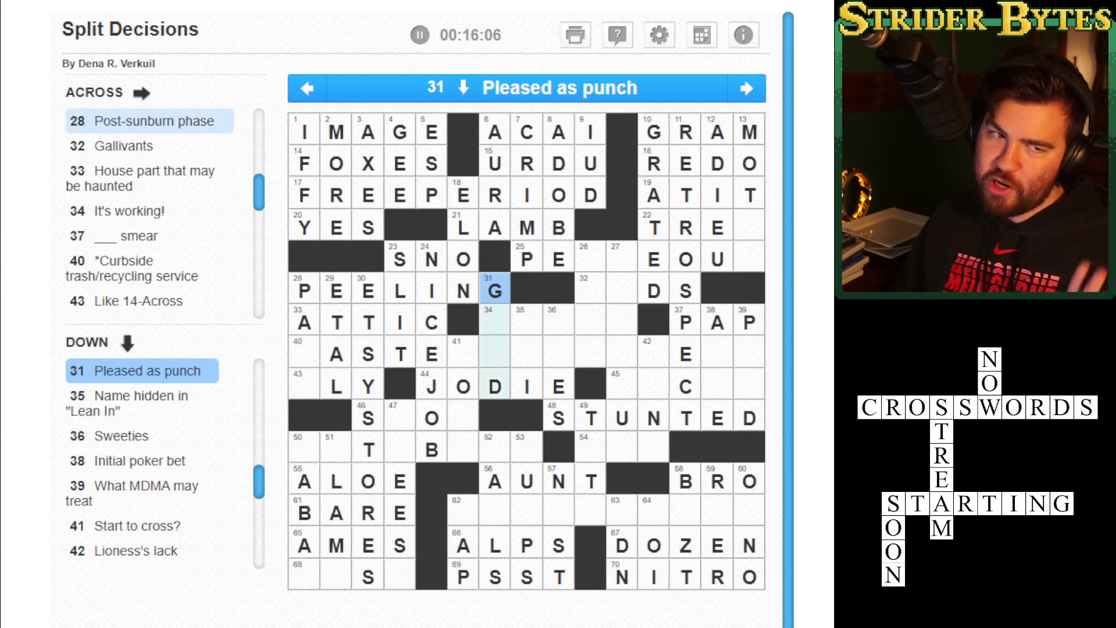
Enter LA in 31-Down to make GLAD, and AN in 35-Down to make ANI.
left_click(495, 320)
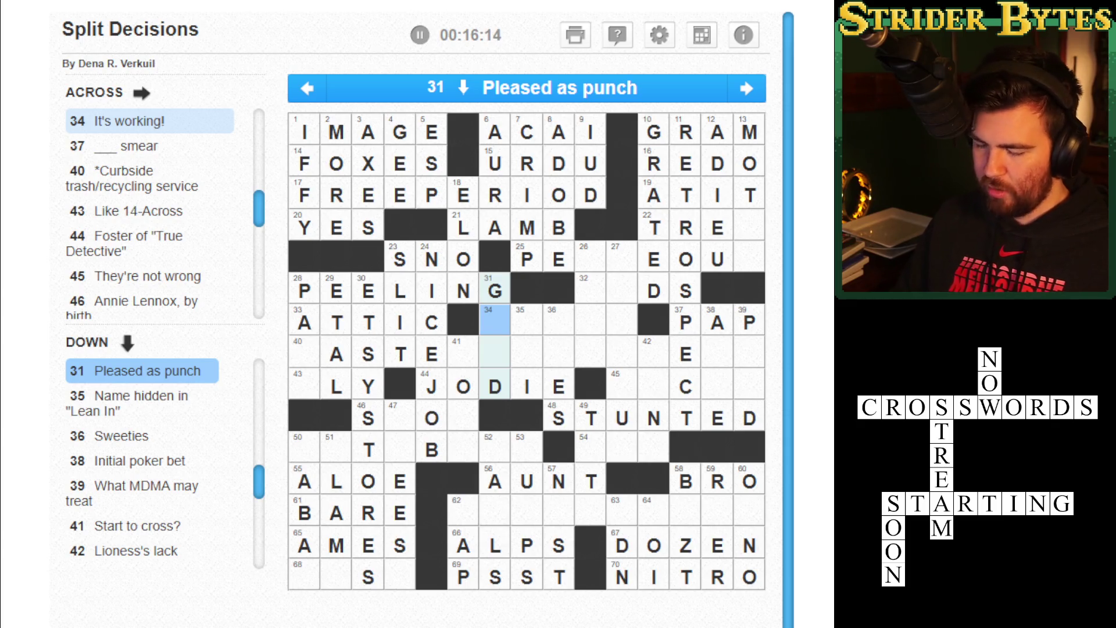
type("la")
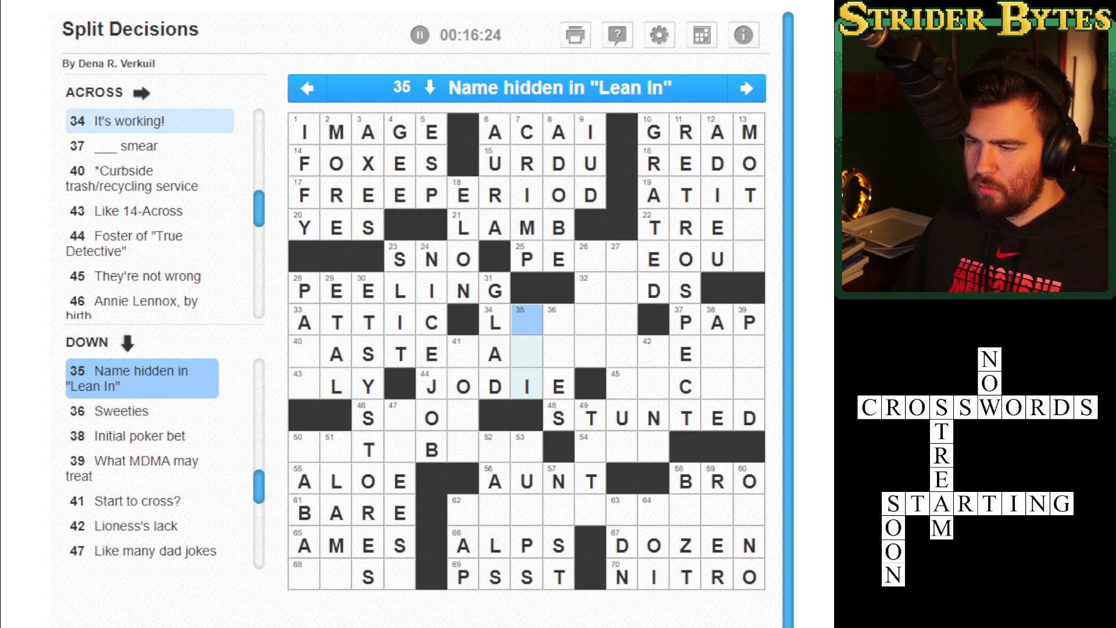
type("AN")
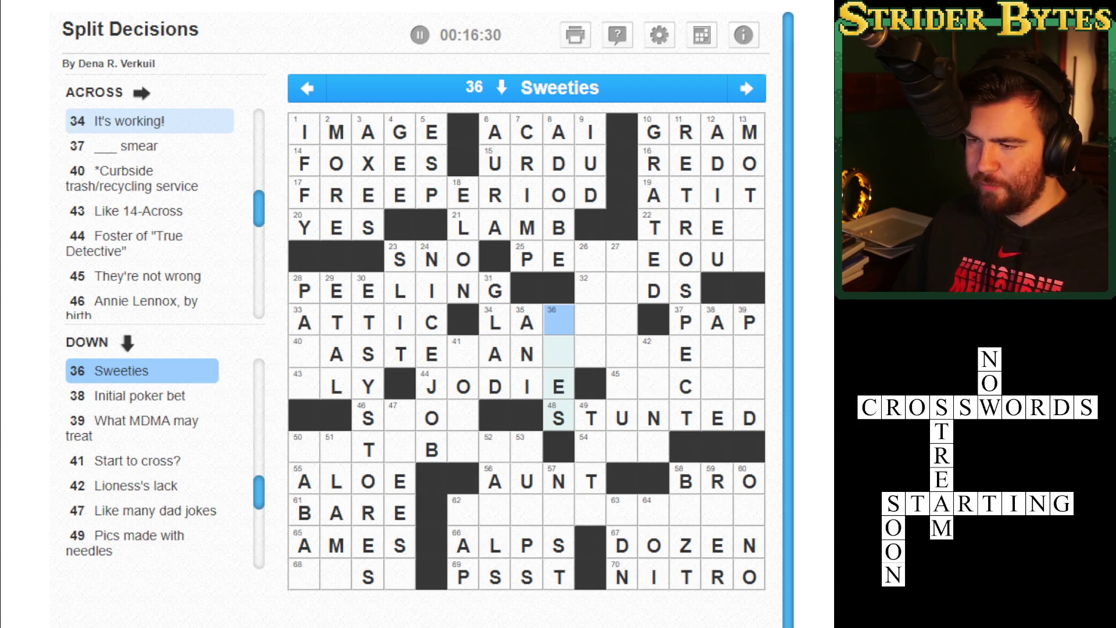
key("Tab")
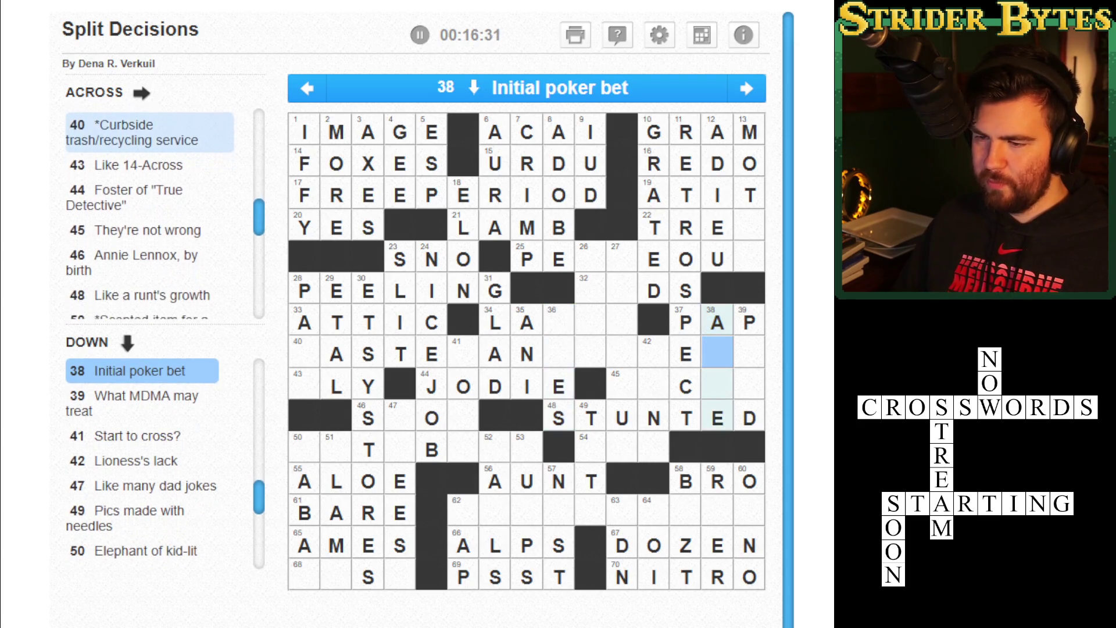
type("NT")
Fill TS into 39-Down for PTSD, and M, A, E into 42-Down for MANE.
left_click(749, 354)
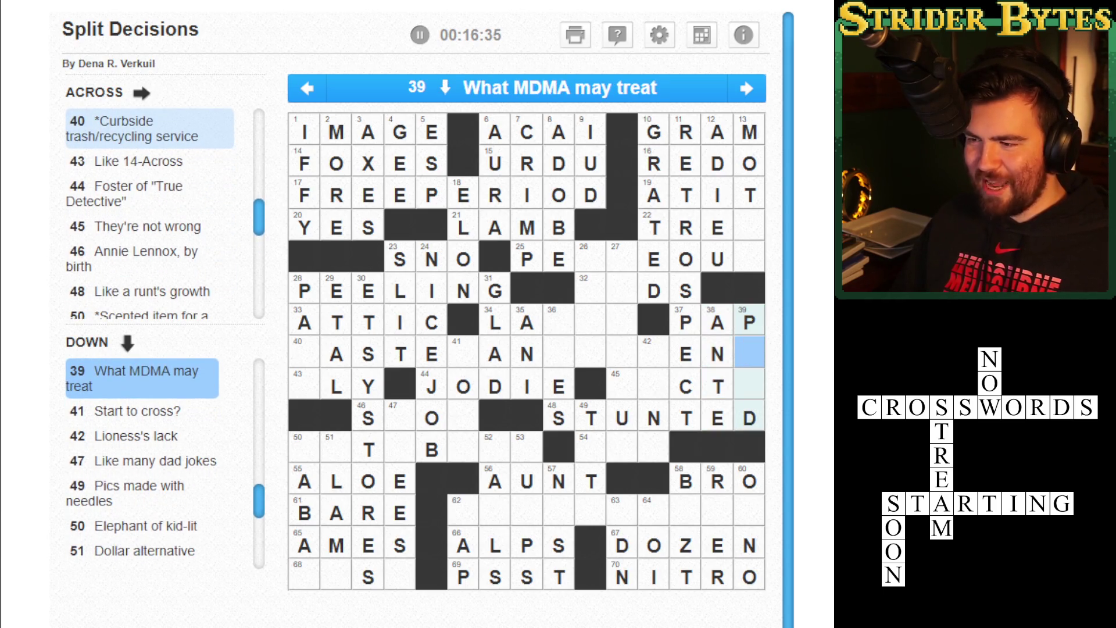
type("TS")
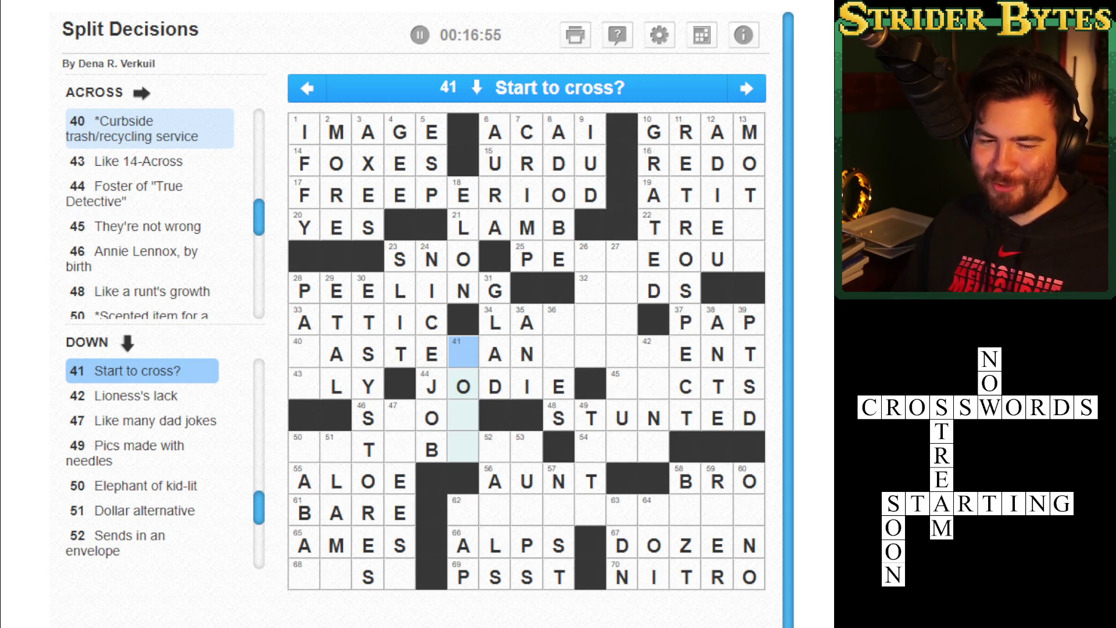
left_click(653, 351)
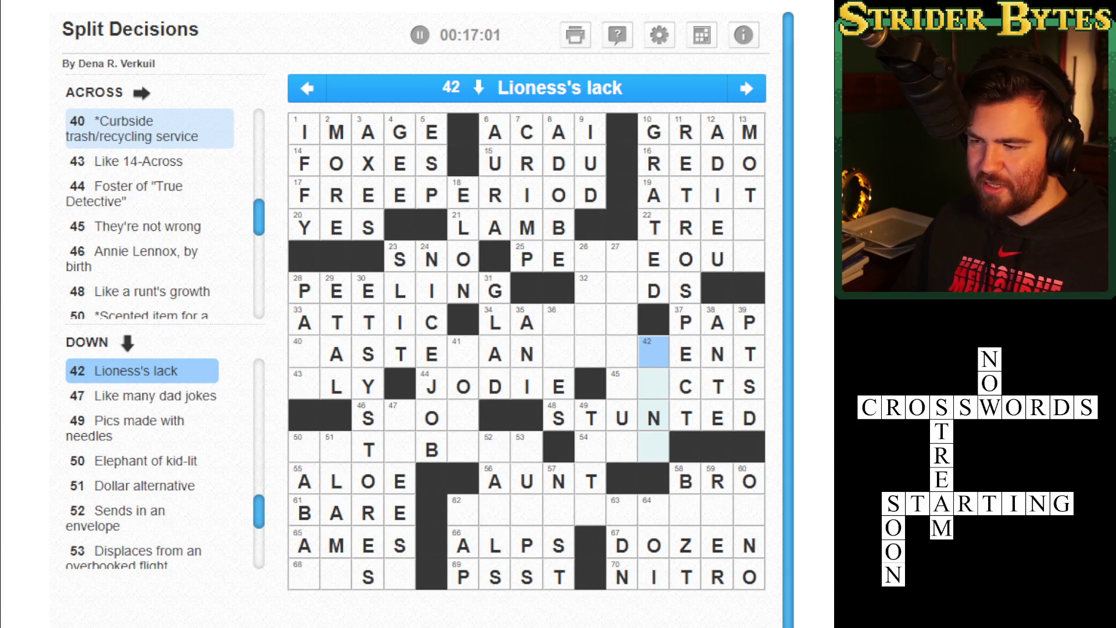
type("mae")
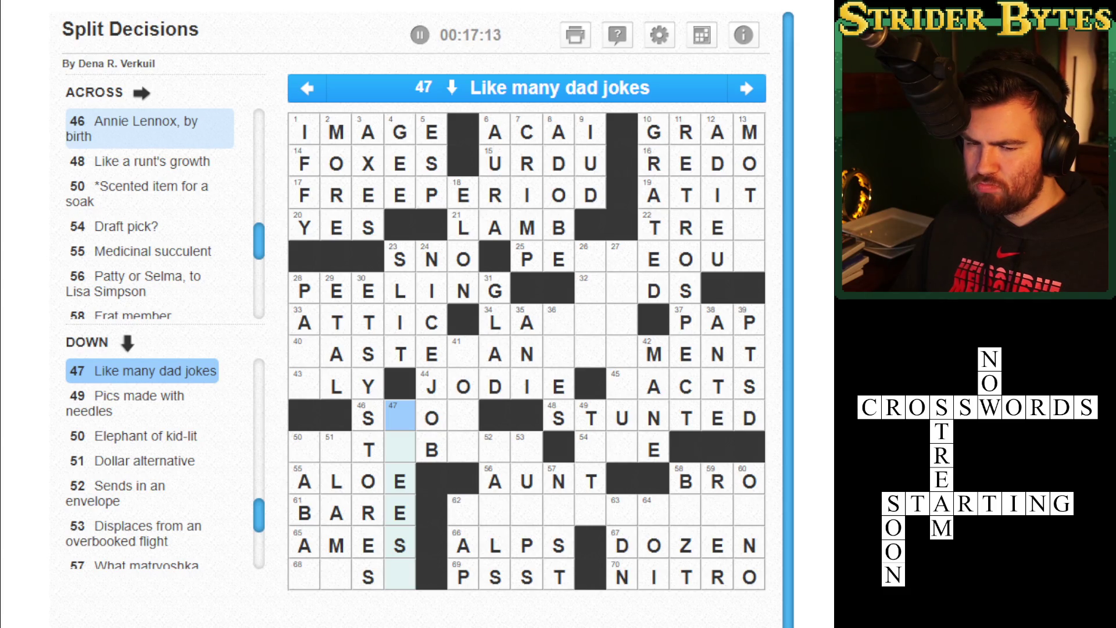
Answer 47-Down with CHEESY and add A and S to complete 49-Down as TATS.
type("cheesy")
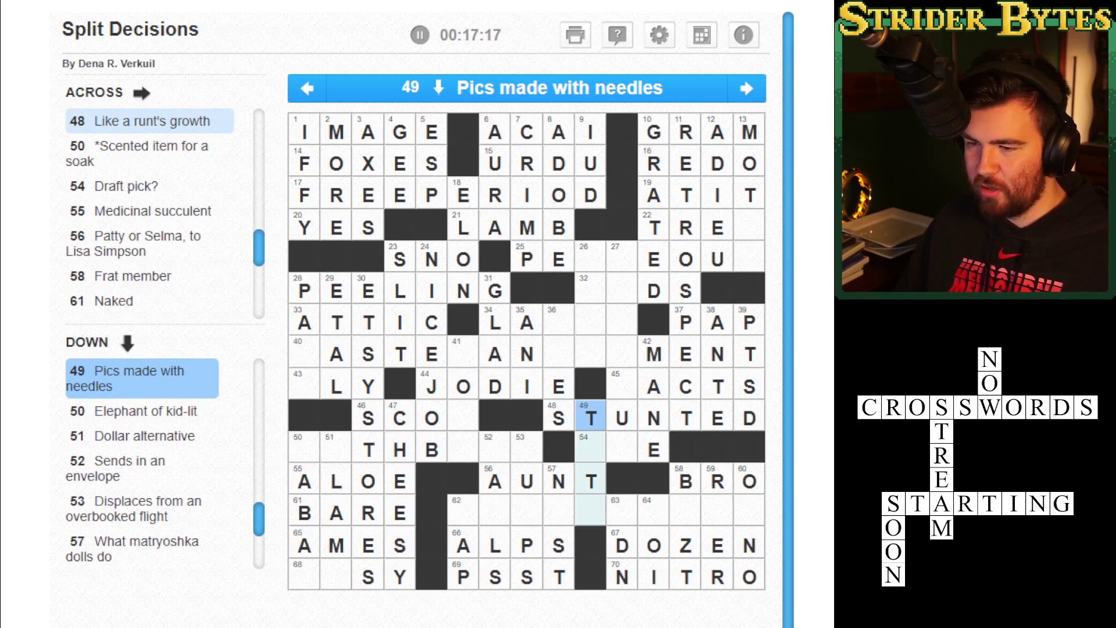
type("t")
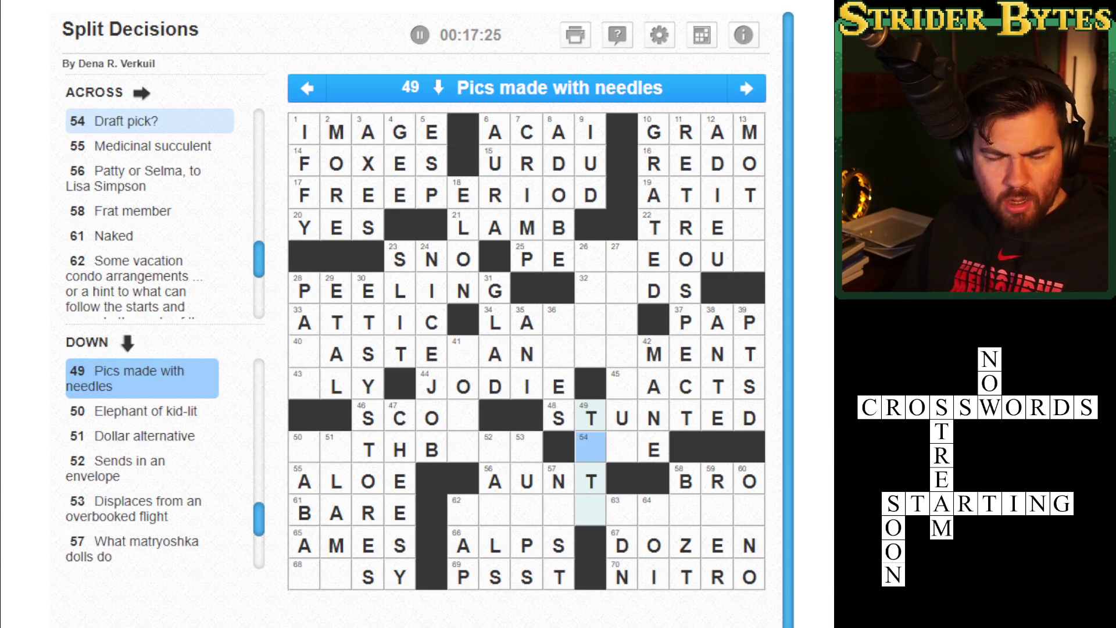
type("as")
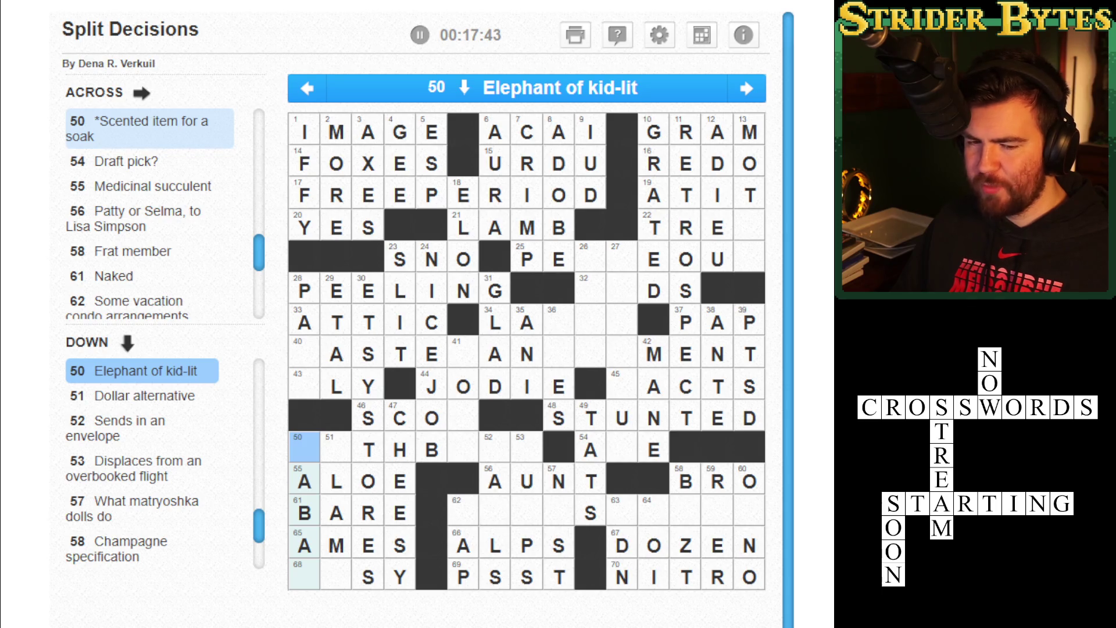
left_click(335, 447)
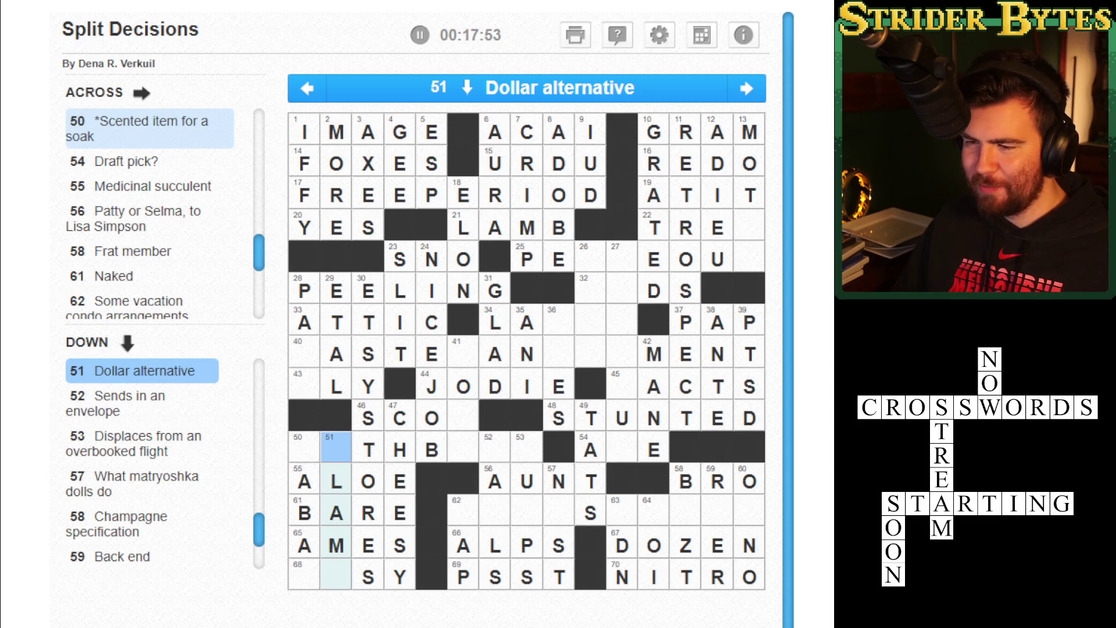
left_click(495, 448)
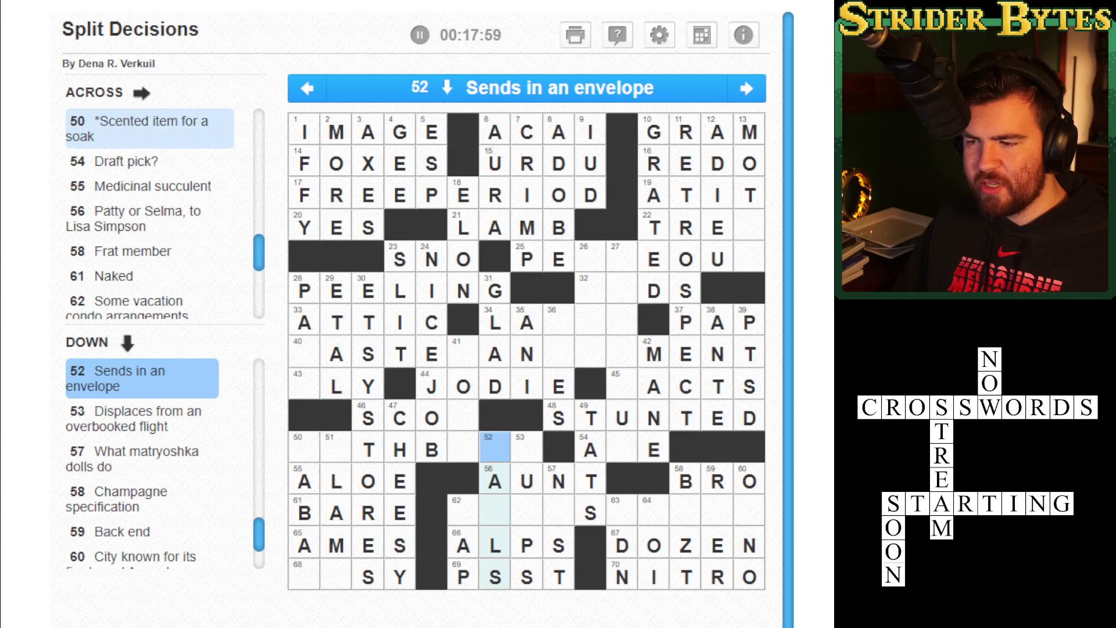
key("Left")
key("Left")
key("Left")
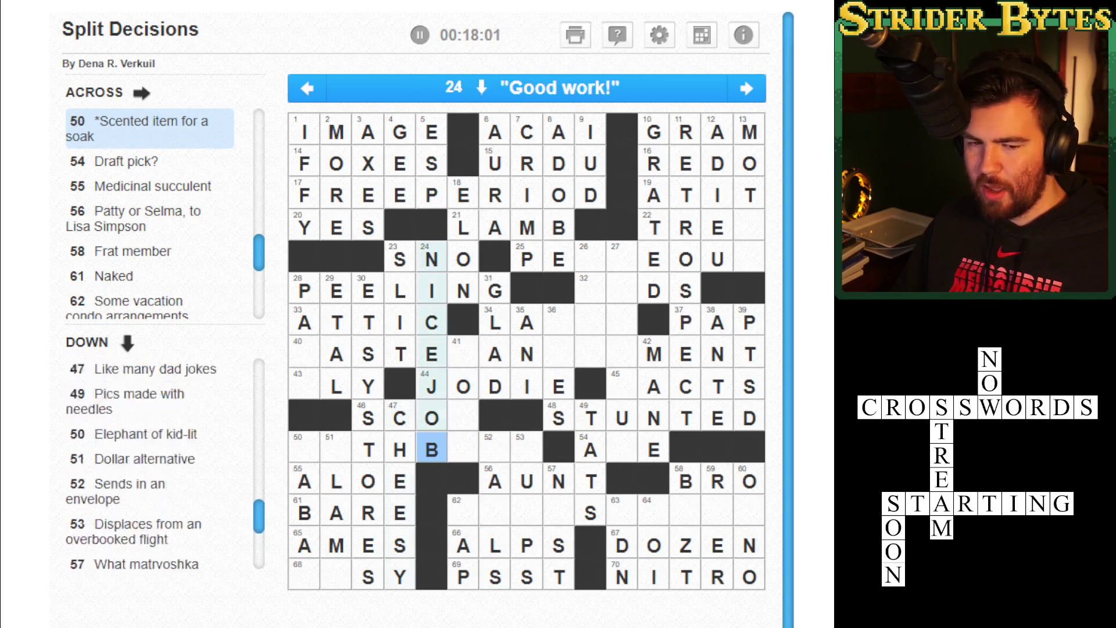
Enter BABAR at 50-Down and advance through the grid to 57-Down.
type("BABAR")
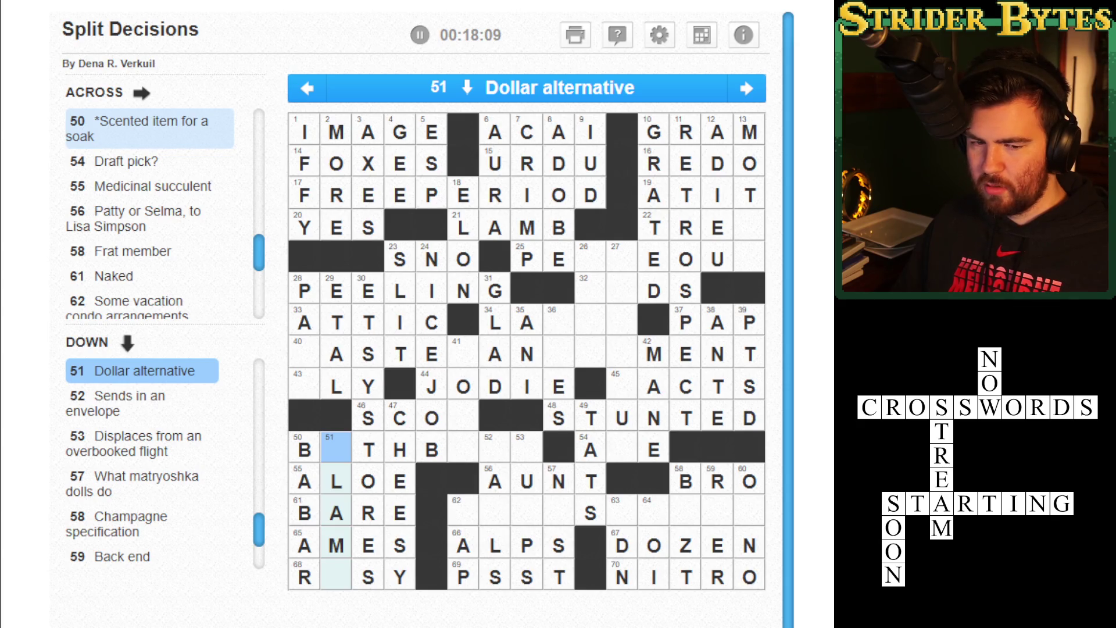
key("Right")
key("Right")
key("Right")
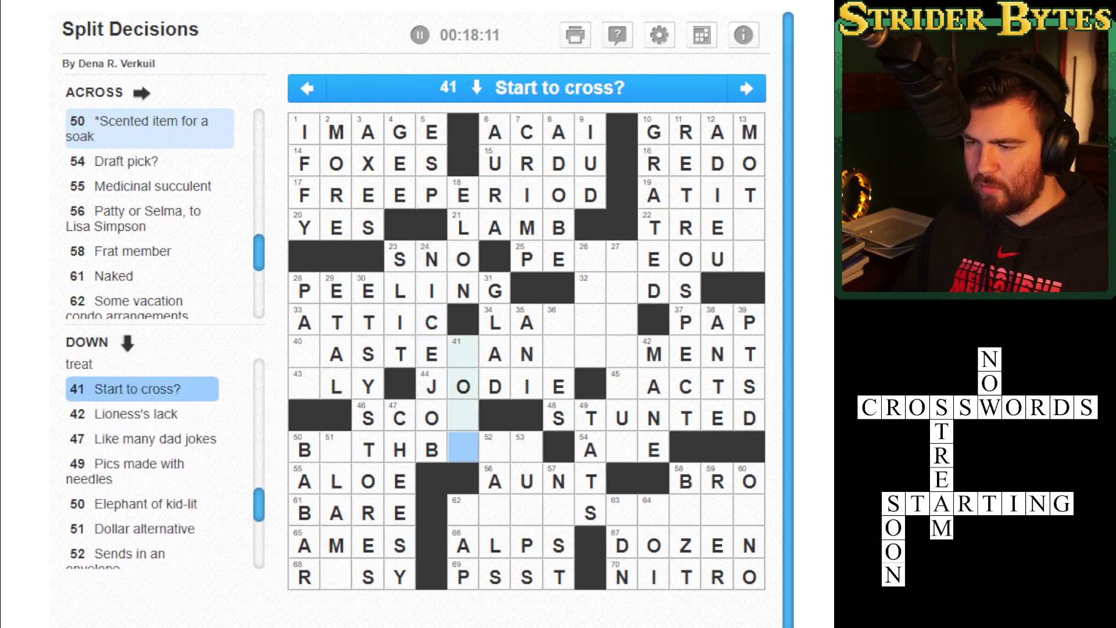
key("Right")
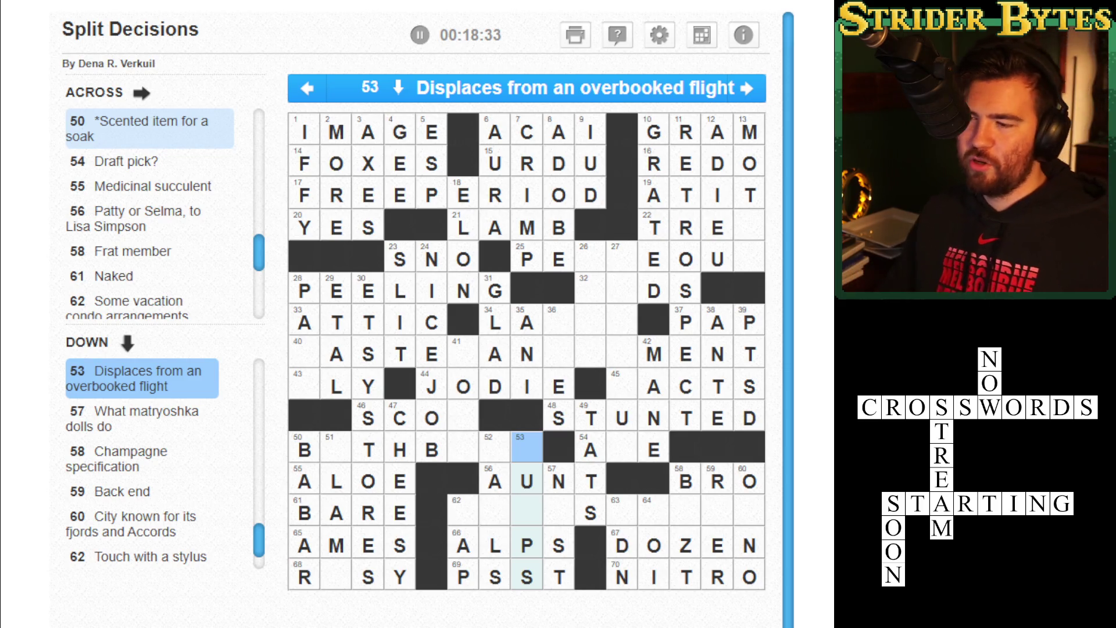
key("Tab")
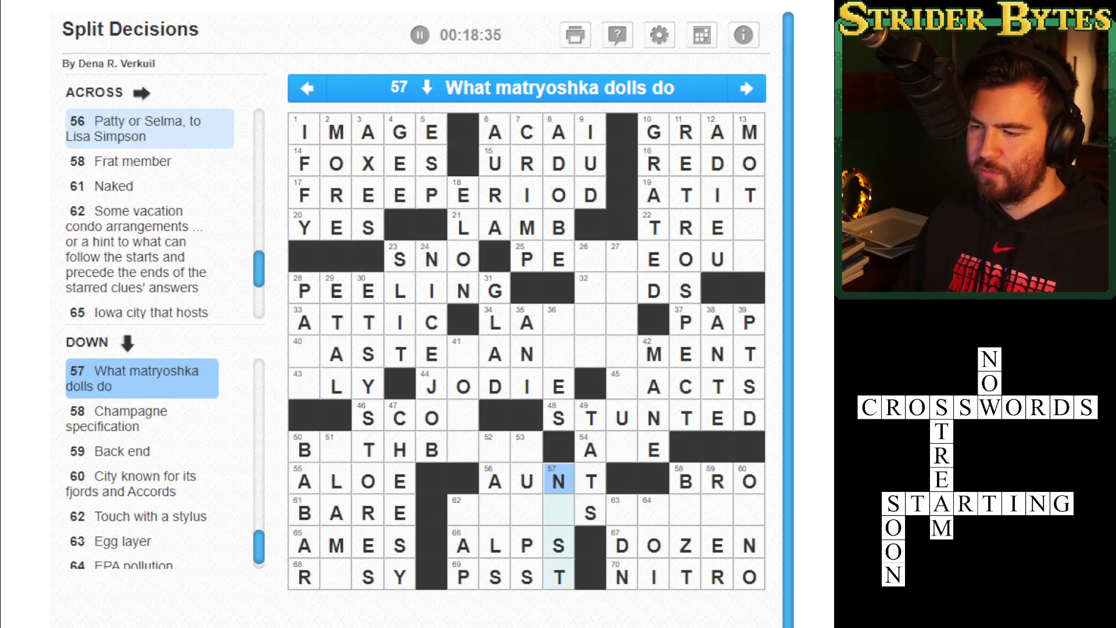
Add E to complete 57-Down as NEST, then enter EA near 59-Down and delete a mistaken letter.
type("E")
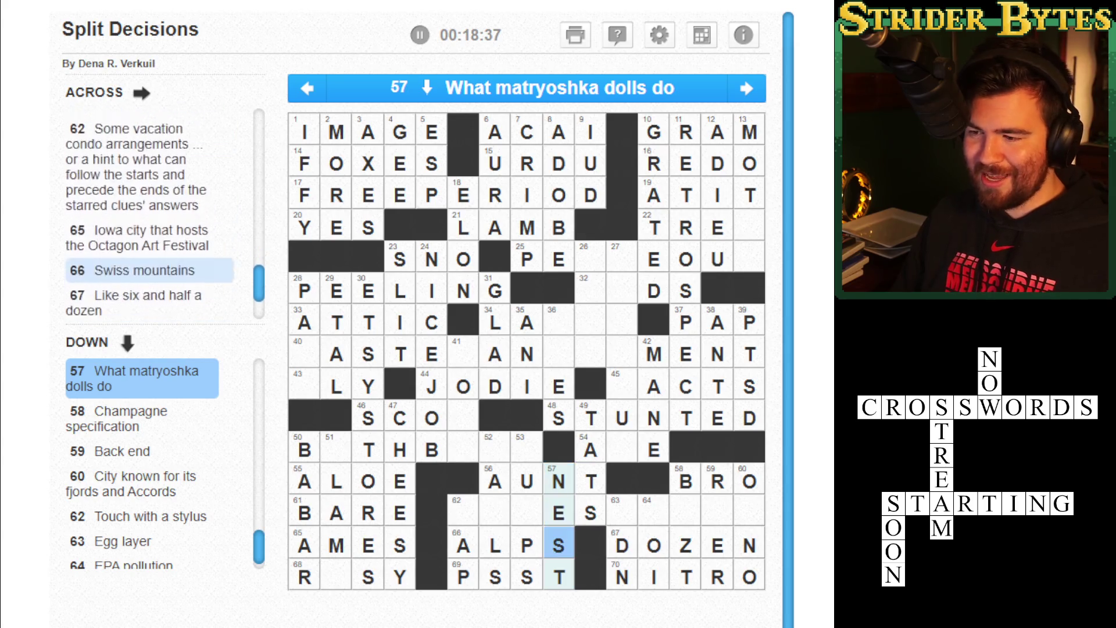
key("Tab")
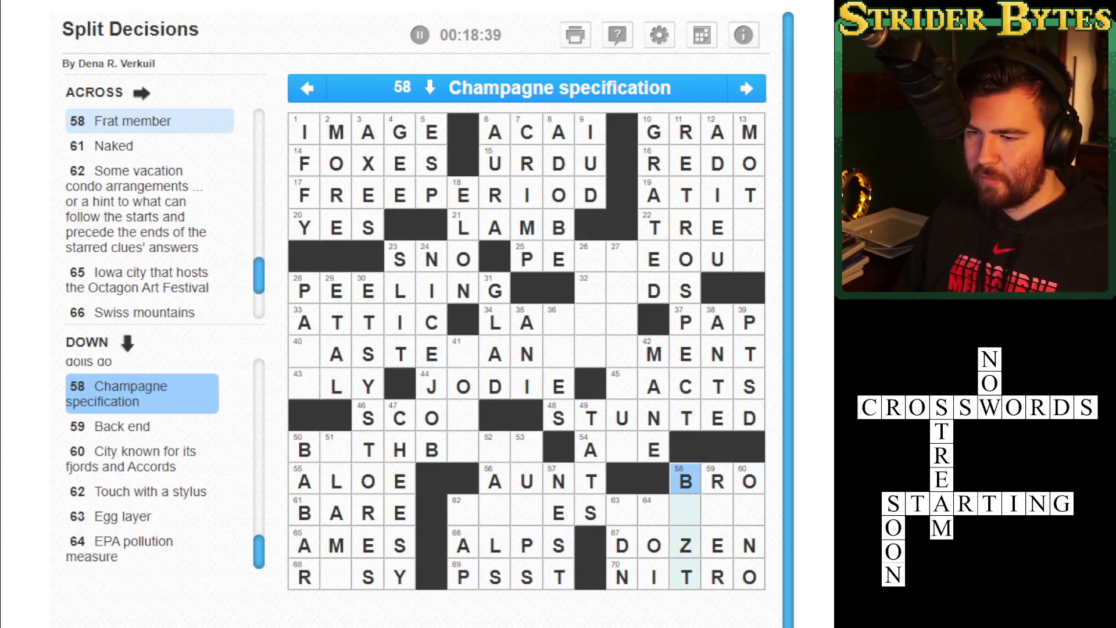
left_click(687, 510)
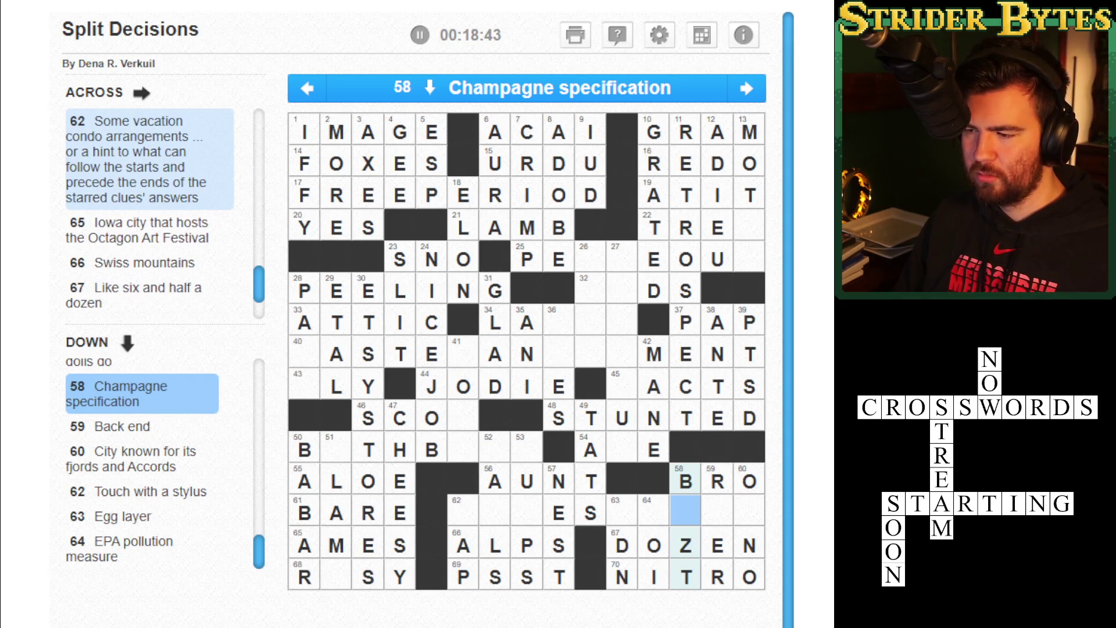
left_click(718, 481)
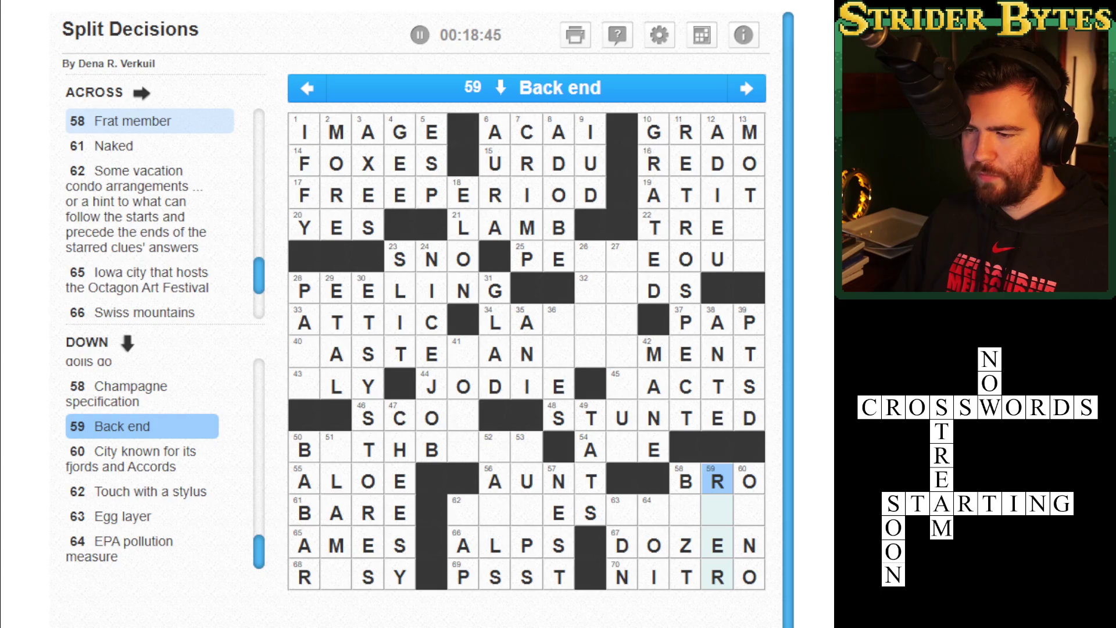
type("EA")
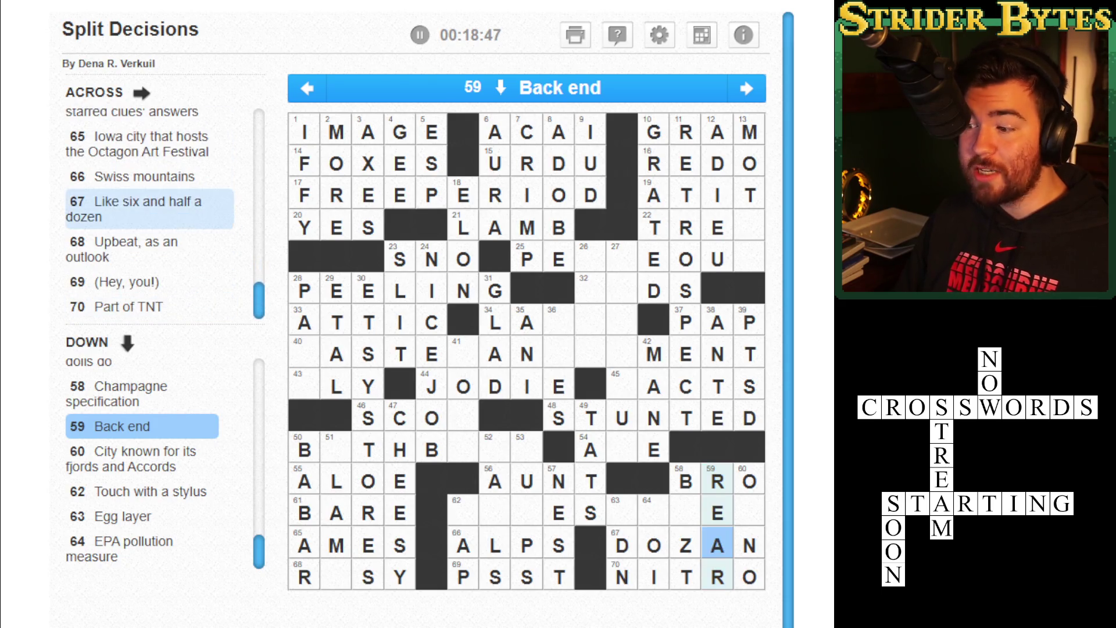
key("Right")
key("BackSpace")
Clear the wrong letters in 58 Down and put B in its first square so the row reads BRO.
left_click(719, 577)
left_click(687, 545)
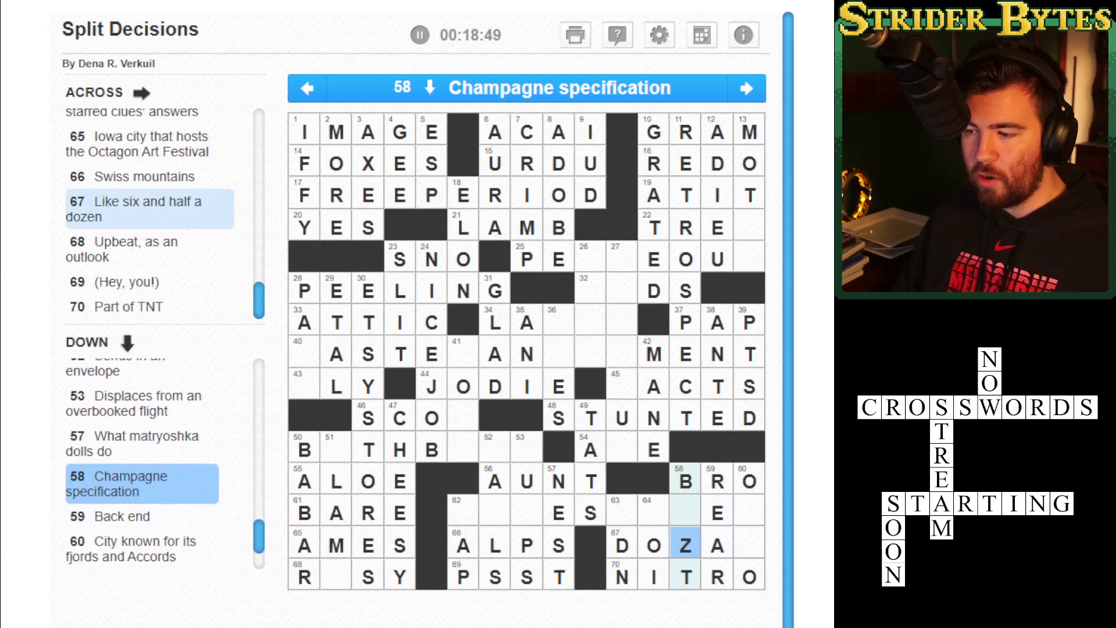
key("BackSpace")
key("BackSpace")
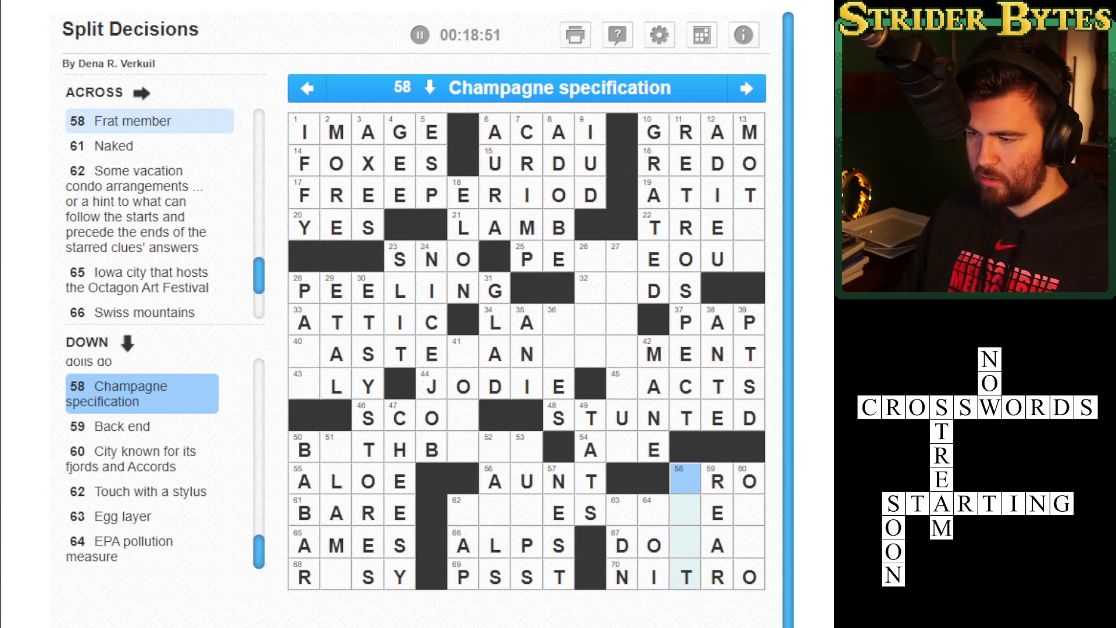
type("ZZ")
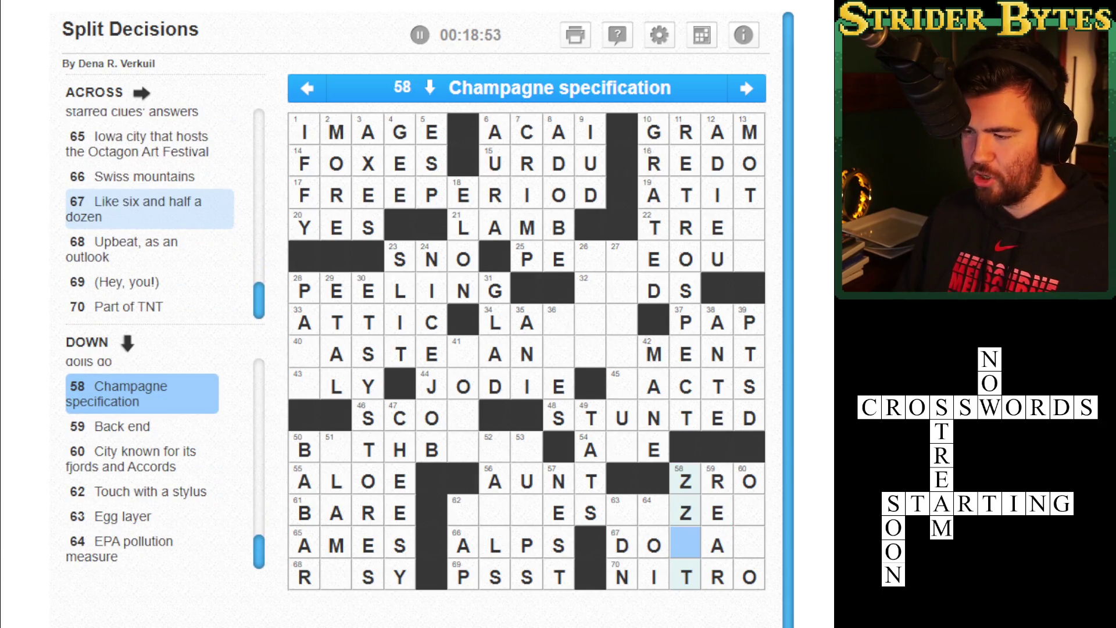
key("BackSpace")
key("BackSpace")
type("B")
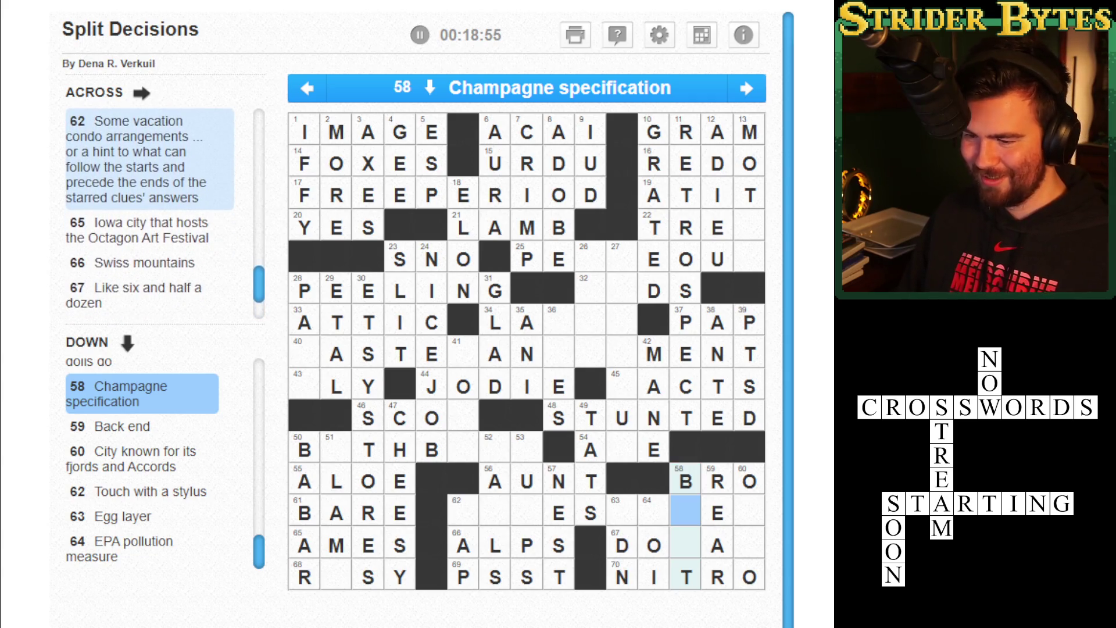
Erase the D and O from 67 Across, leaving only the crossing A.
key("Down")
key("Left")
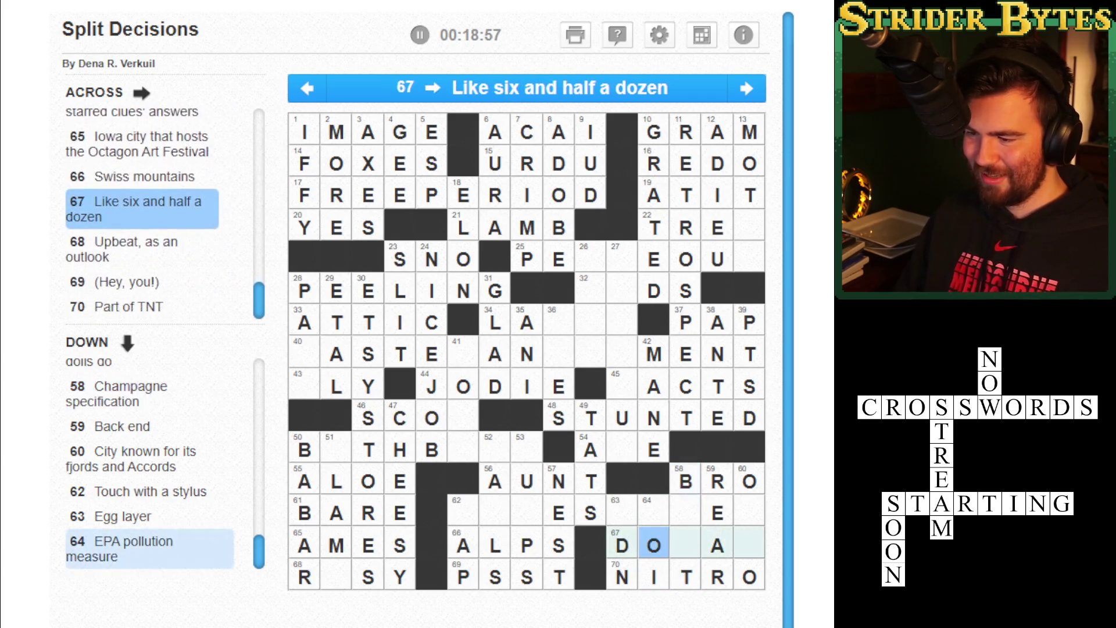
key("BackSpace")
key("BackSpace")
key("Right")
key("Right")
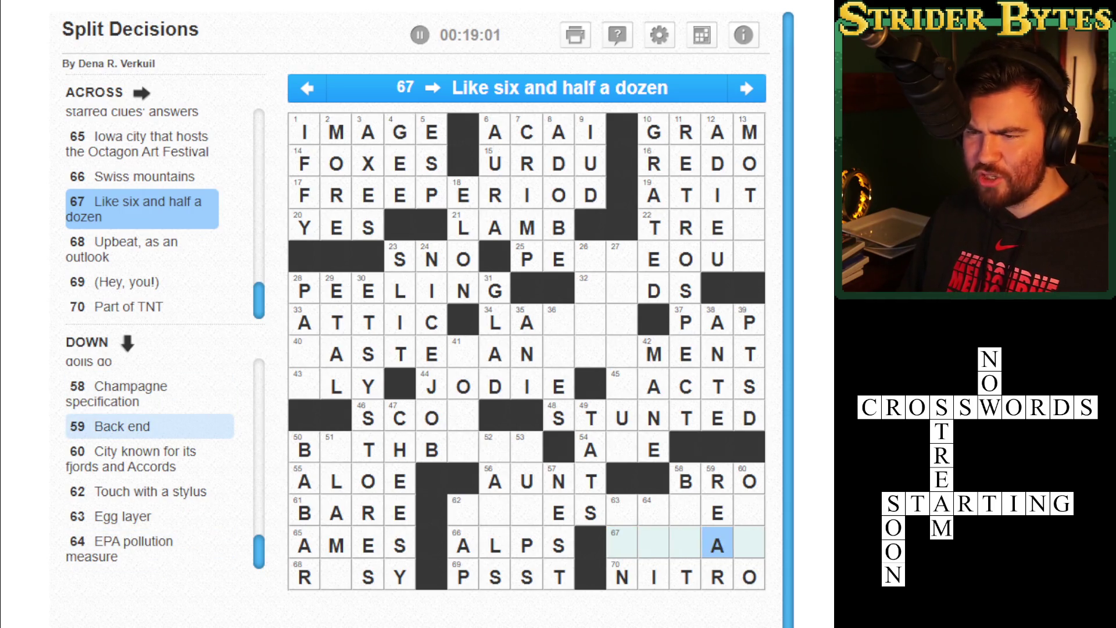
left_click(686, 542)
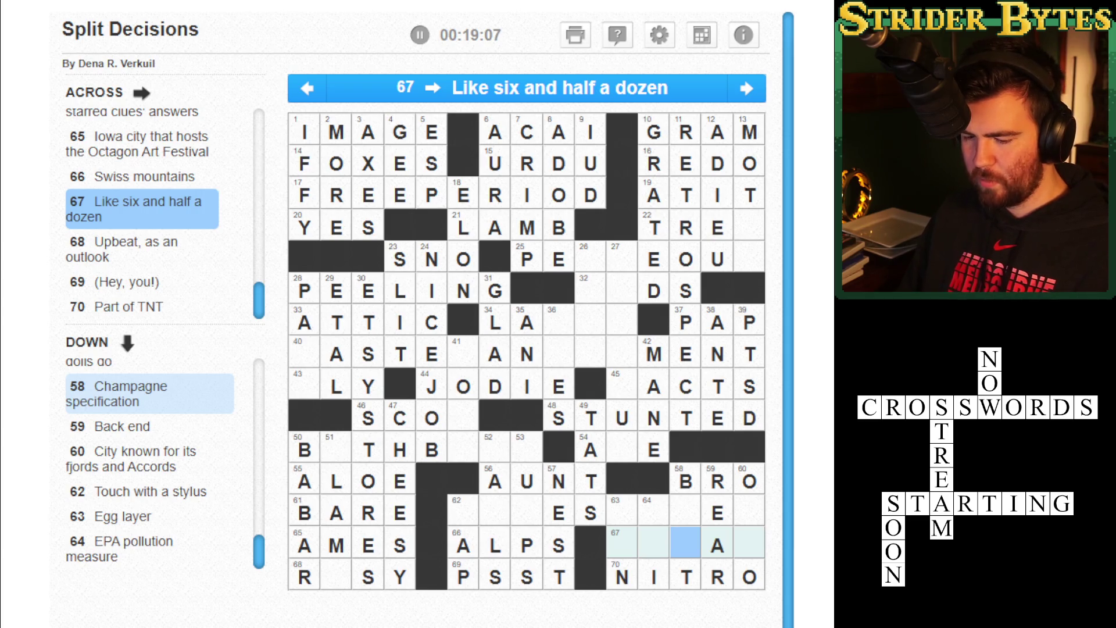
key("Right")
key("Right")
key("Up")
key("Up")
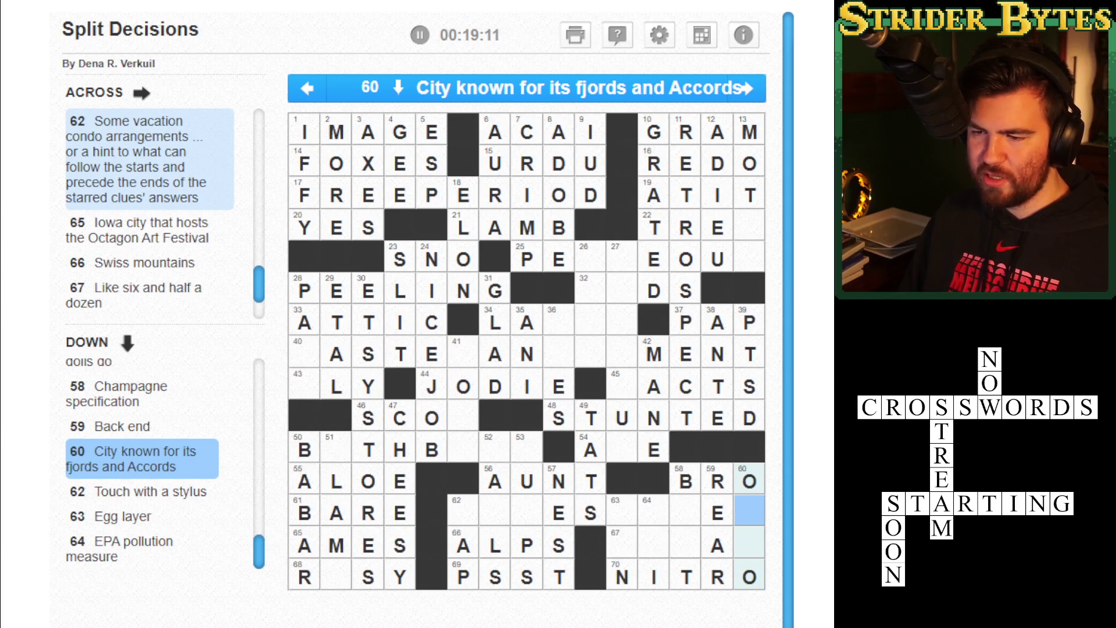
Complete 60 Down as OSLO with S and L, and 62 Down as TAP.
type("SL")
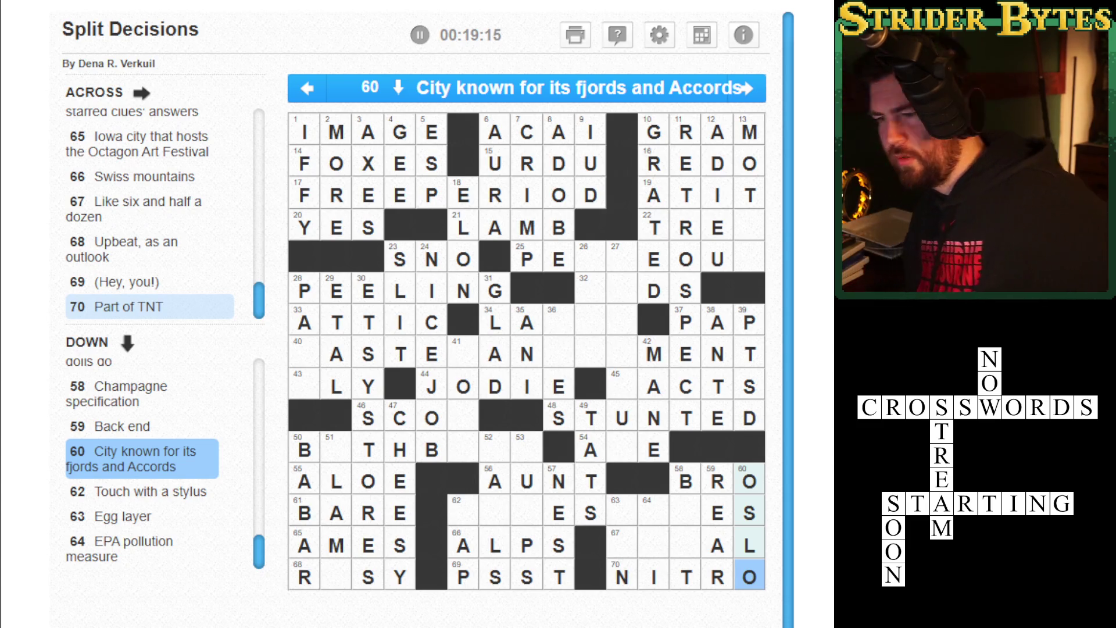
left_click(463, 510)
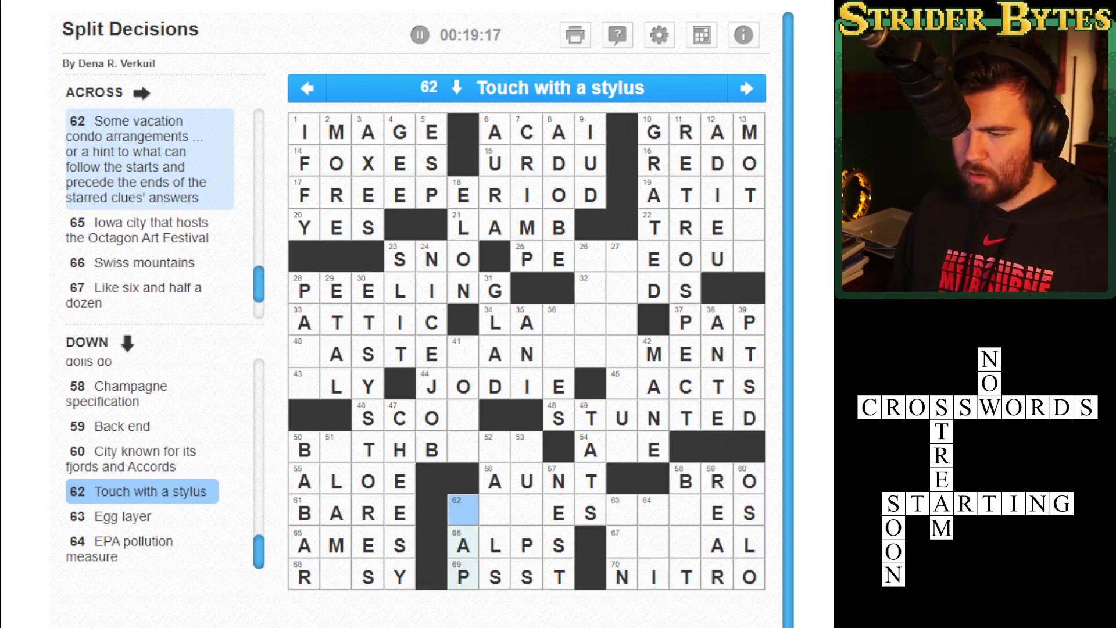
type("T")
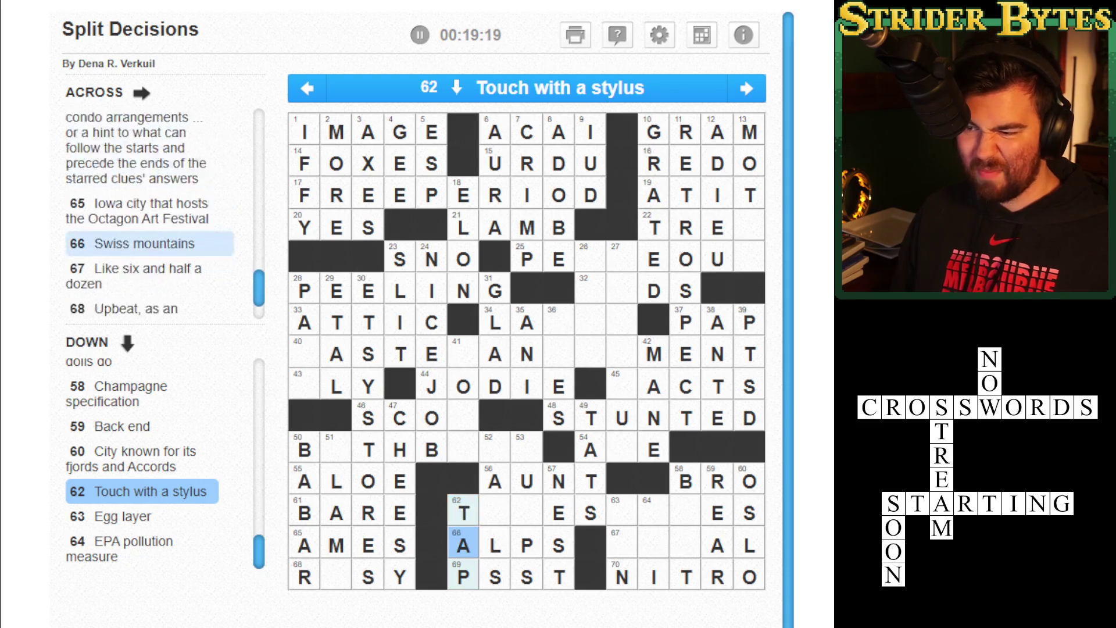
type("AP")
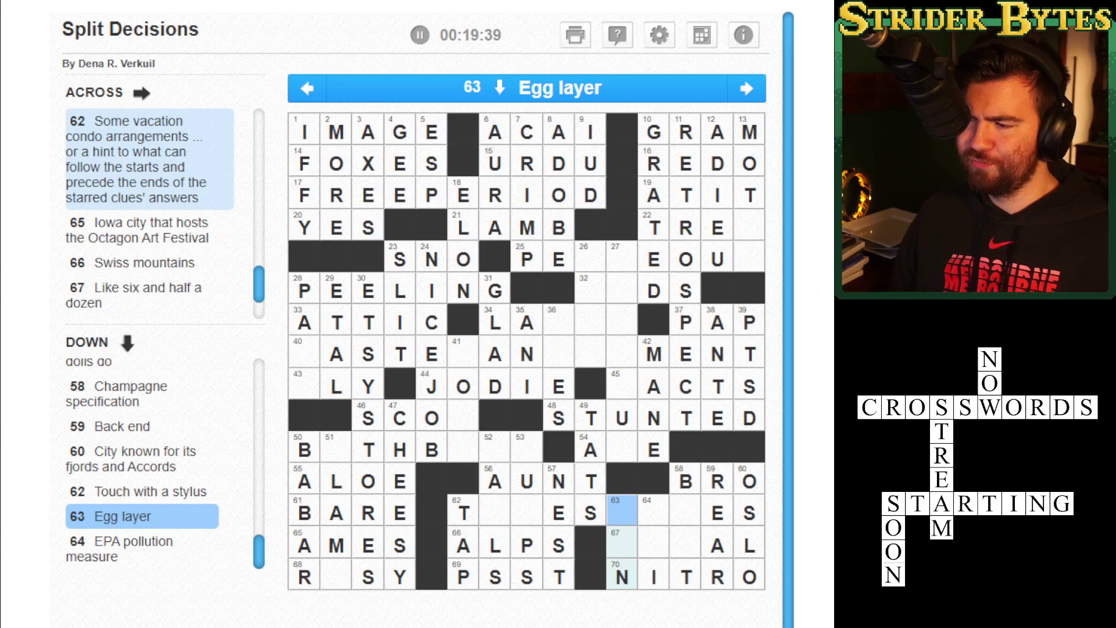
Review the 64 Down and nearby clues, stepping through row 62 to the 68 Across gap.
left_click(654, 510)
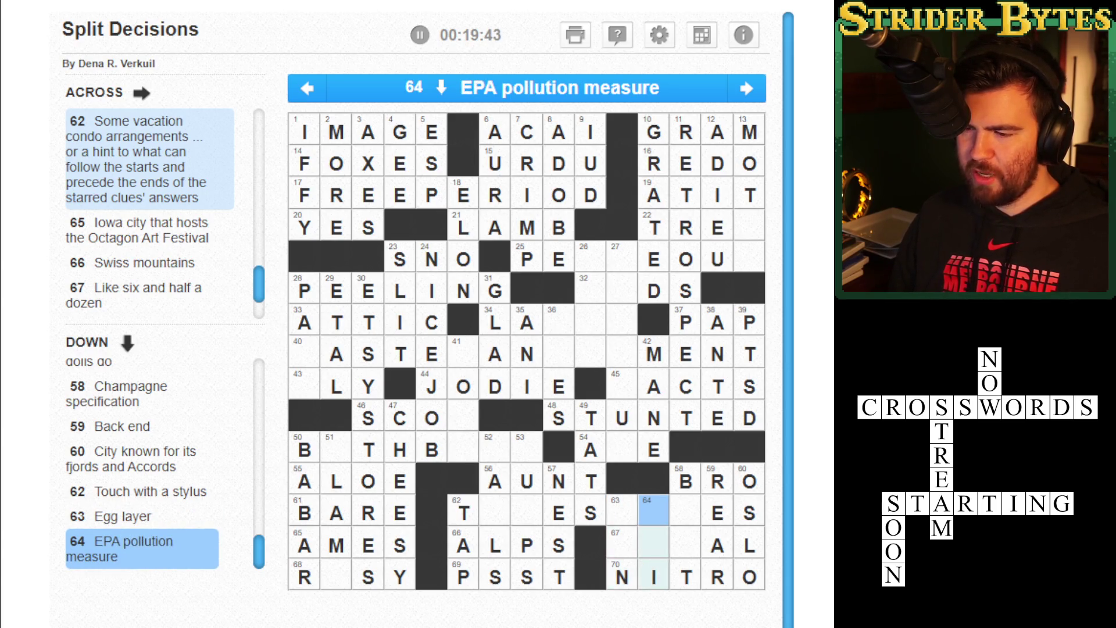
key("Tab")
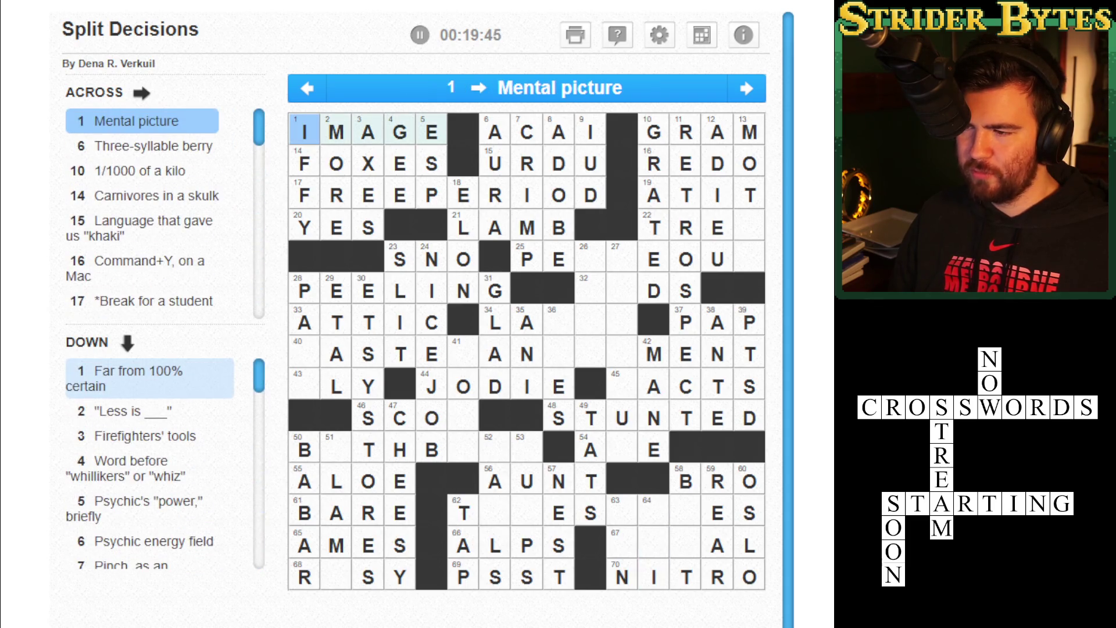
key("Left")
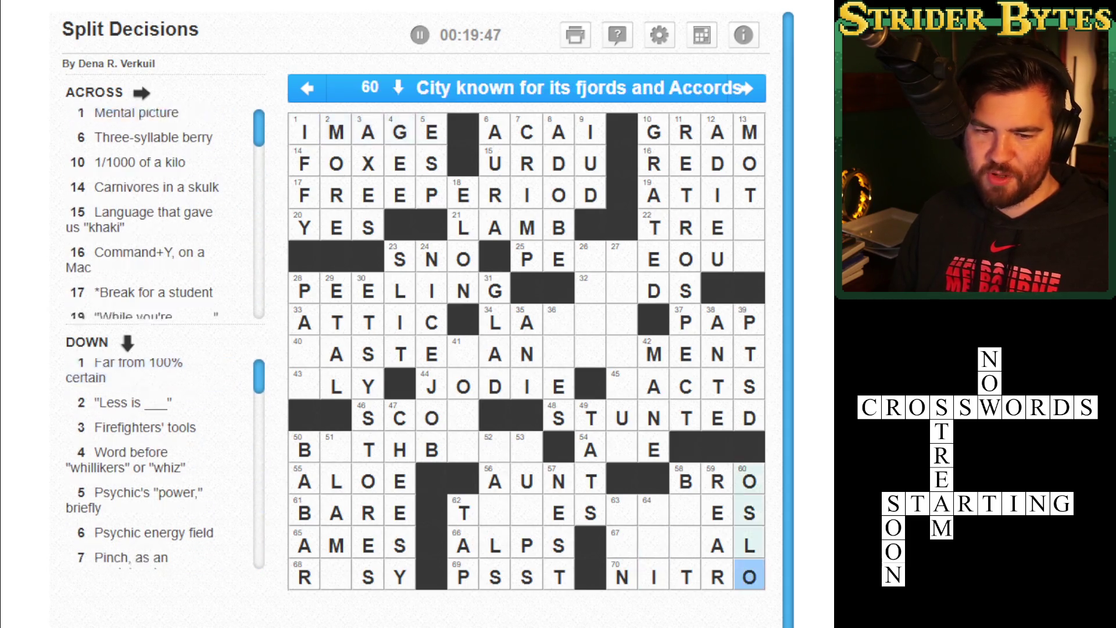
key("Left")
key("Left")
key("Left")
key("Left")
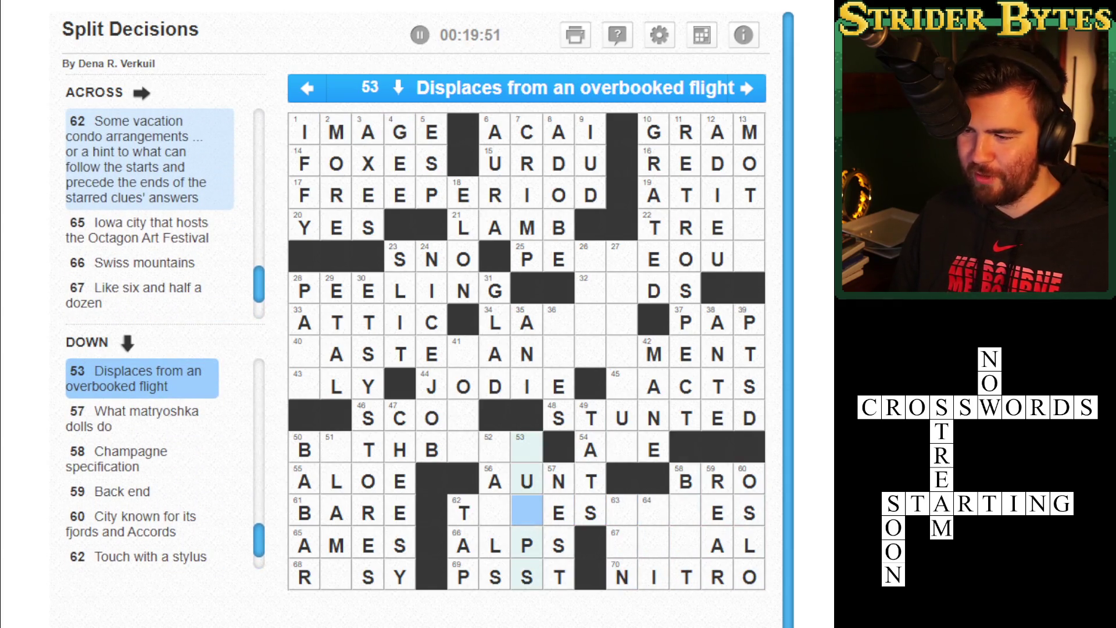
key("Left")
key("Left")
key("Left")
left_click(336, 575)
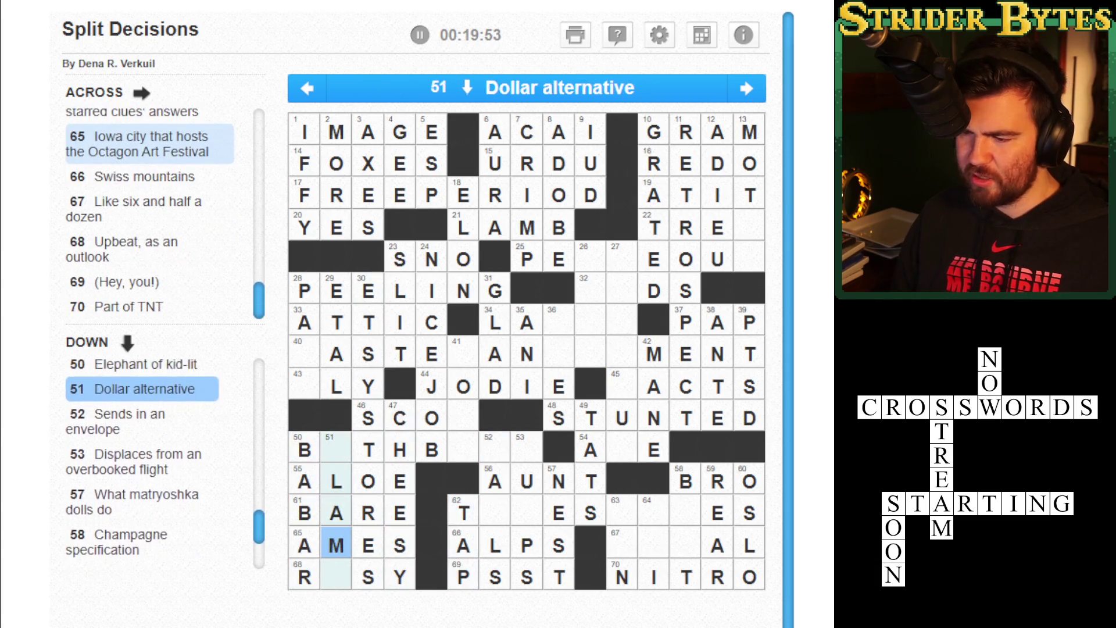
Put O in 68 Across for ROSY and type AOMB to complete 50 Across as BATHBOMB.
left_click(335, 575)
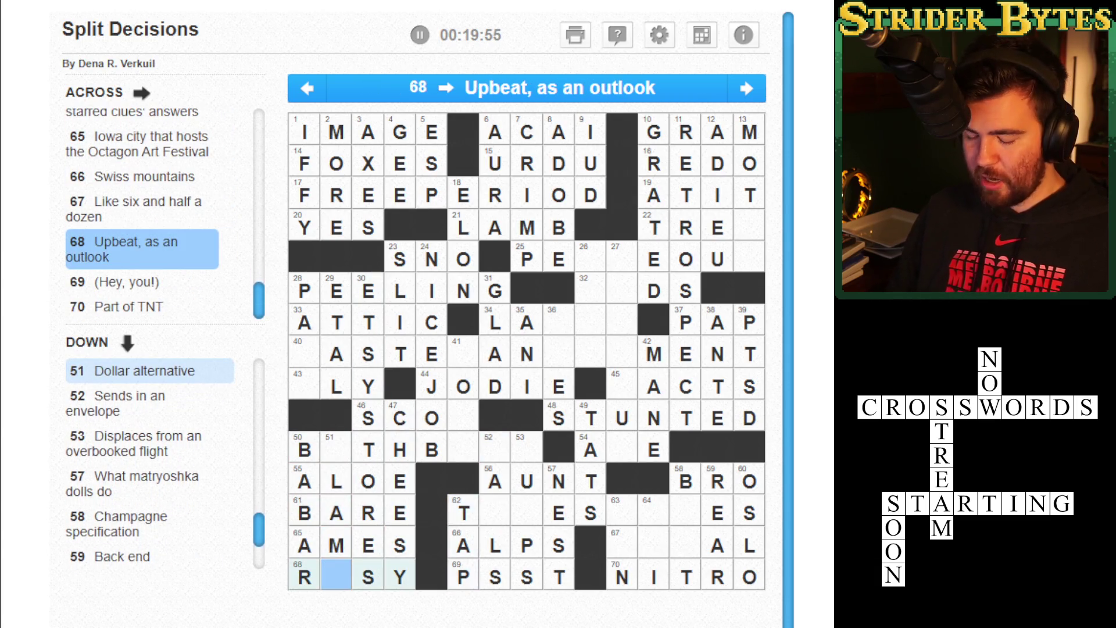
type("O")
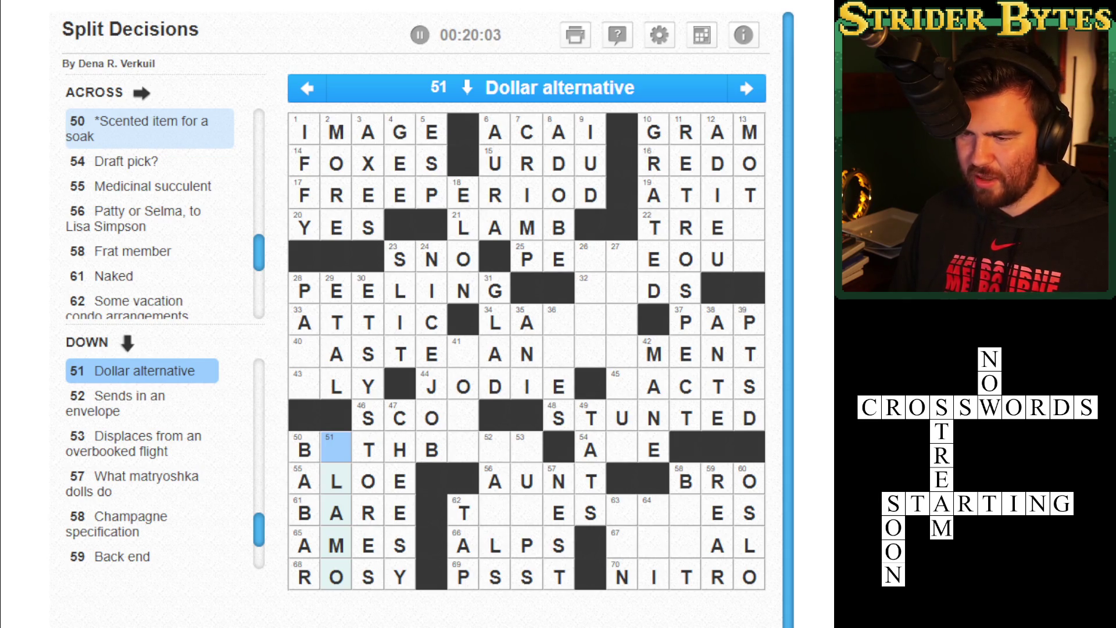
key("space")
type("AOMB")
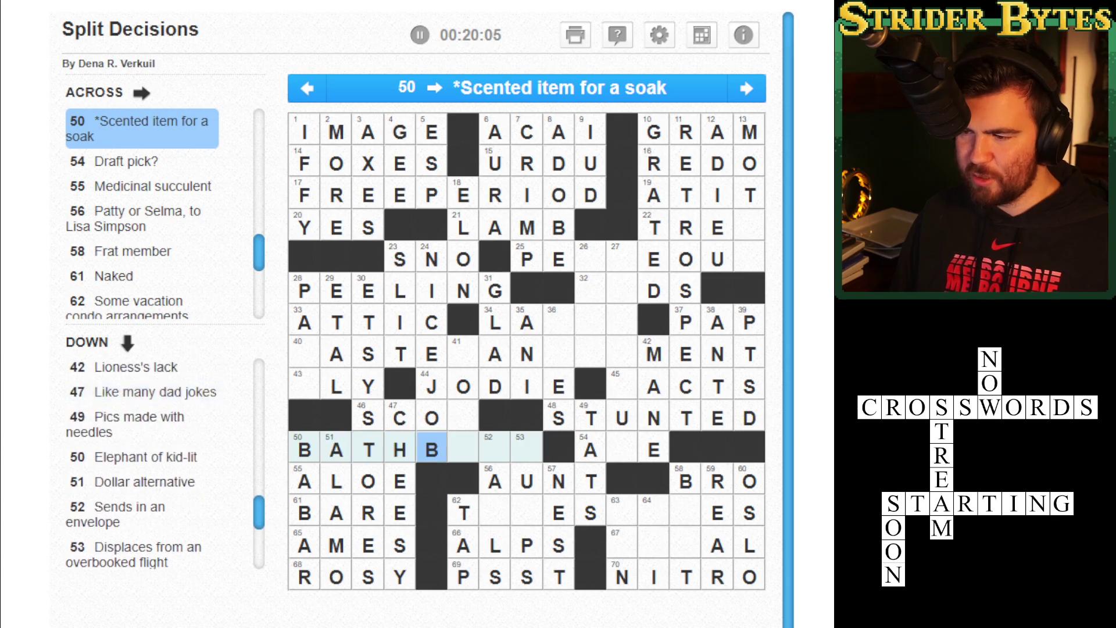
Add M below the U in 53 Down and I below the A in 52 Down.
key("Left")
key("Left")
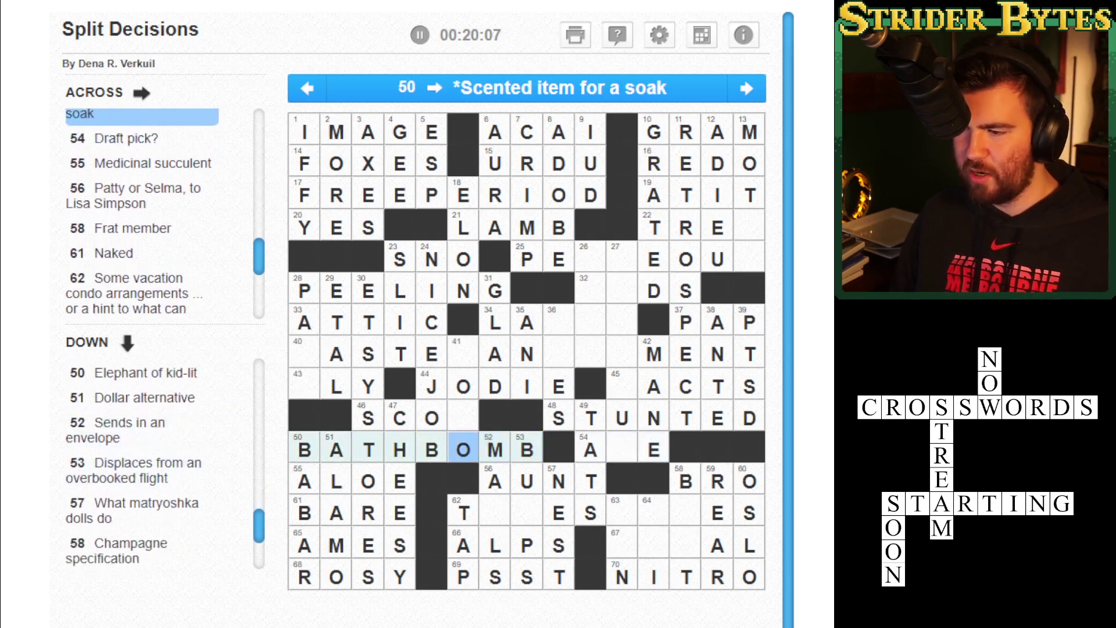
key("Right")
key("space")
key("Down")
key("Down")
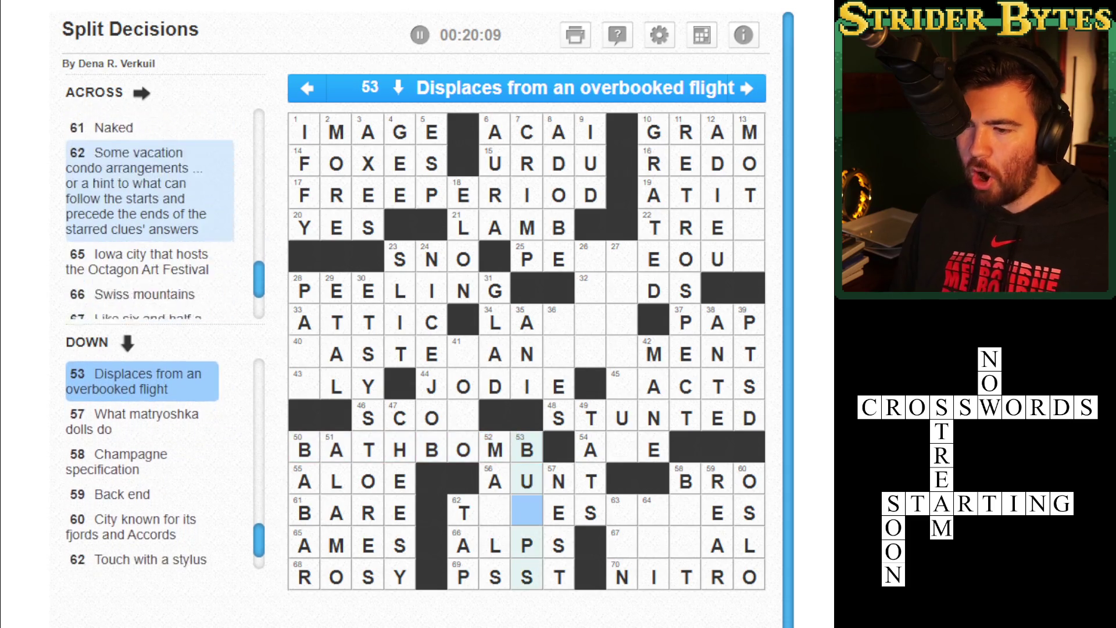
type("M")
key("Up")
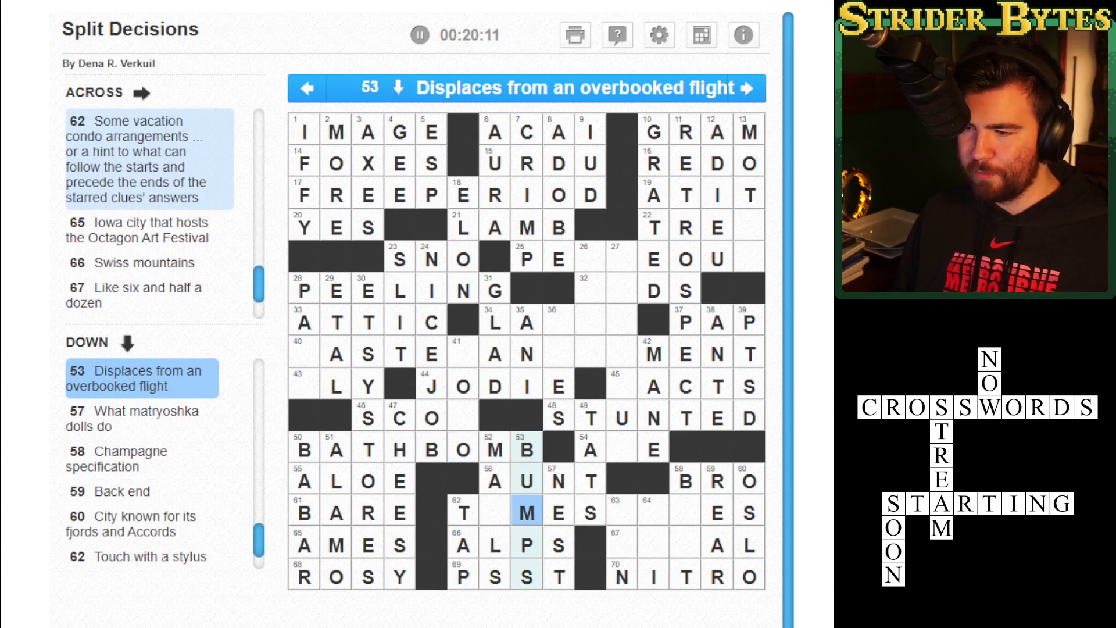
left_click(495, 481)
key("Down")
type("I")
Type HAR into 62 Across so it reads TIMESHARES.
key("Up")
key("space")
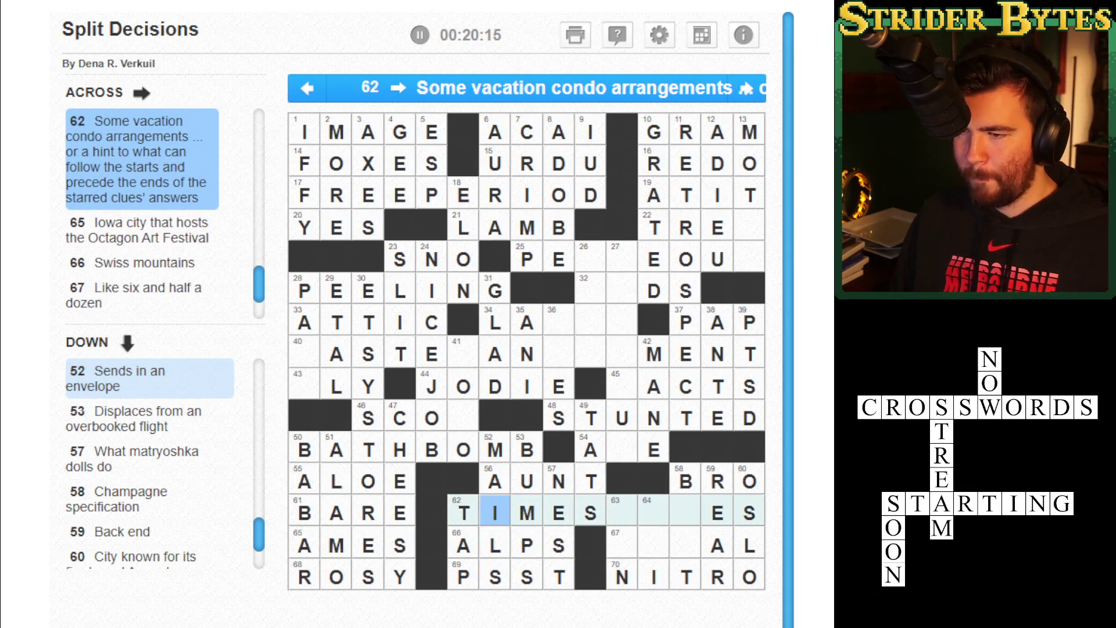
key("Right")
key("Right")
key("Right")
type("HAR")
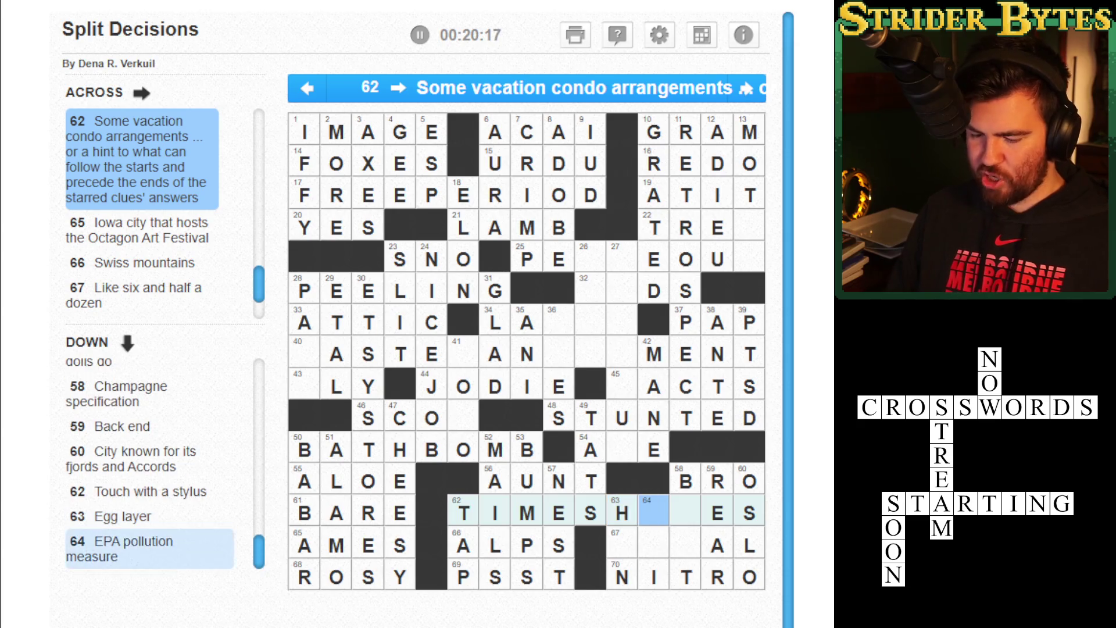
key("Left")
key("Left")
key("Left")
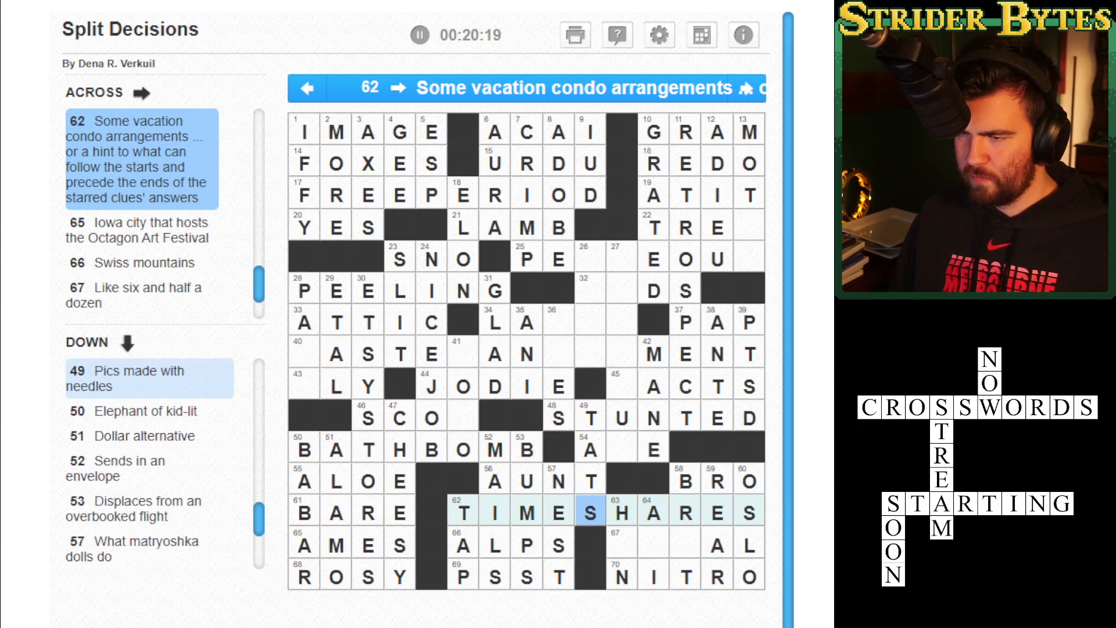
key("Left")
key("Left")
key("Left")
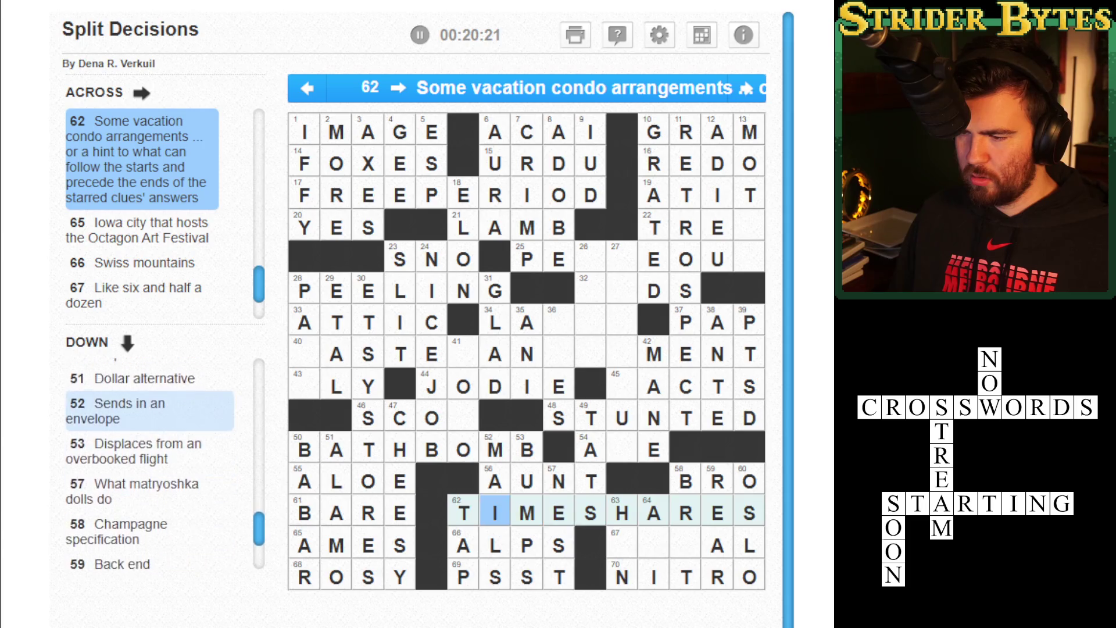
key("Up")
key("Up")
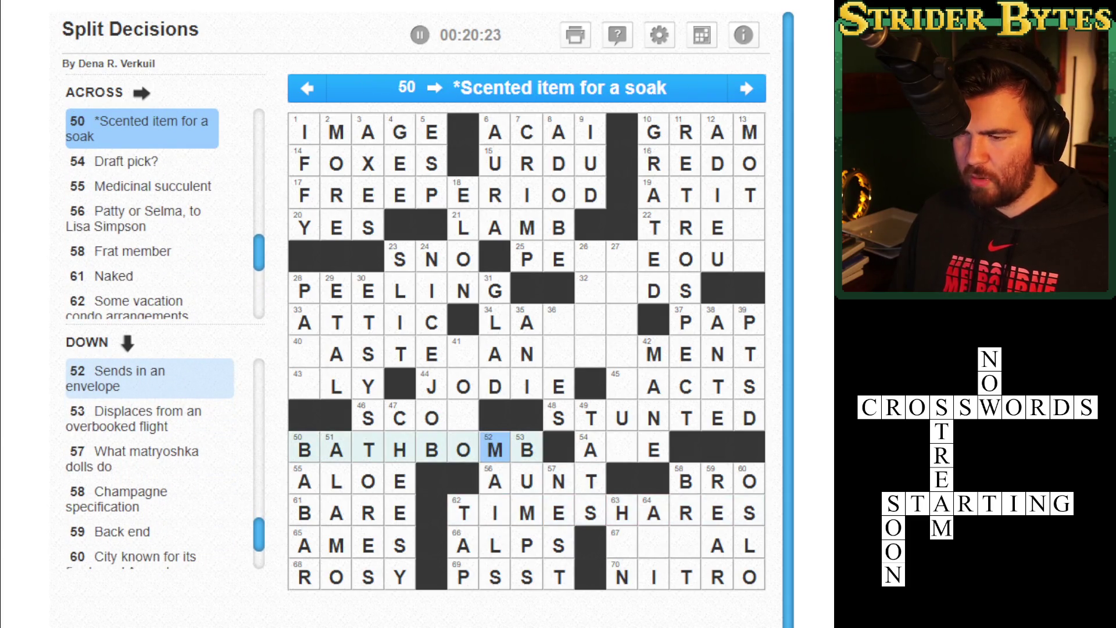
left_click(495, 512)
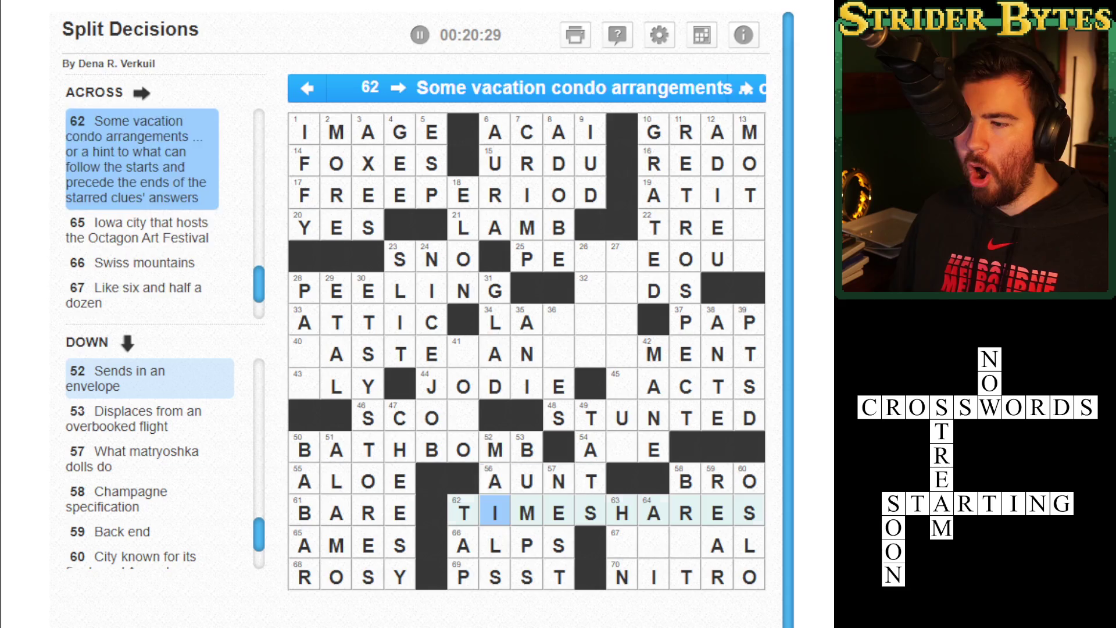
left_click(432, 450)
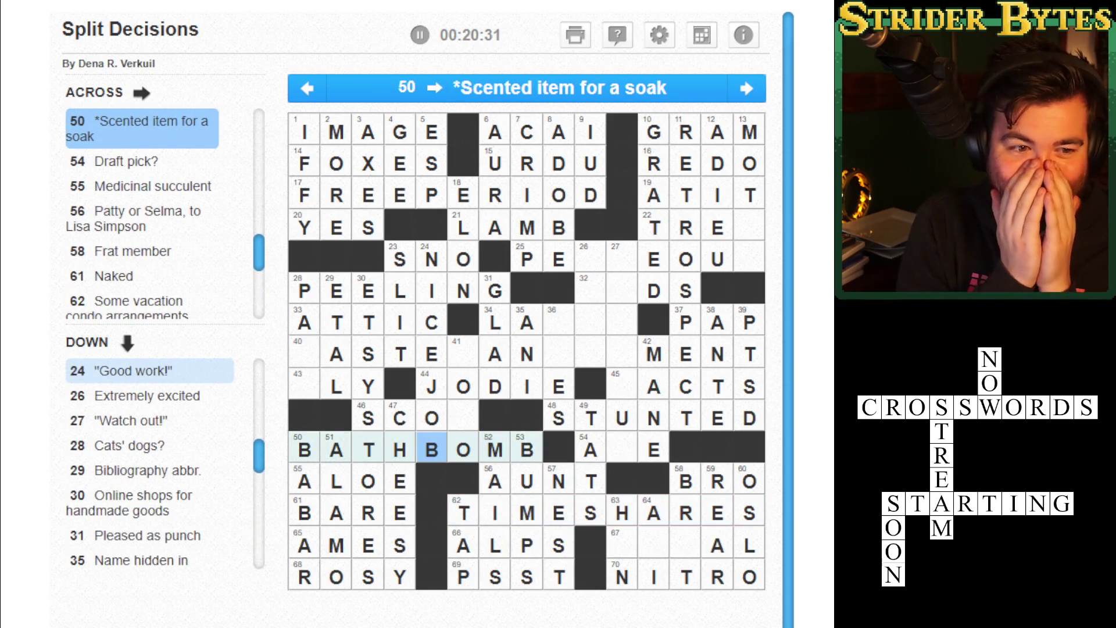
left_click(432, 418)
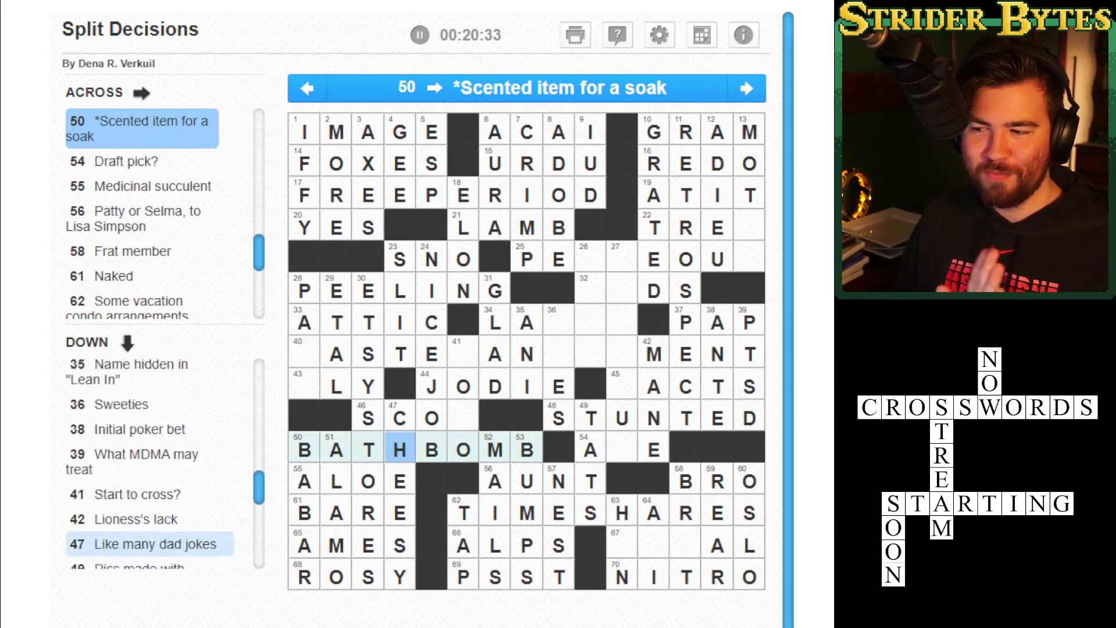
left_click(432, 322)
left_click(432, 196)
left_click(400, 196)
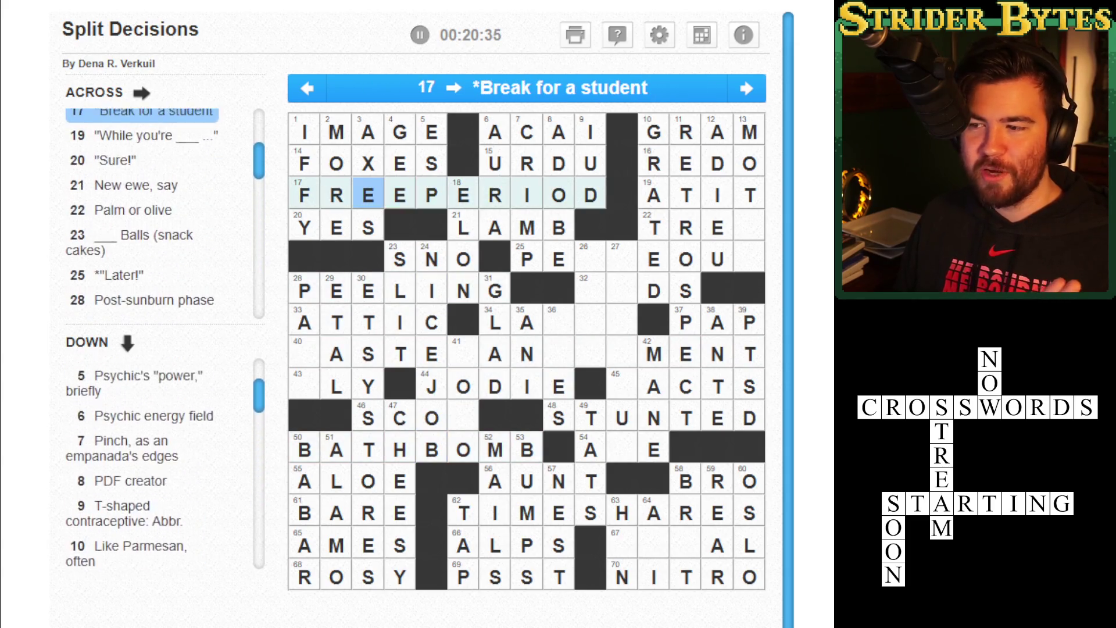
left_click(431, 195)
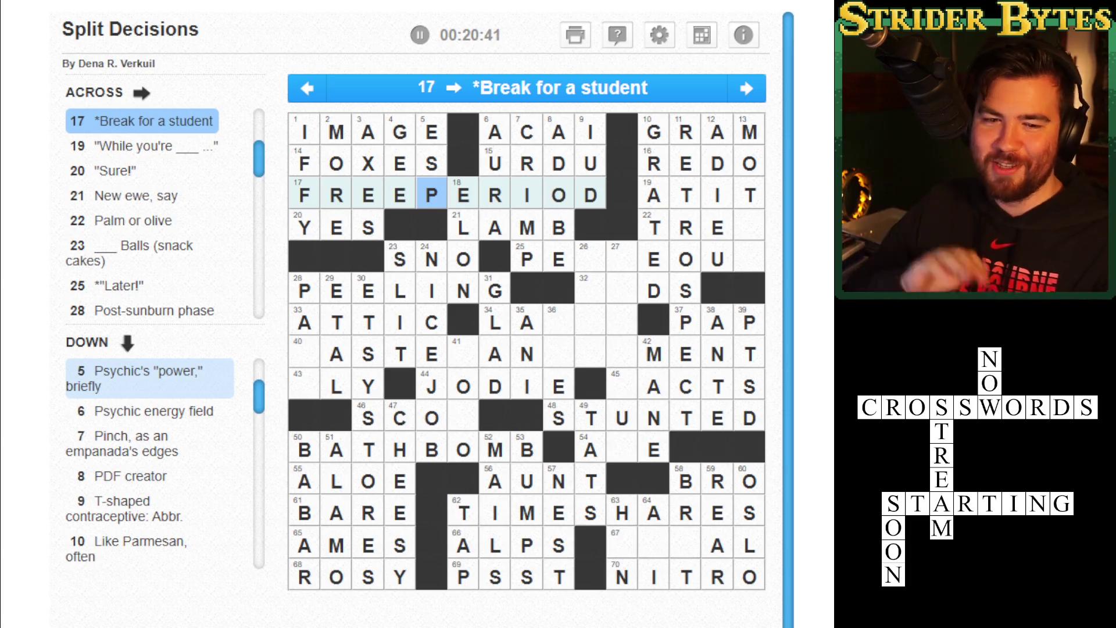
key("Tab")
key("Tab")
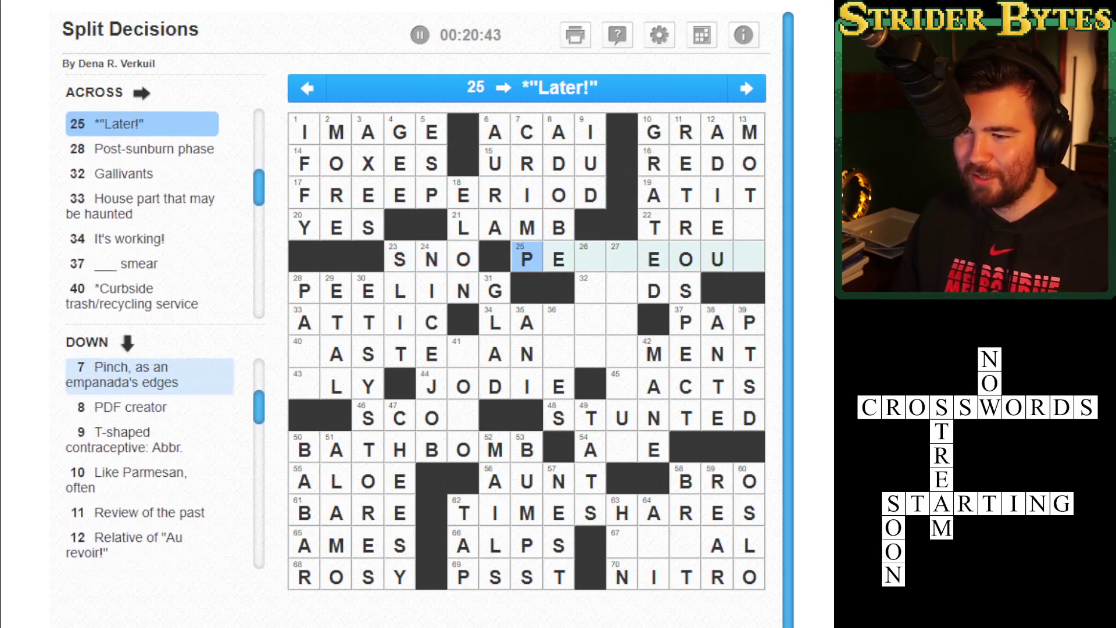
left_click(591, 256)
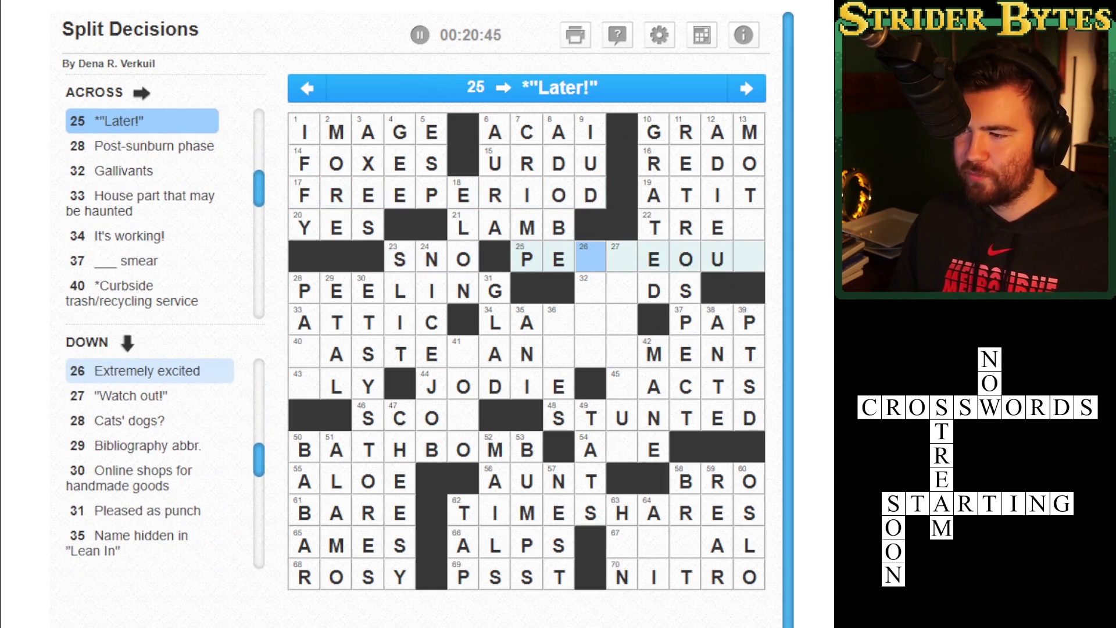
key("Right")
key("Right")
key("Right")
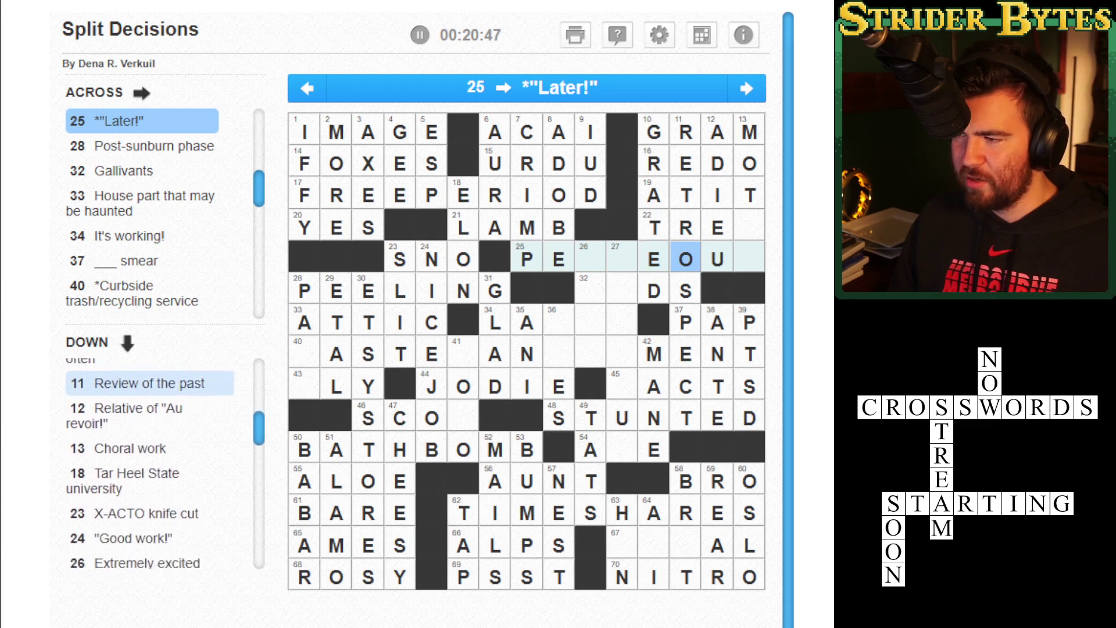
key("Right")
key("Down")
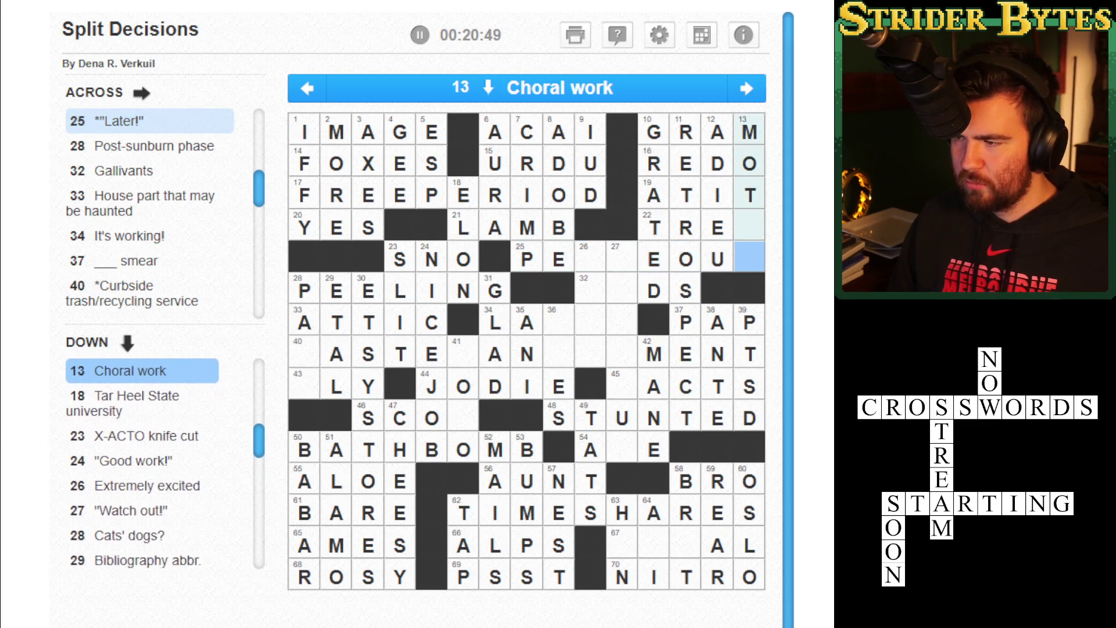
key("Up")
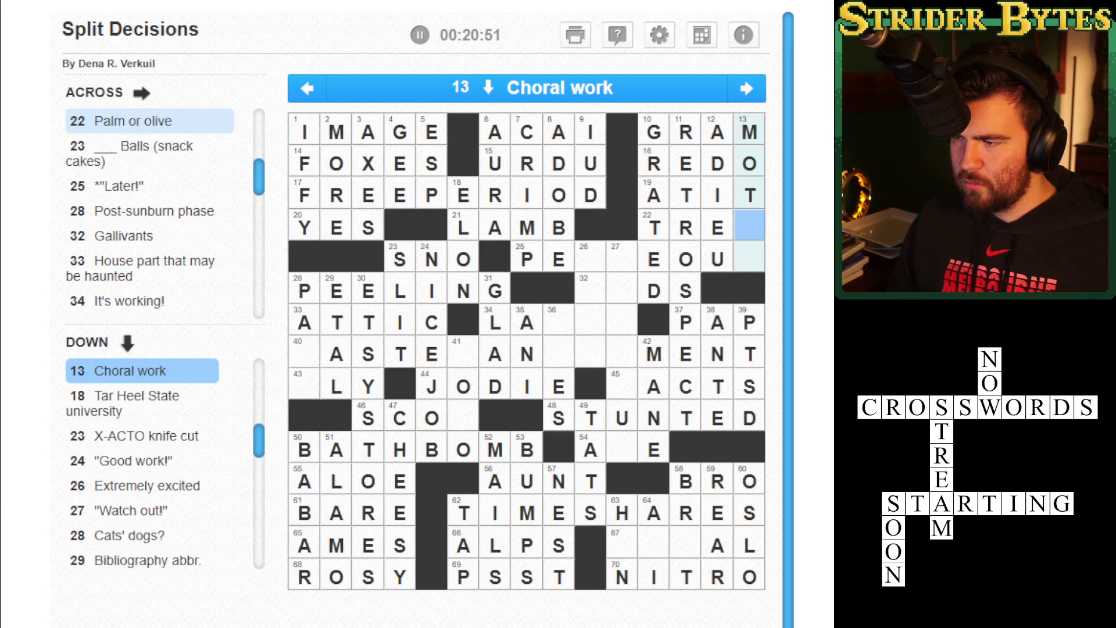
Finish 22-Across as TREE and place E at the start of 67-Across.
key("Right")
type("e")
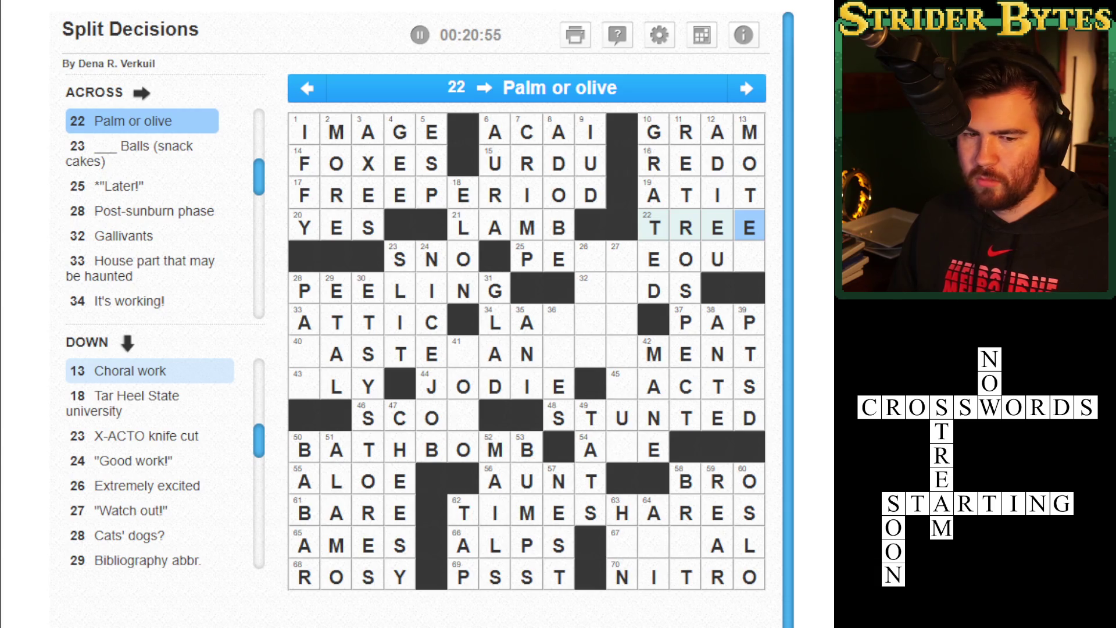
key("Tab")
key("Tab")
key("Tab")
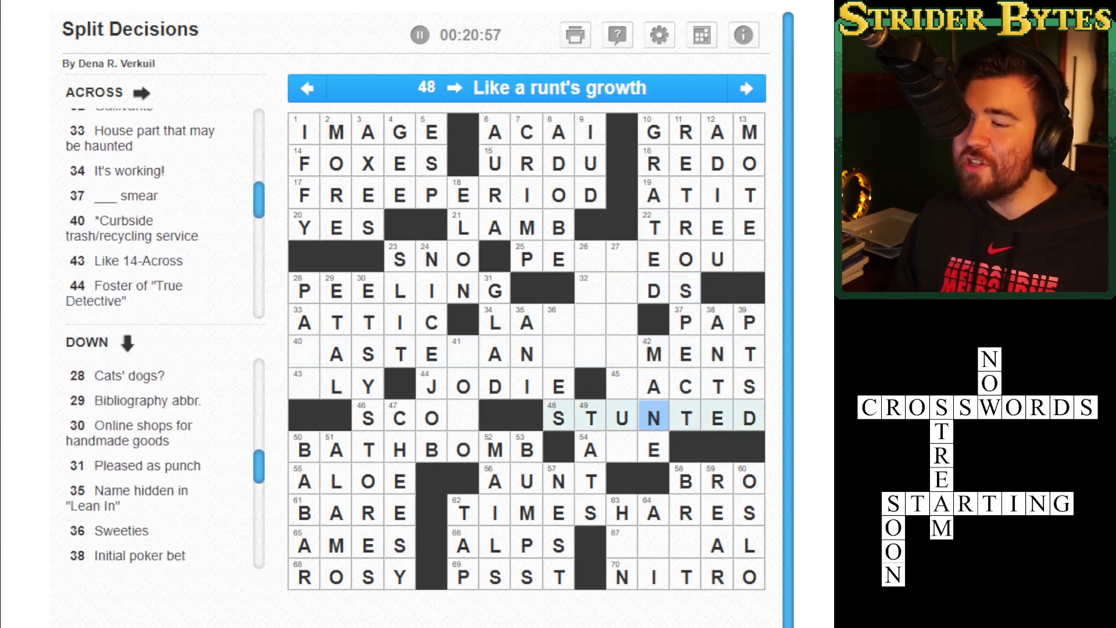
type("e")
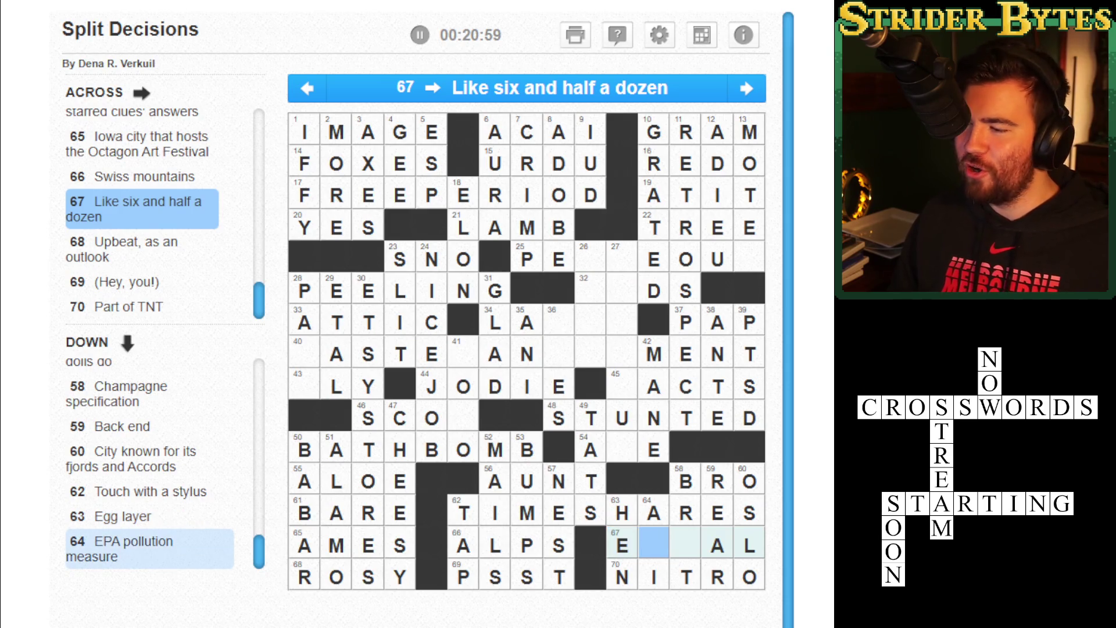
Enter U in the empty 58-Down square on the 67-Across row.
left_click(622, 545)
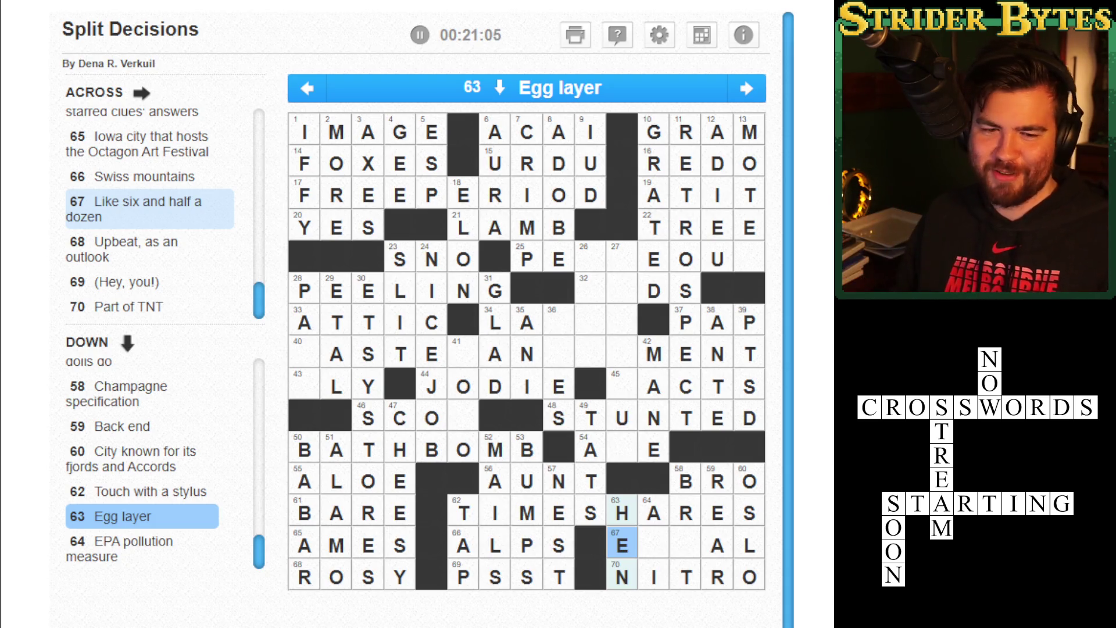
left_click(653, 545)
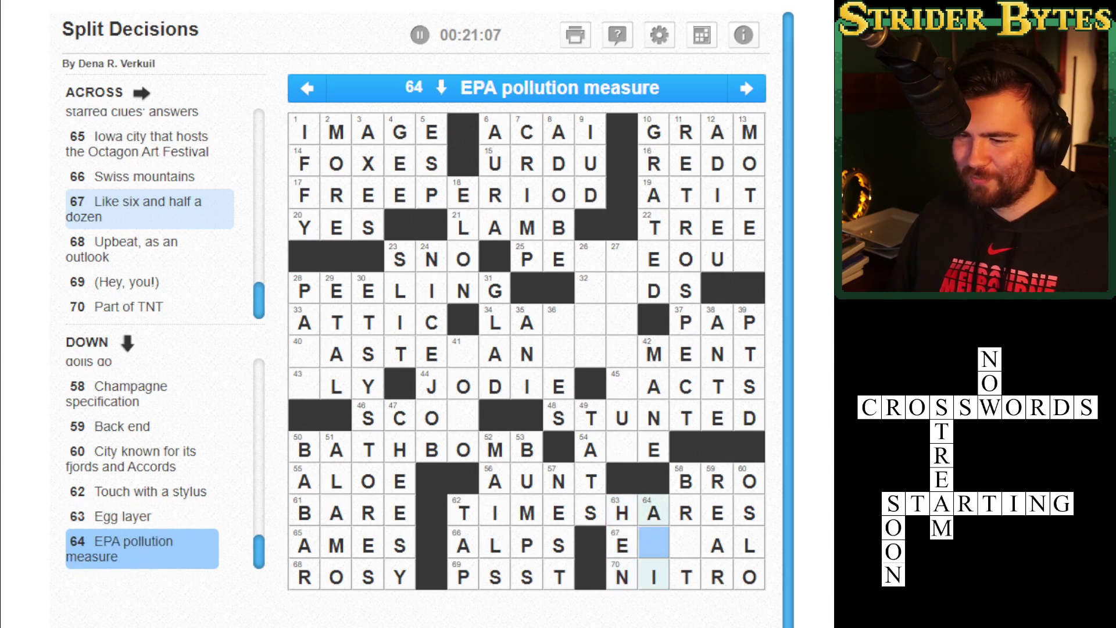
key("space")
key("Up")
key("Down")
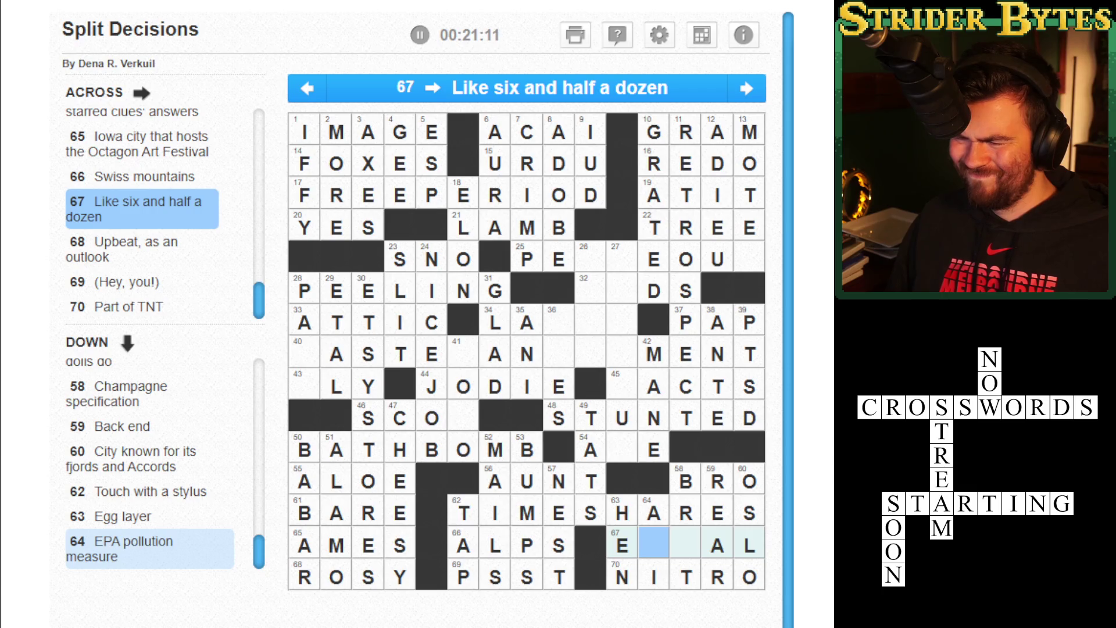
key("space")
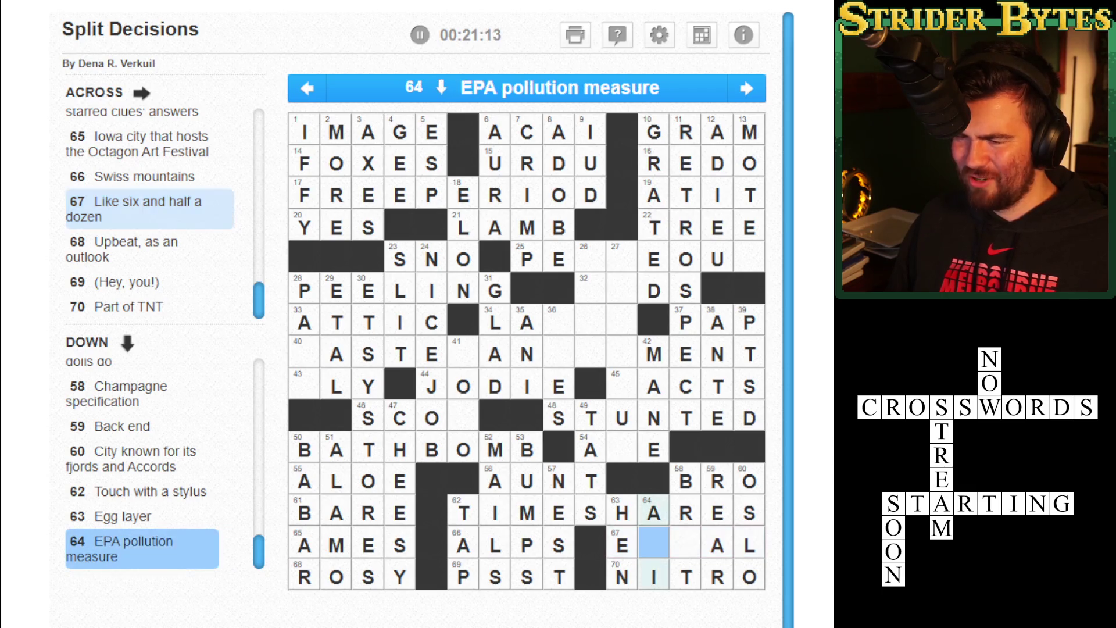
key("Right")
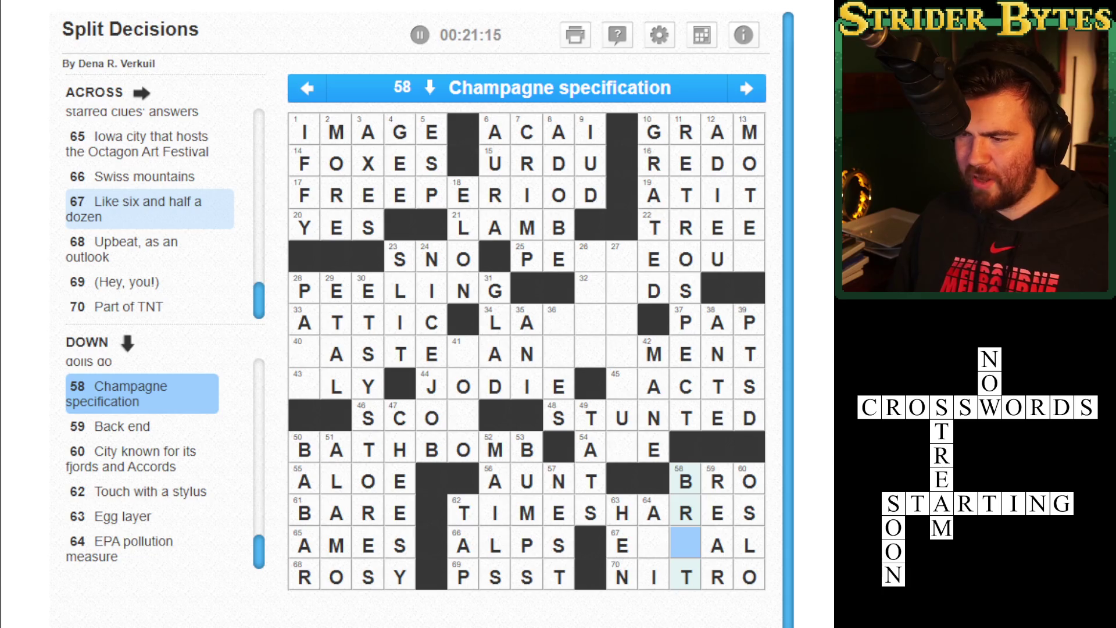
type("U")
key("Up")
Type Q before the U so 67-Across reads EQUAL, then check the 64-Down clue.
key("space")
key("Left")
type("Q")
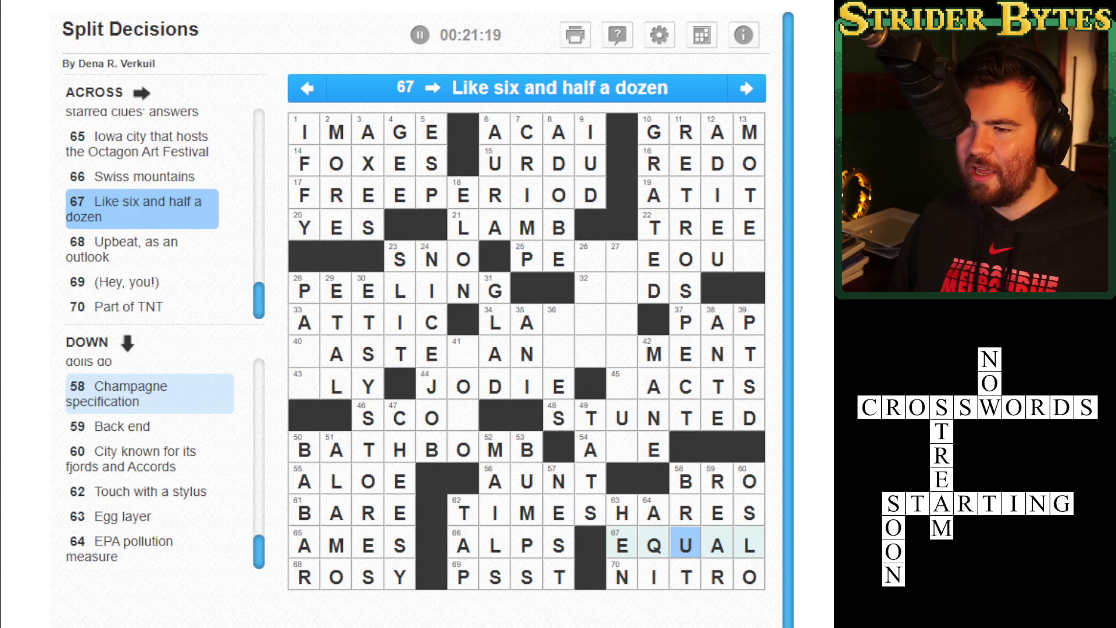
key("Left")
key("space")
key("space")
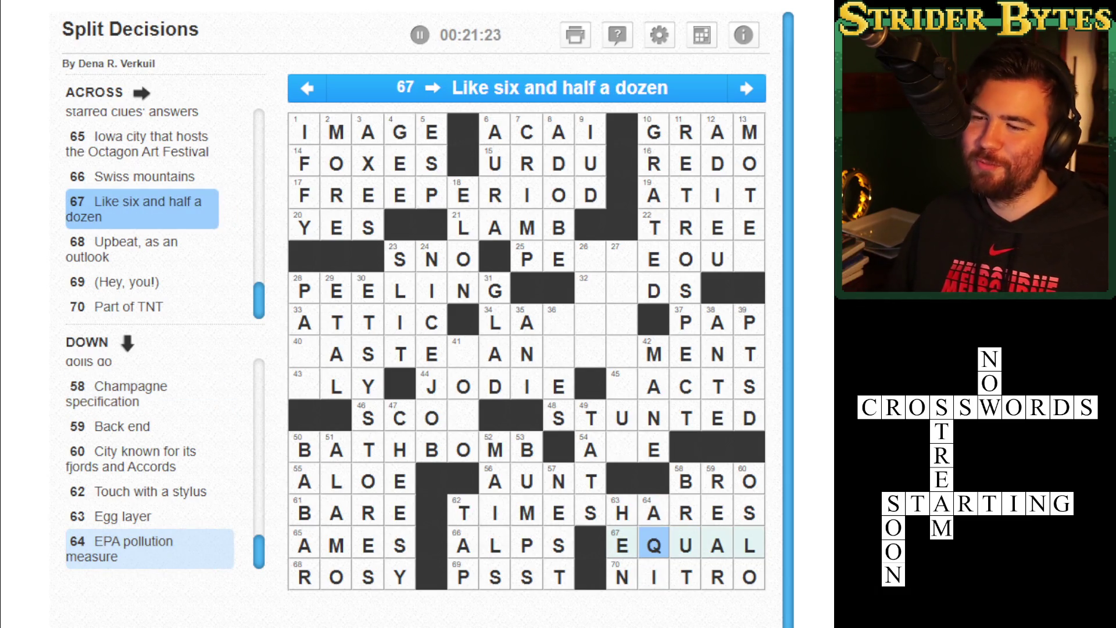
key("space")
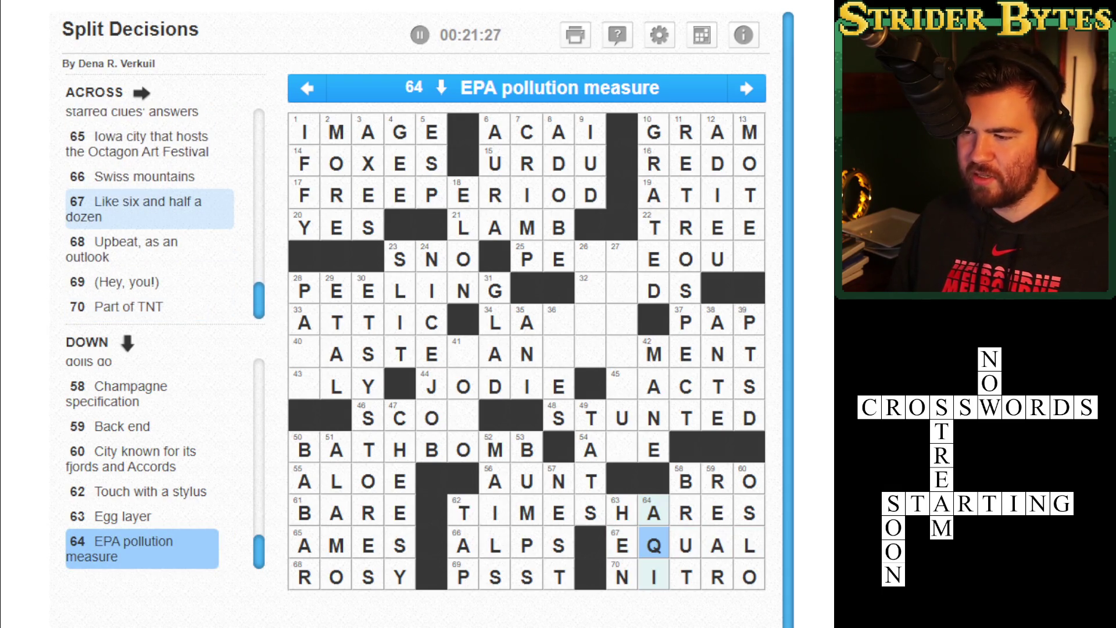
left_click(590, 450)
left_click(590, 449)
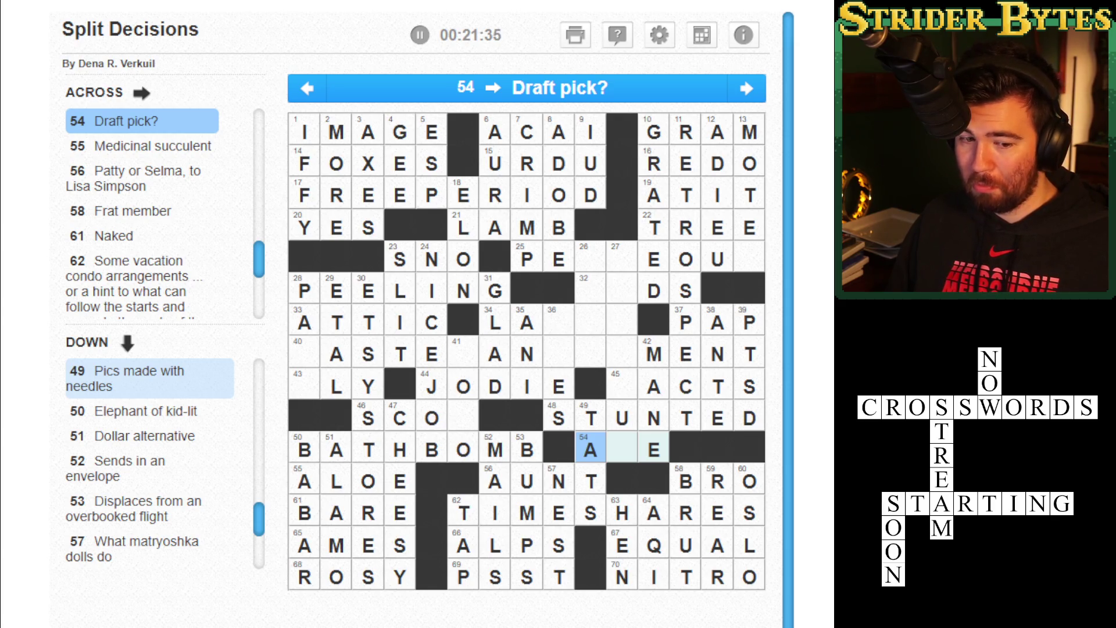
Enter F in square 45 and WMAGE along 40-Across to complete WASTEMANAGEMENT.
left_click(622, 450)
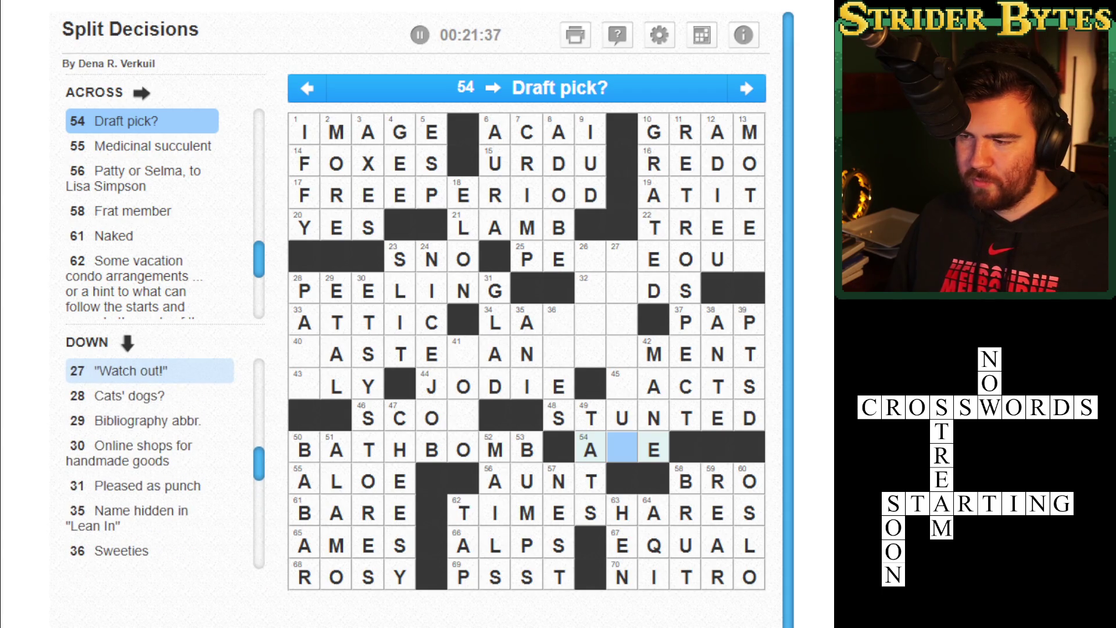
left_click(622, 418)
left_click(622, 387)
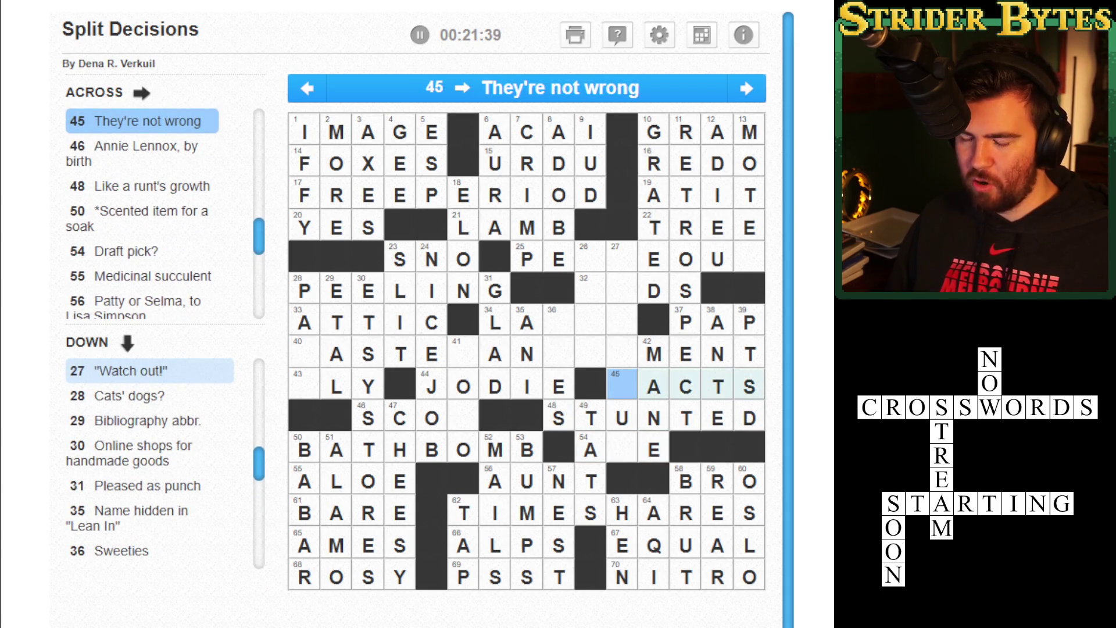
type("F")
left_click(622, 355)
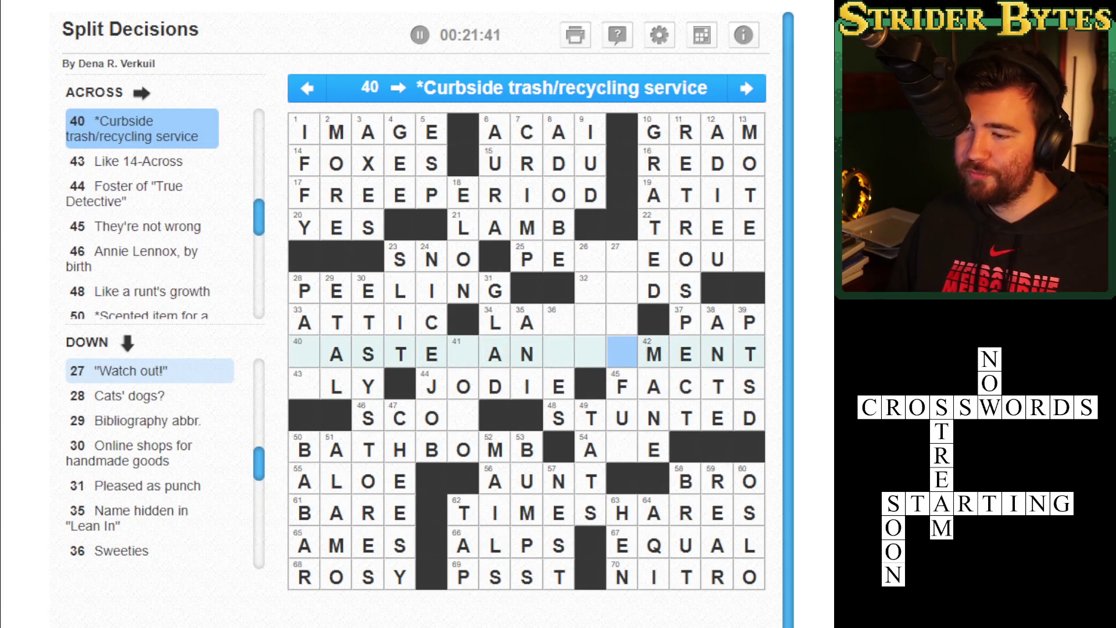
key("Left")
key("Left")
key("Left")
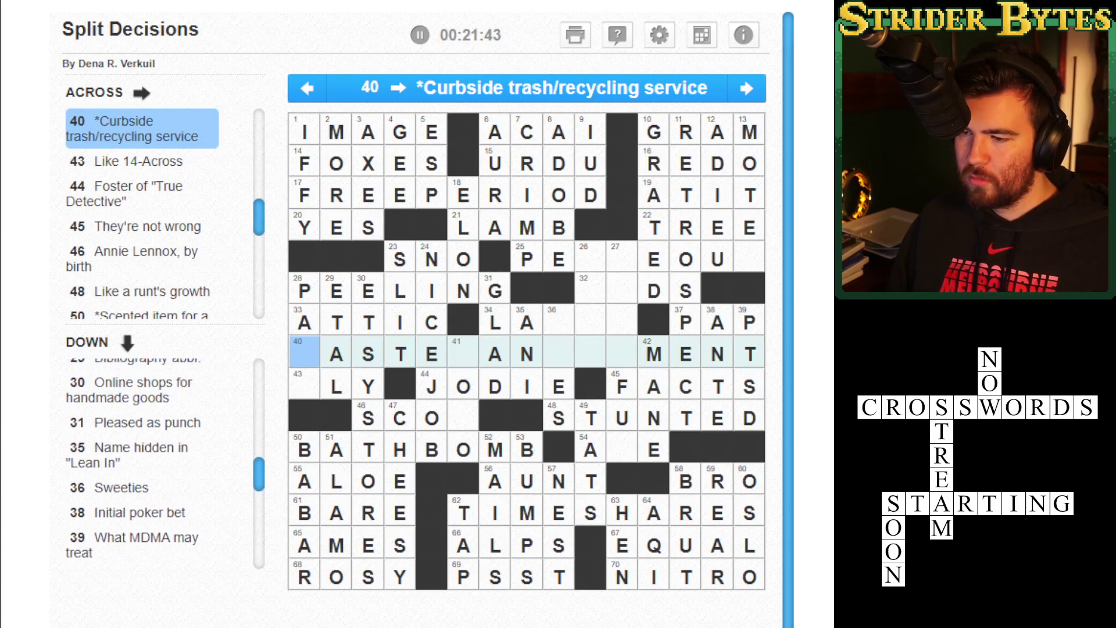
type("W")
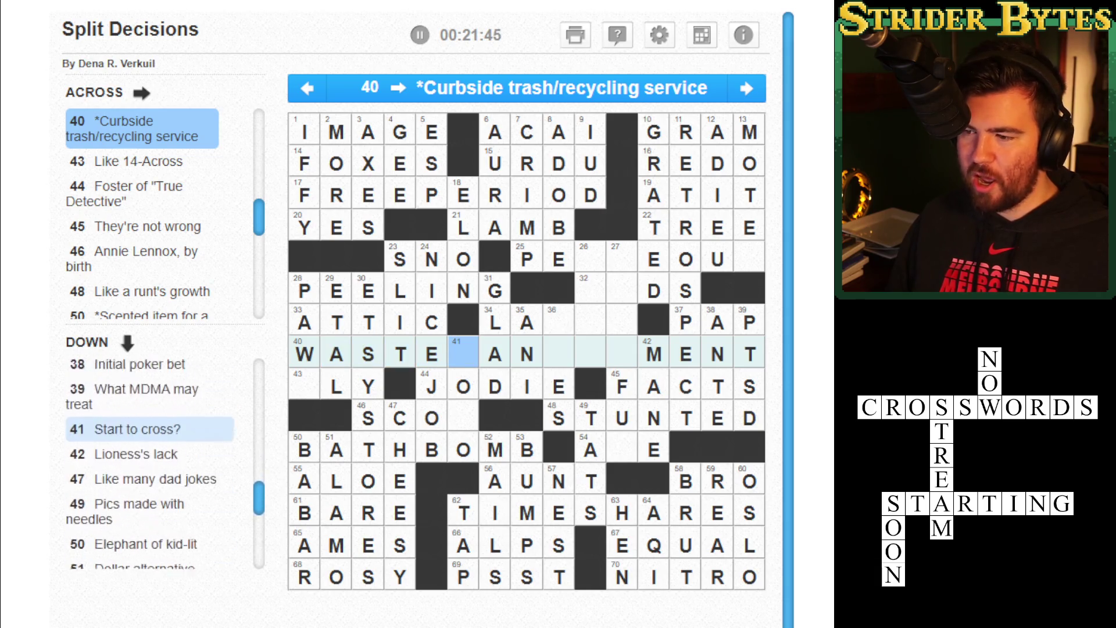
type("MAGE")
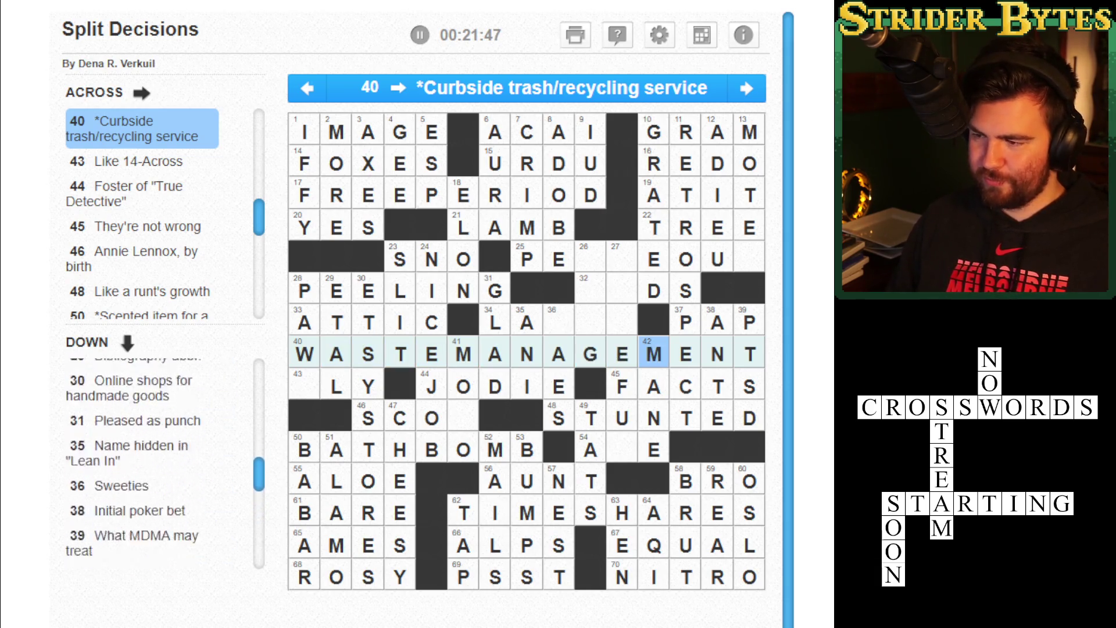
Fill in AGO to complete 26-Down.
key("Left")
key("Left")
key("Up")
key("Up")
key("Up")
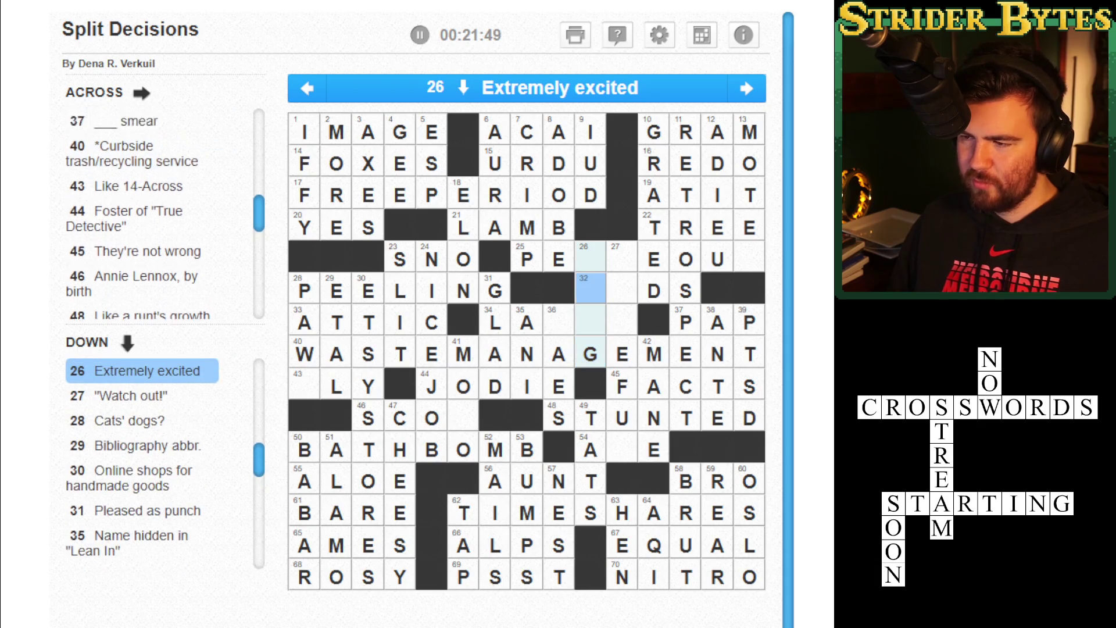
key("Up")
type("AGO")
Check the letters of 36 Down, then type BOR so 34 Across reads LABOR.
key("Up")
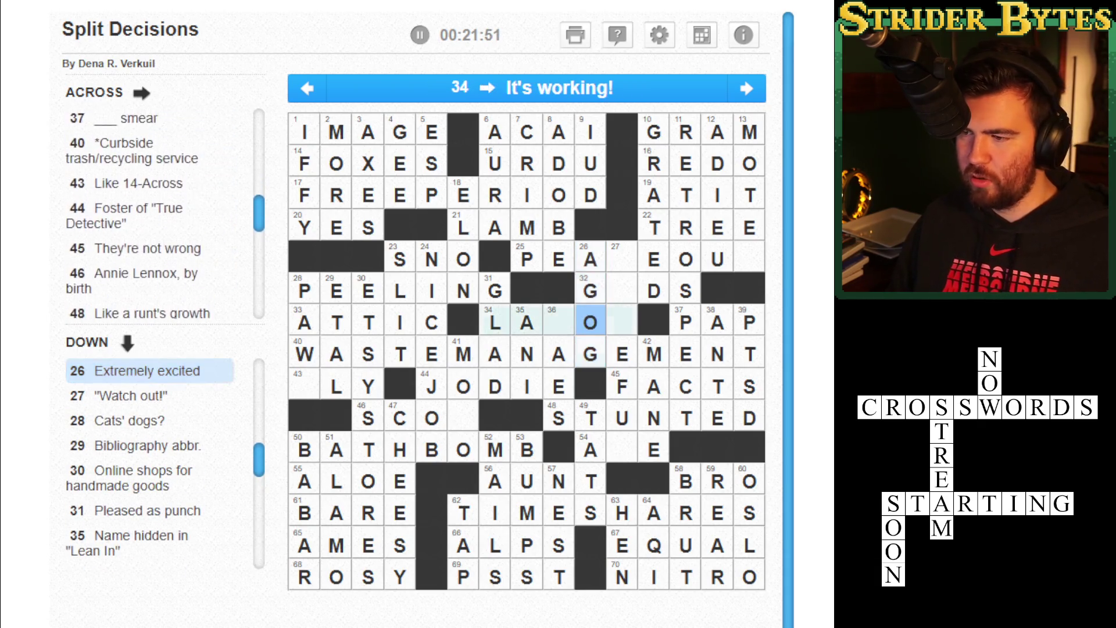
key("Left")
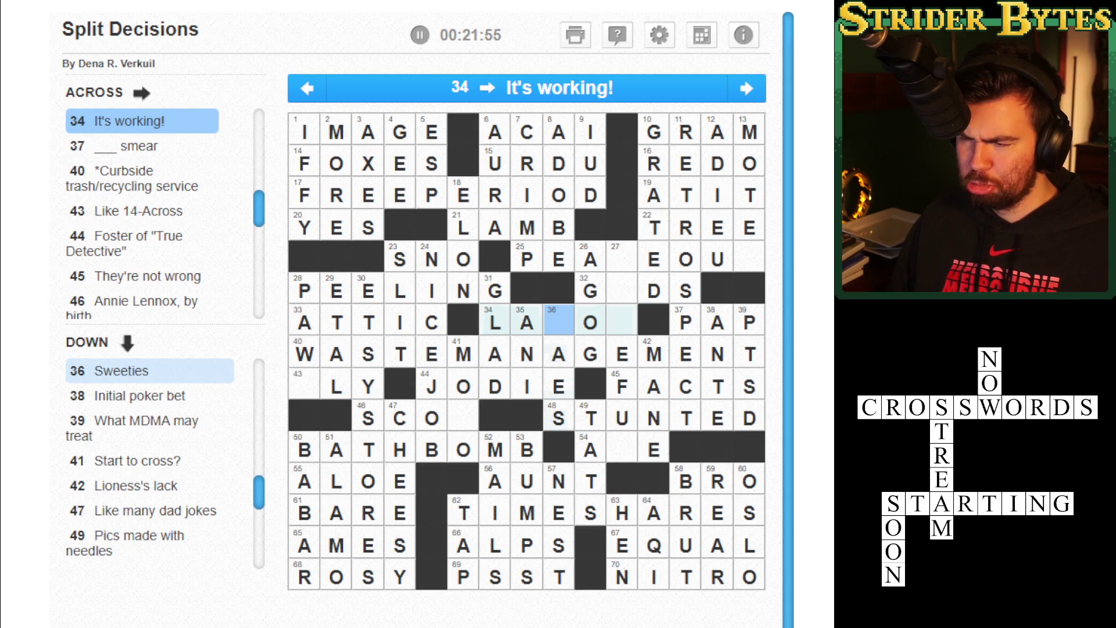
key("Down")
key("Down")
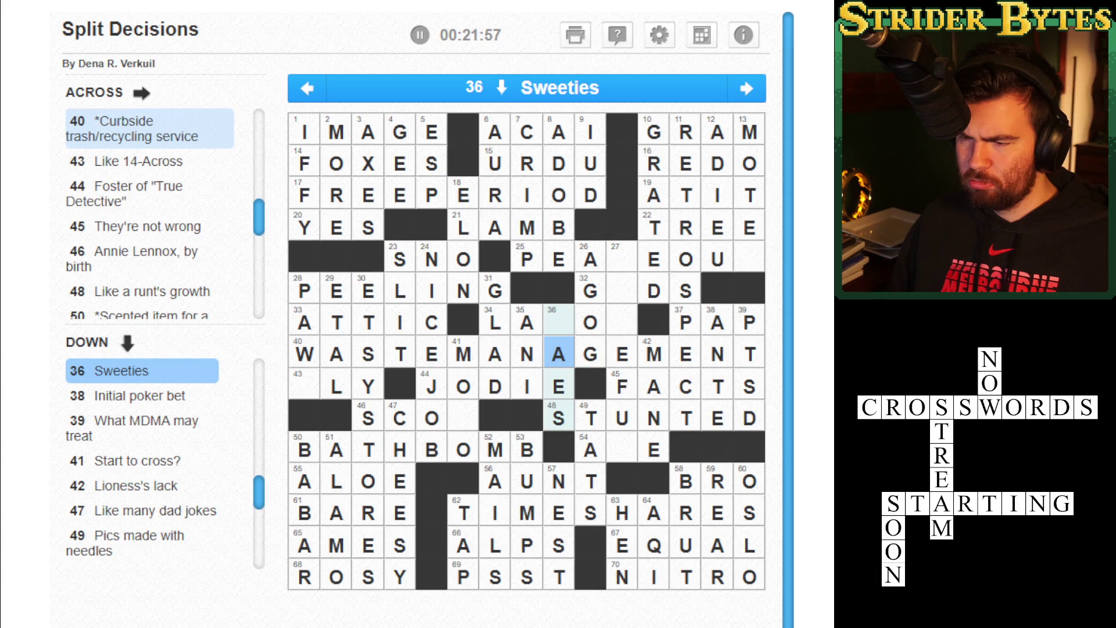
key("Down")
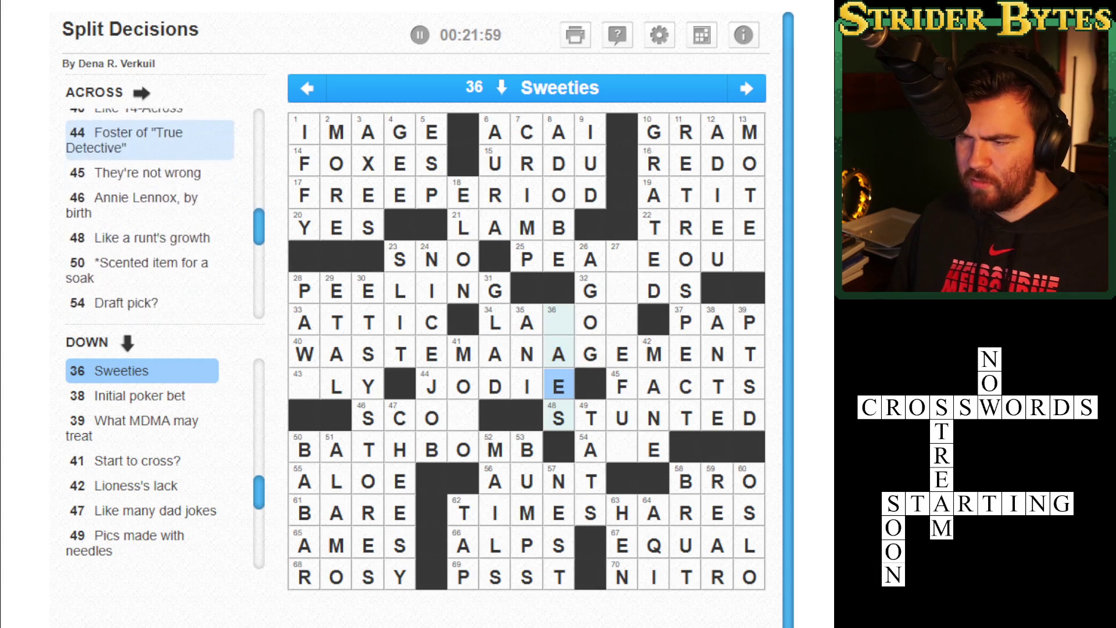
key("Up")
key("Down")
key("Up")
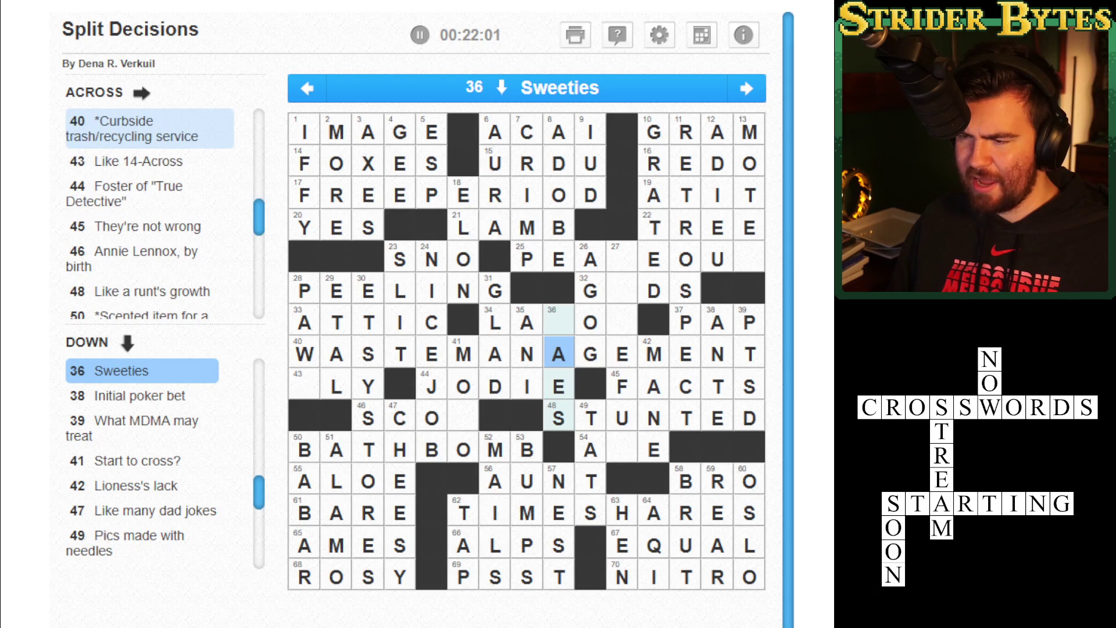
key("Down")
key("Up")
key("Up")
key("Right")
type("BO")
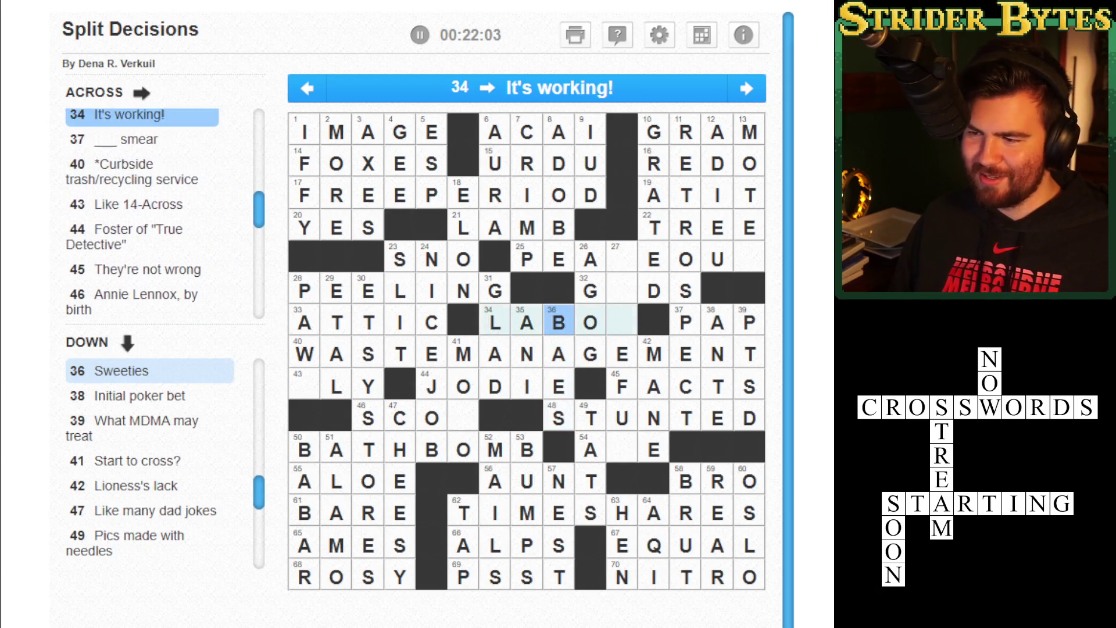
type("R")
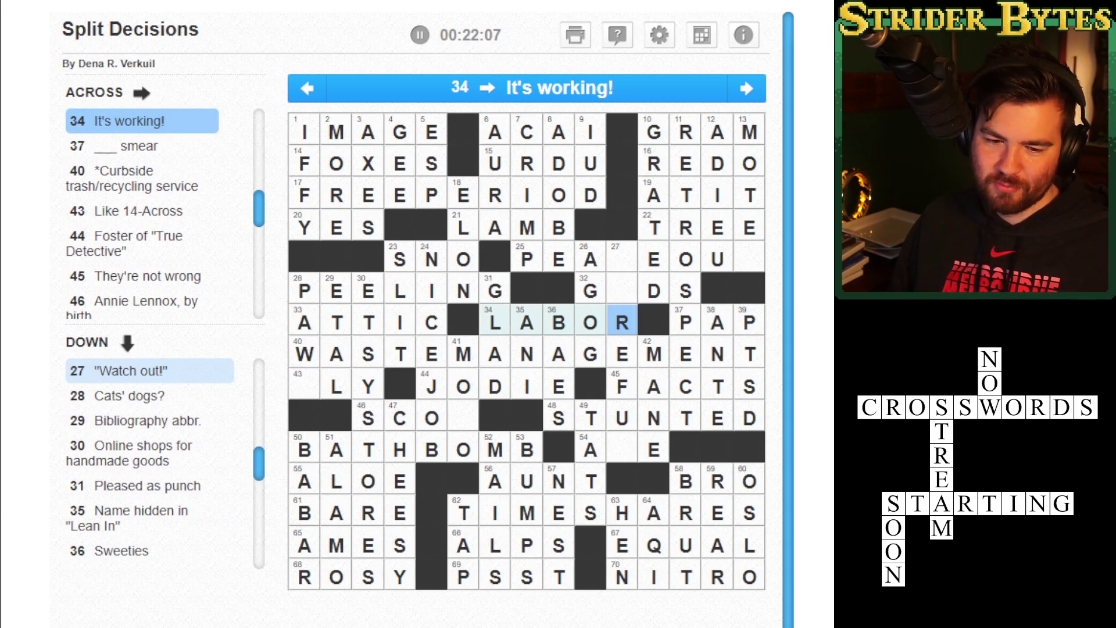
left_click(622, 289)
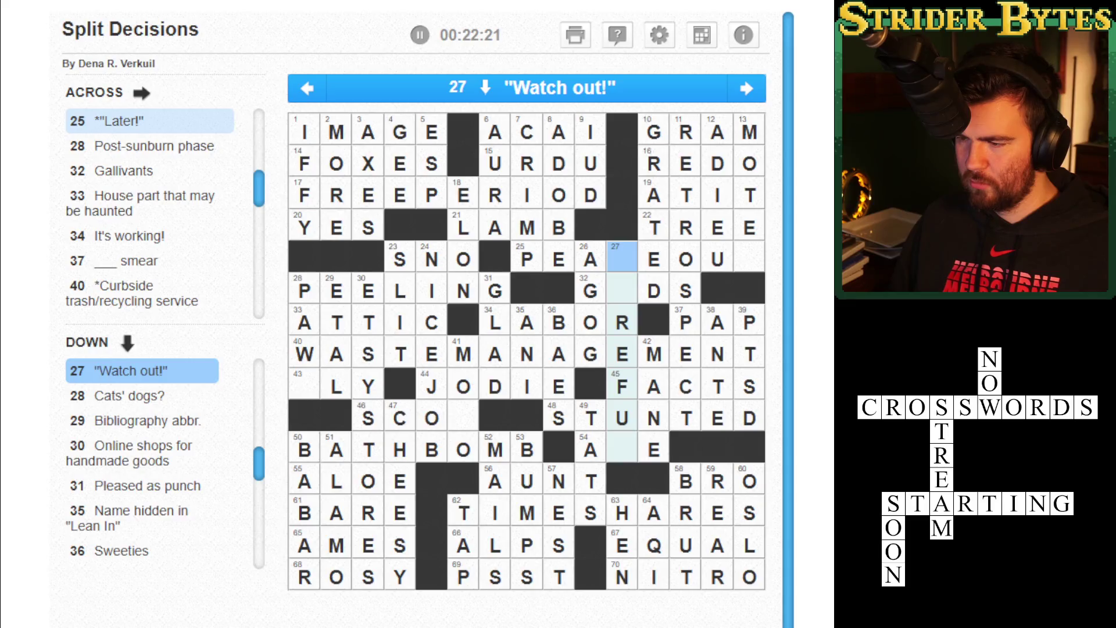
Complete PEACEOUT at 25 Across.
key("space")
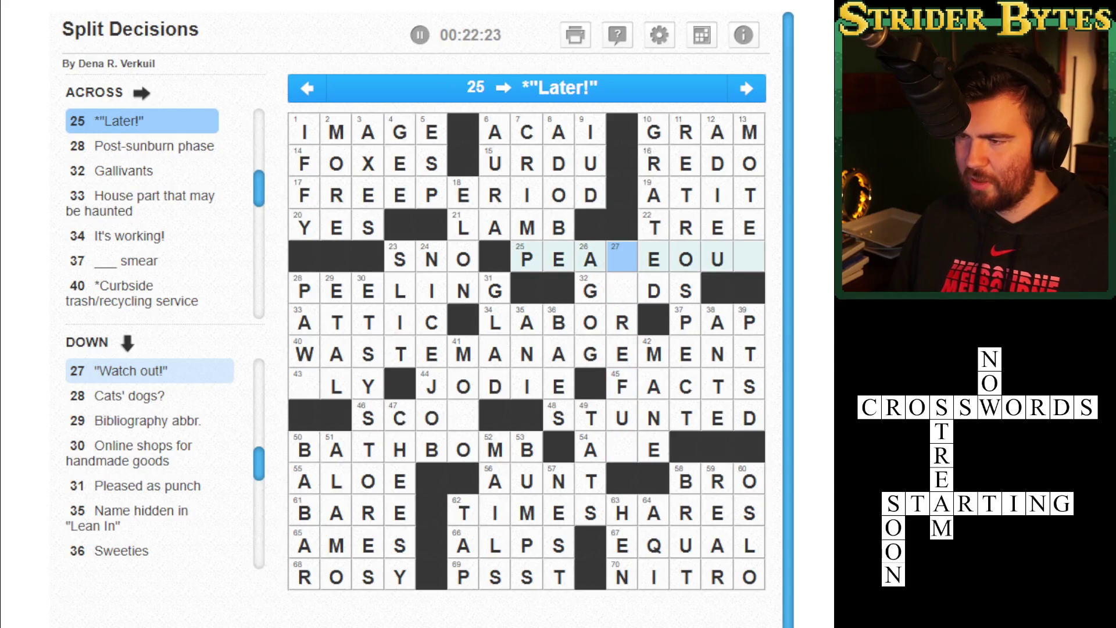
type("CEOUT")
key("Left")
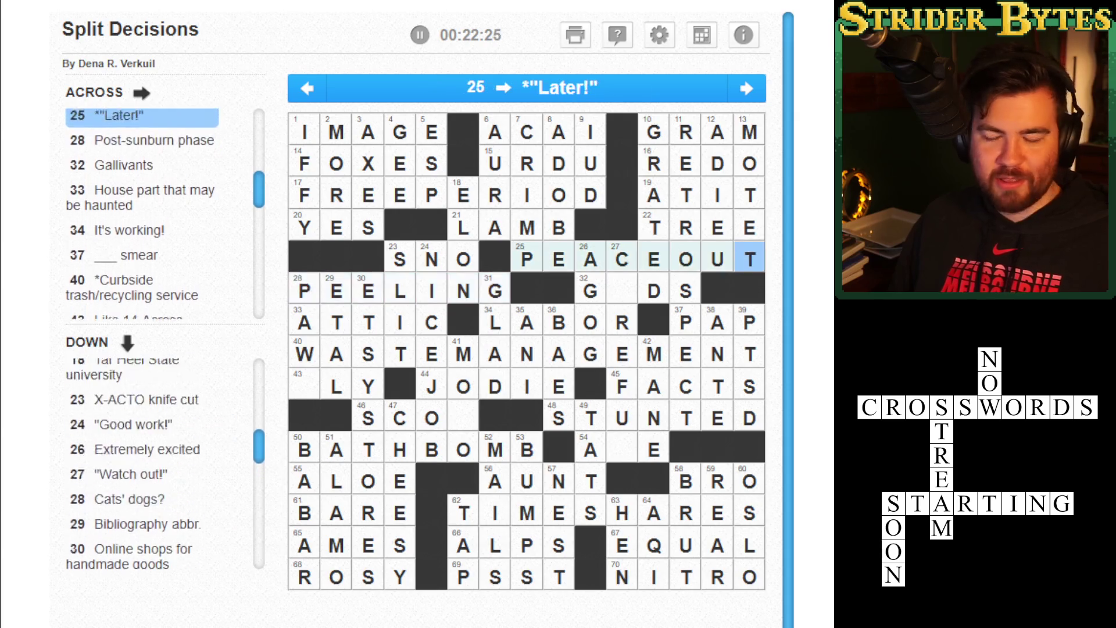
key("Left")
key("Left")
key("Left")
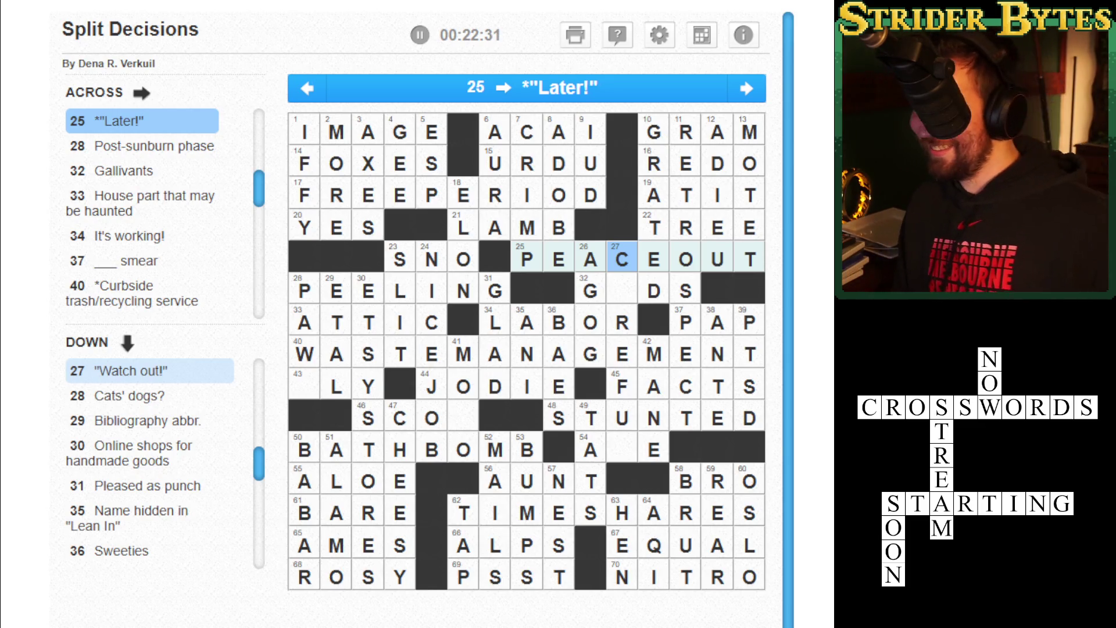
key("Right")
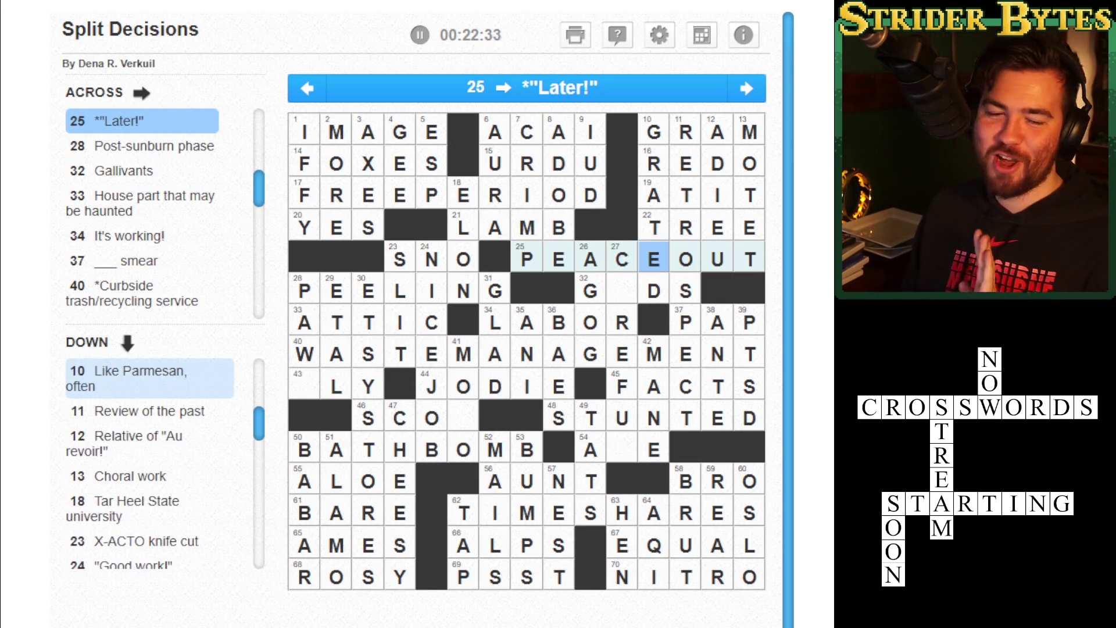
Enter AL to finish CAREFUL in 27 Down, then check the squares crossing the remaining blanks.
left_click(622, 289)
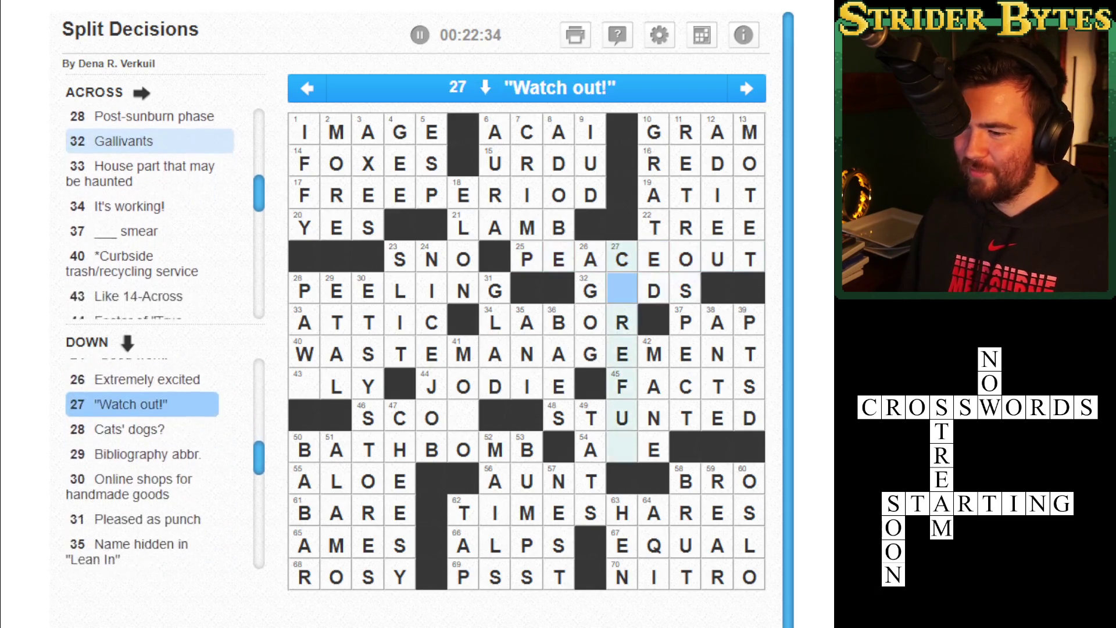
type("A")
type("L")
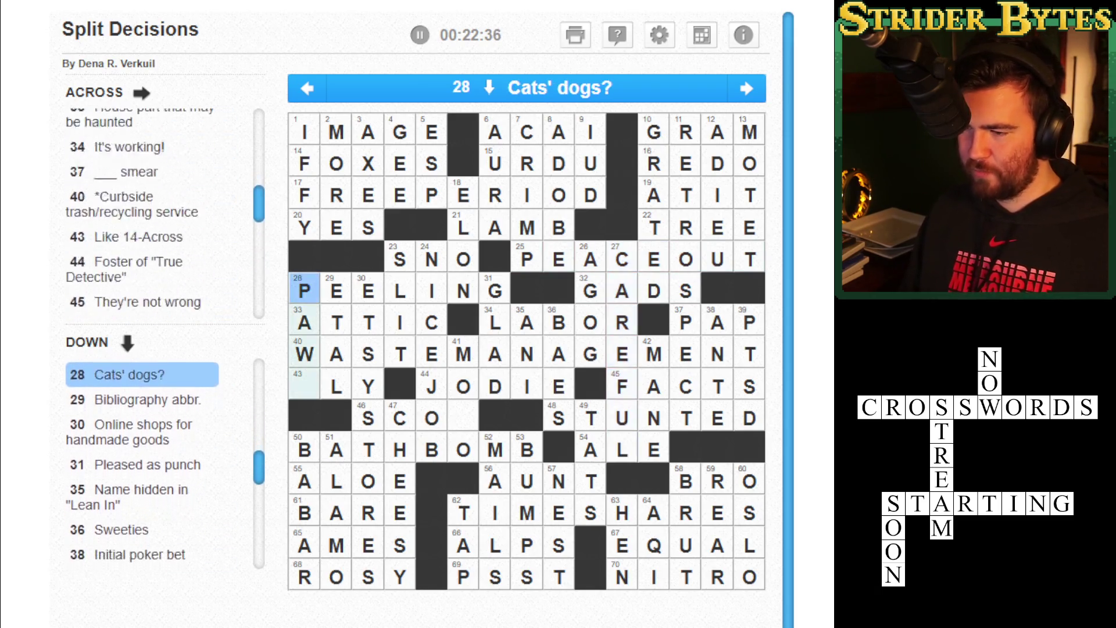
left_click(304, 227)
left_click(400, 323)
left_click(590, 418)
left_click(623, 449)
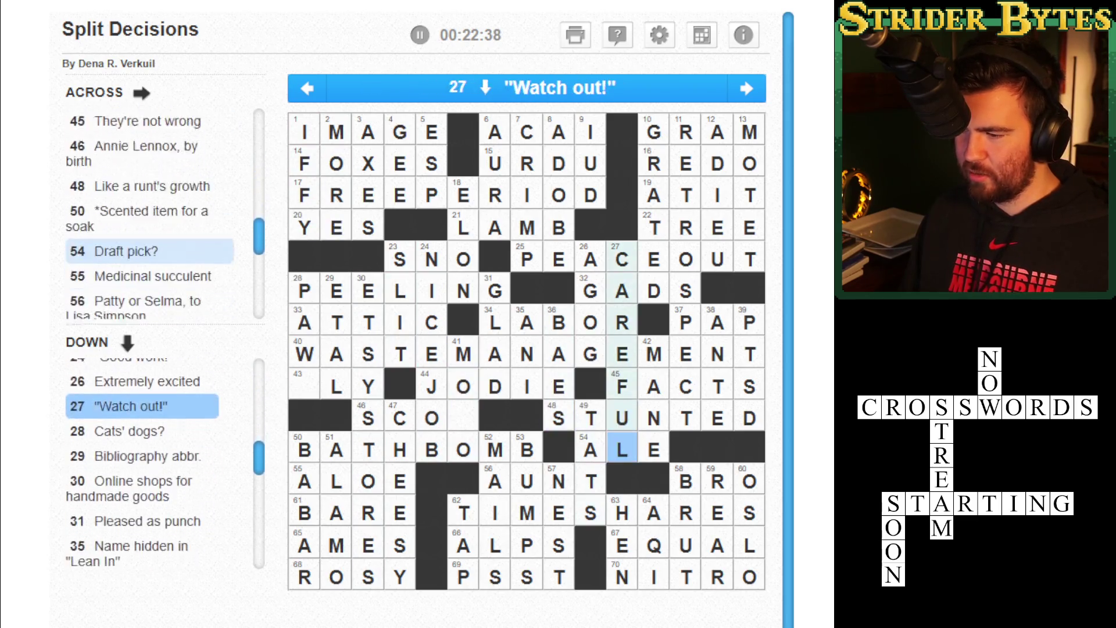
Fill the empty 43 Across square with S to complete SLY.
key("space")
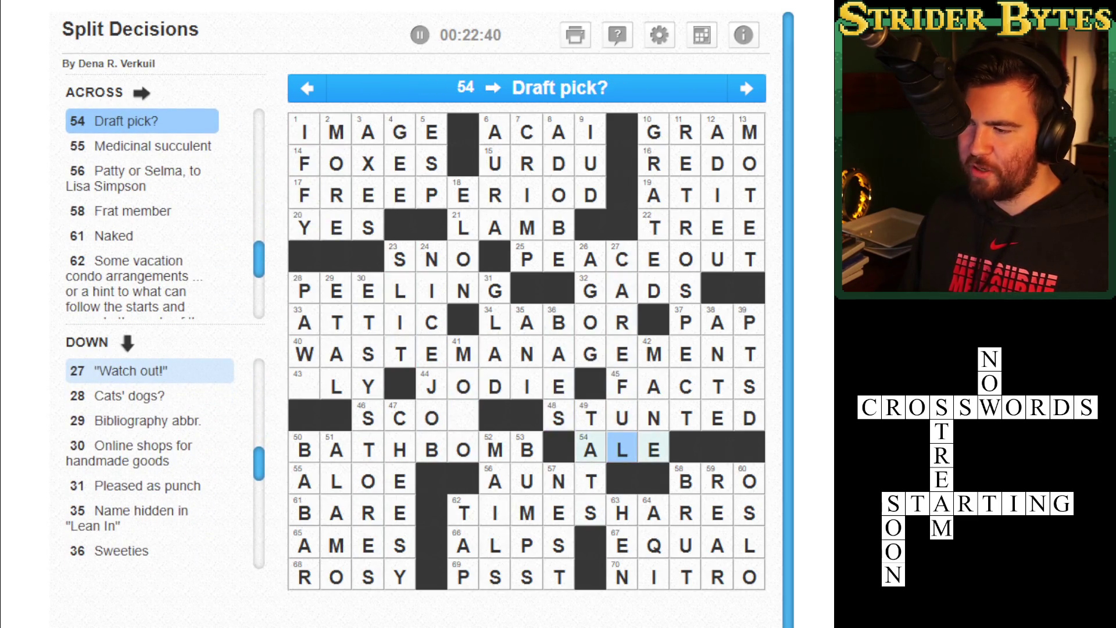
key("Up")
key("Up")
key("Up")
key("Left")
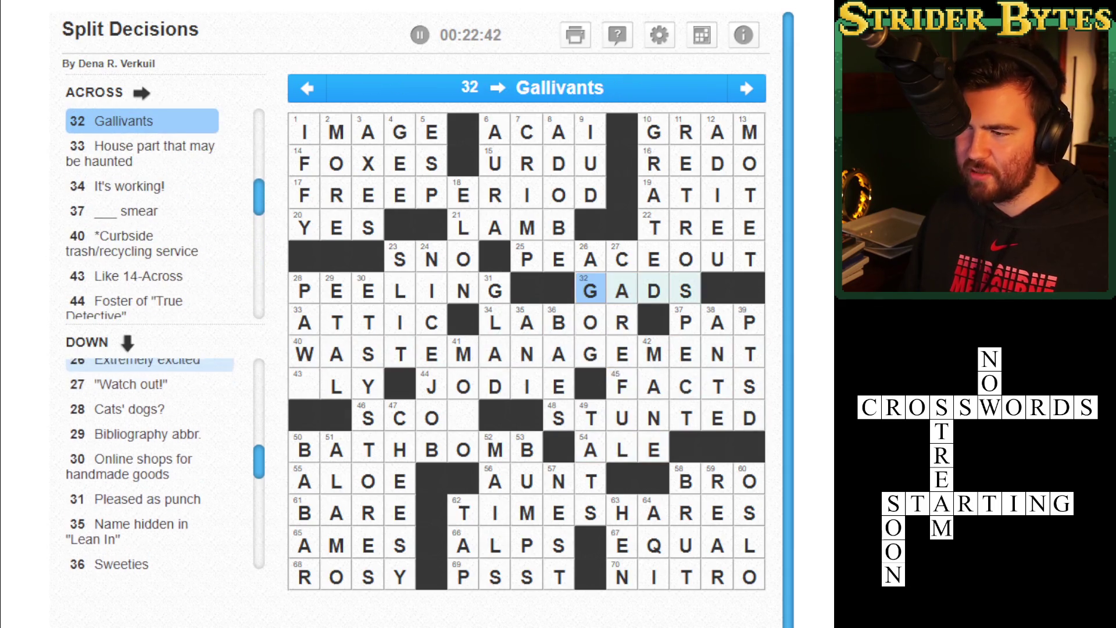
key("Left")
key("Left")
key("Left")
key("Down")
key("Down")
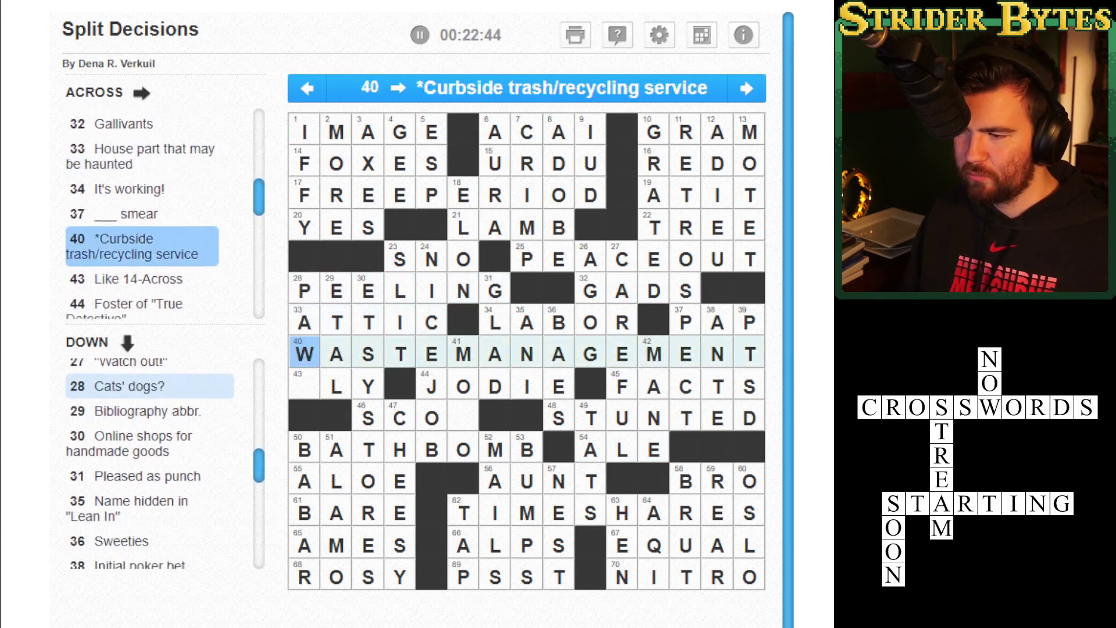
key("Down")
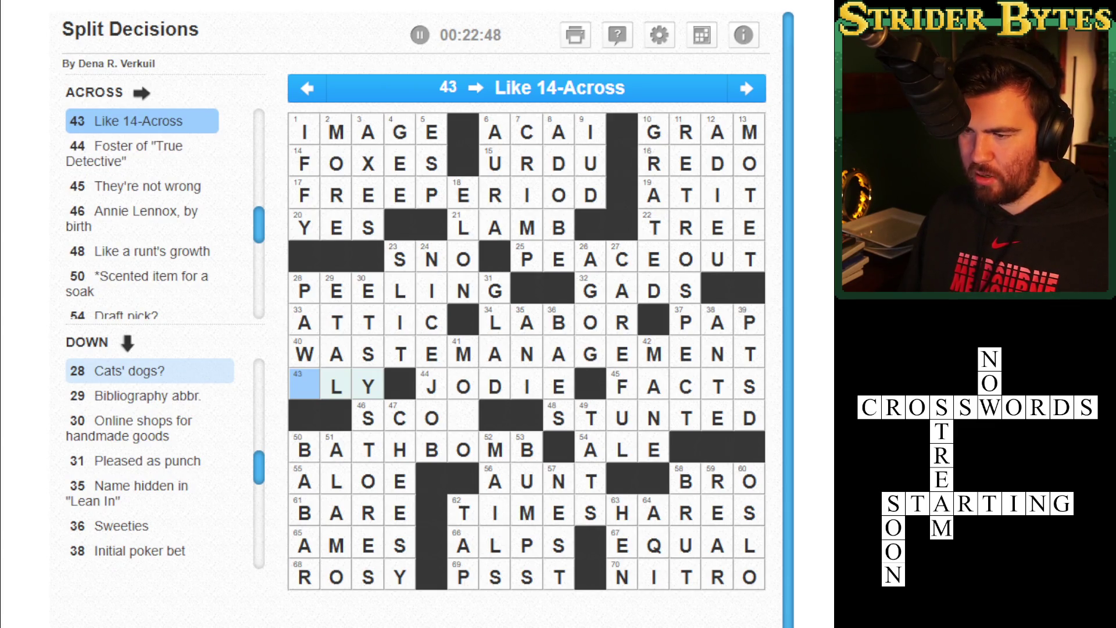
type("S")
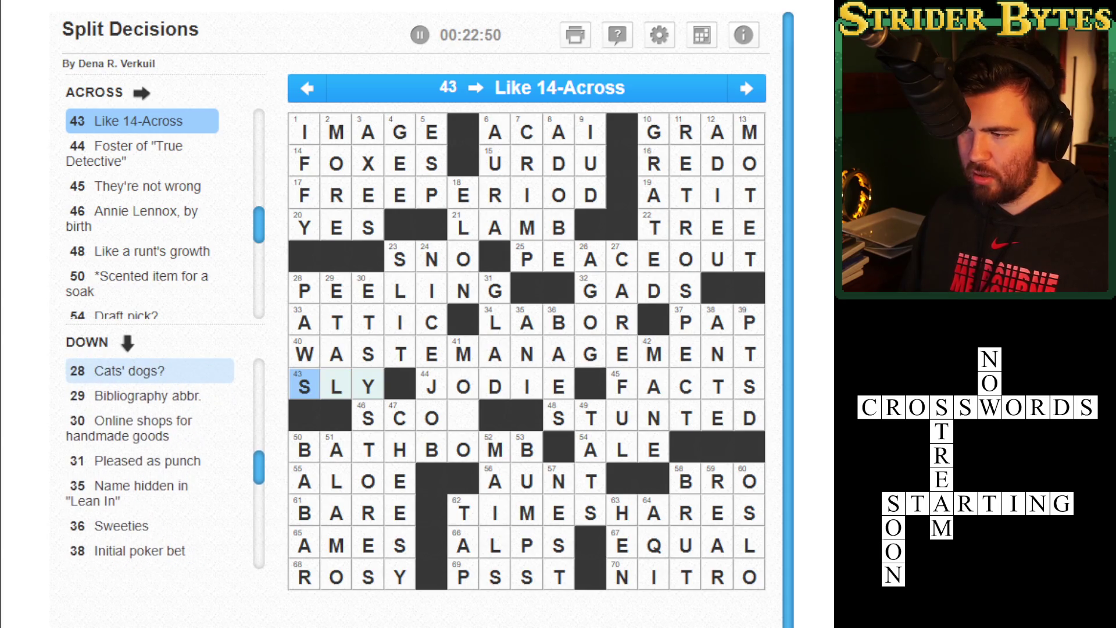
Add T to finish SCOT at 46 Across and dismiss the congratulations message.
key("Right")
key("Right")
key("Down")
key("Right")
key("Right")
key("Right")
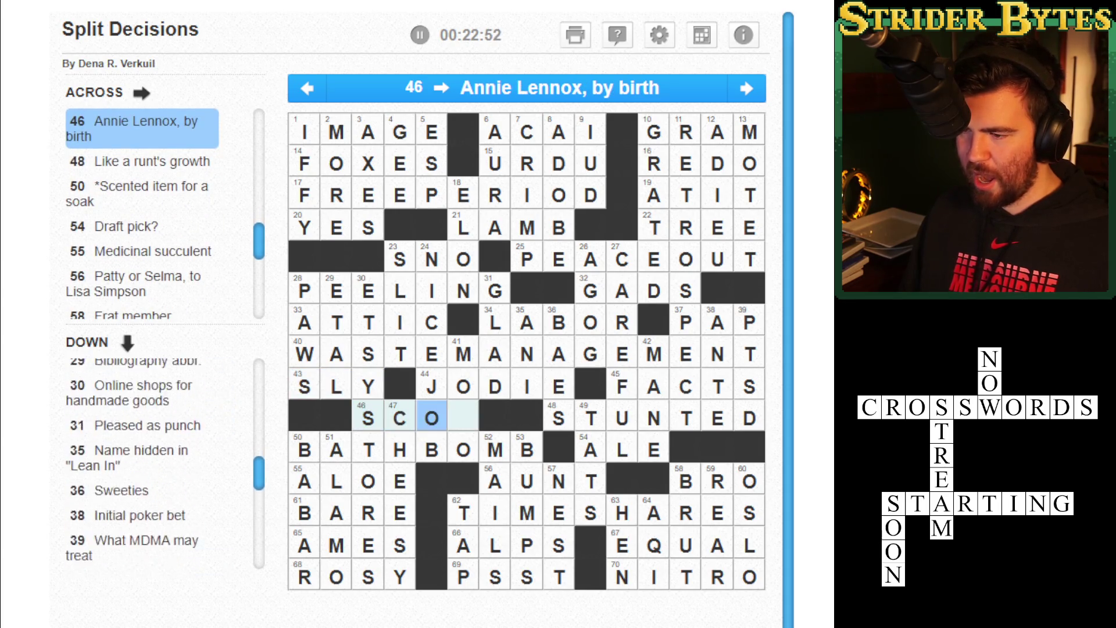
type("T")
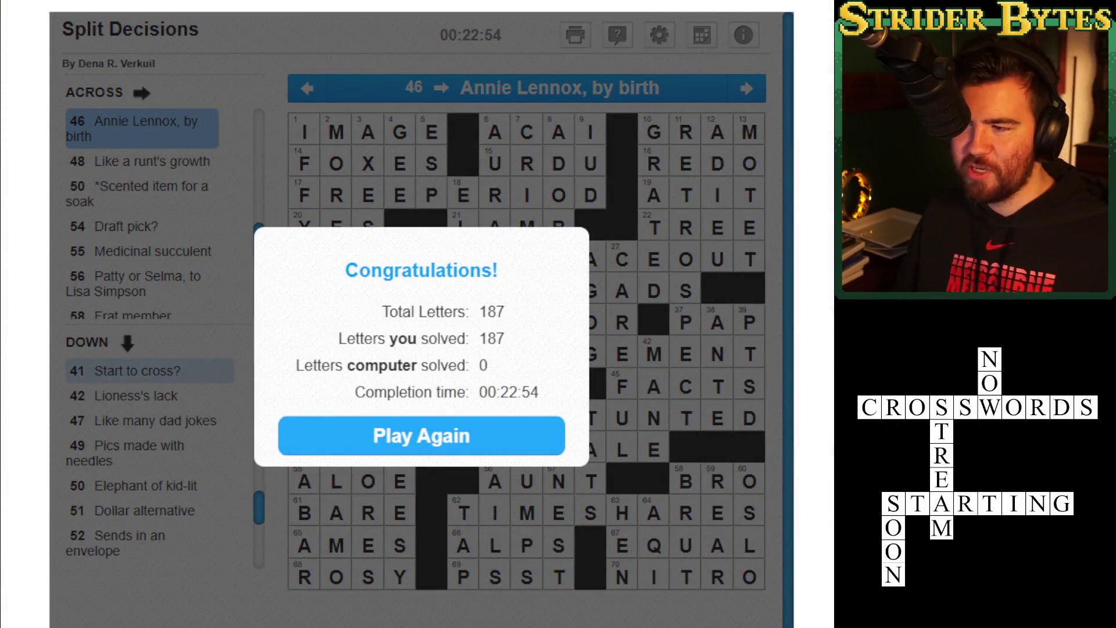
left_click(515, 443)
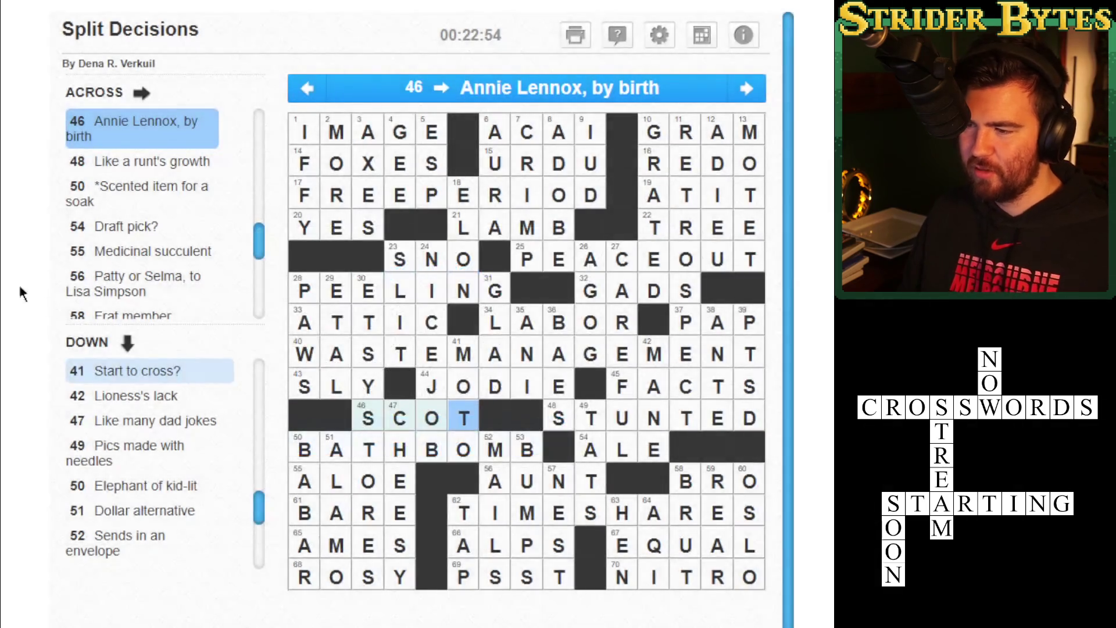
Look over the 41 Down and 13 Down 'Choral work' clues in the solved grid.
key("Down")
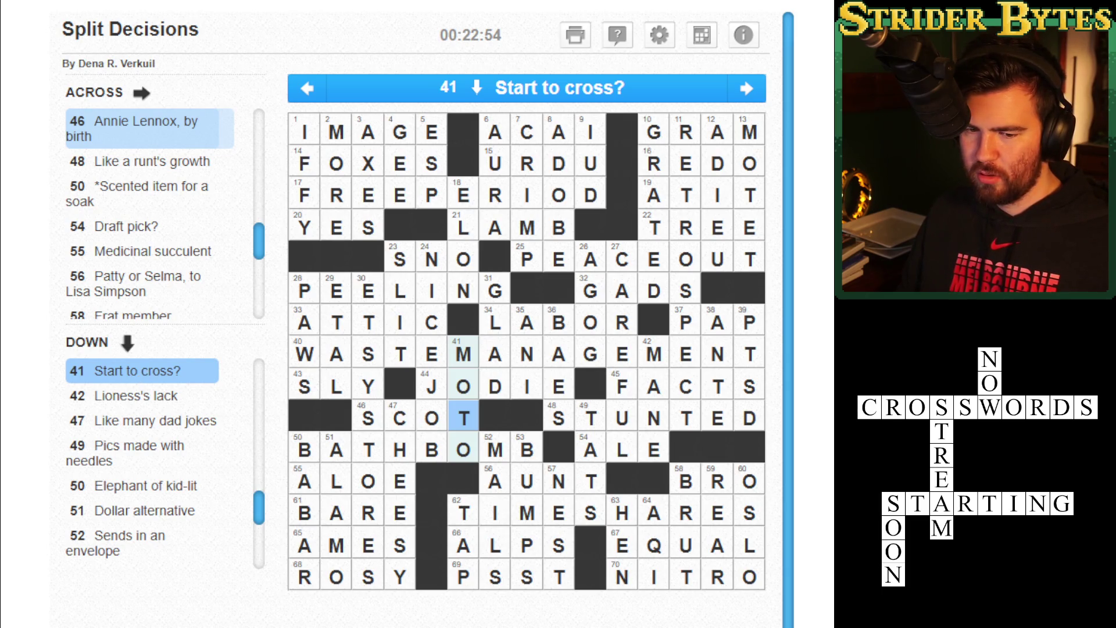
left_click(753, 196)
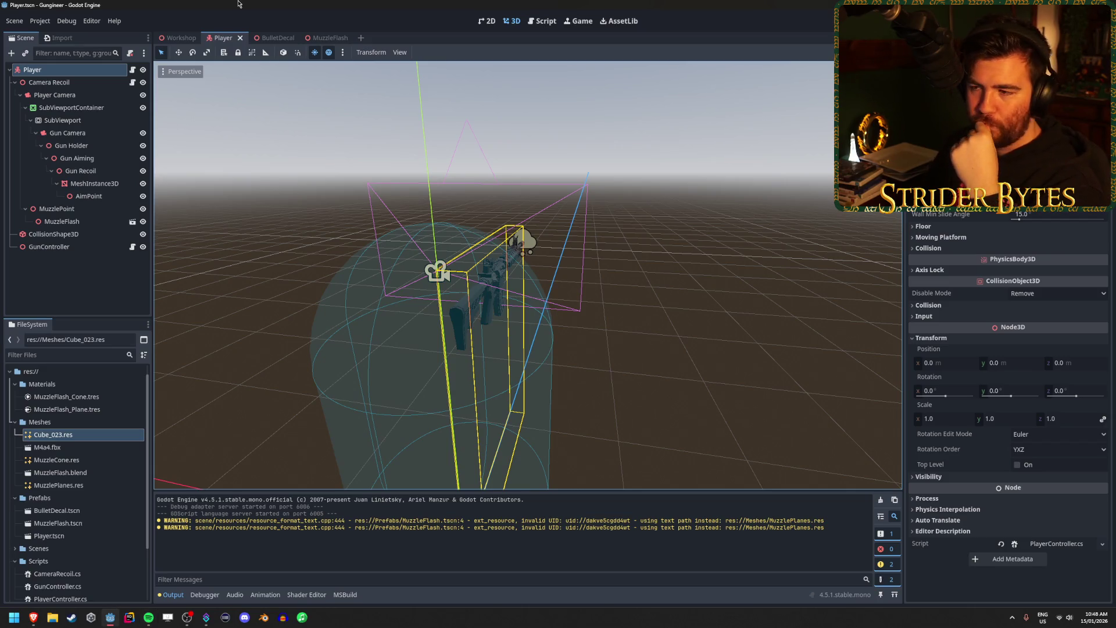
Orbit and pan around the rifle on the Player, then run the game with F5.
mouse_move(269, 174)
left_mouse_down()
mouse_move(241, 373)
mouse_move(814, 274)
mouse_move(732, 221)
mouse_move(750, 292)
left_mouse_up()
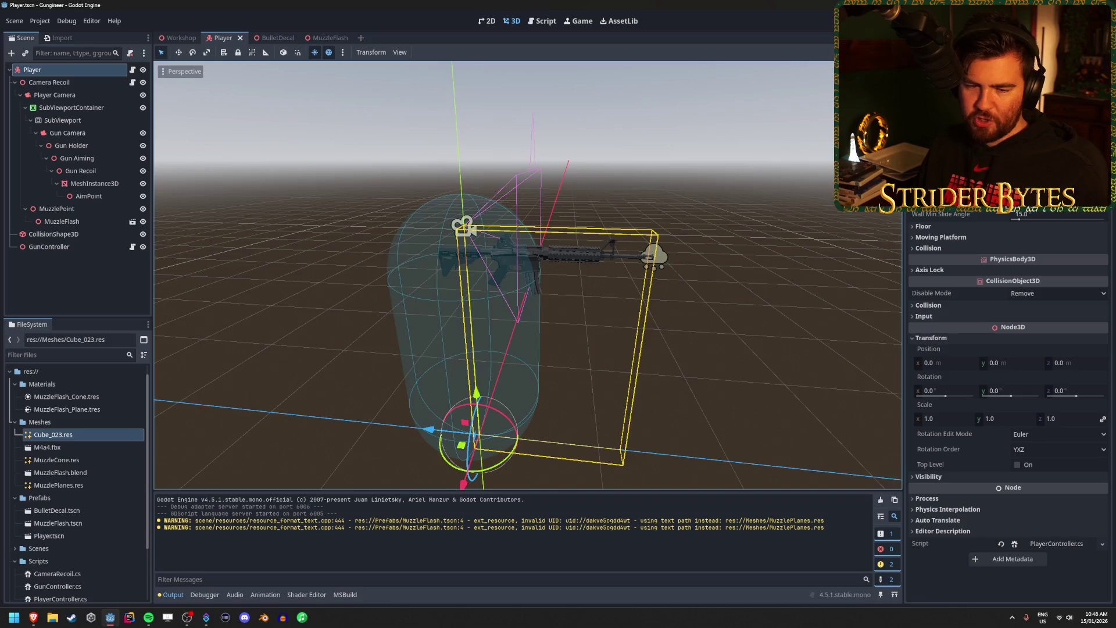
left_click_drag(814, 288, 750, 292)
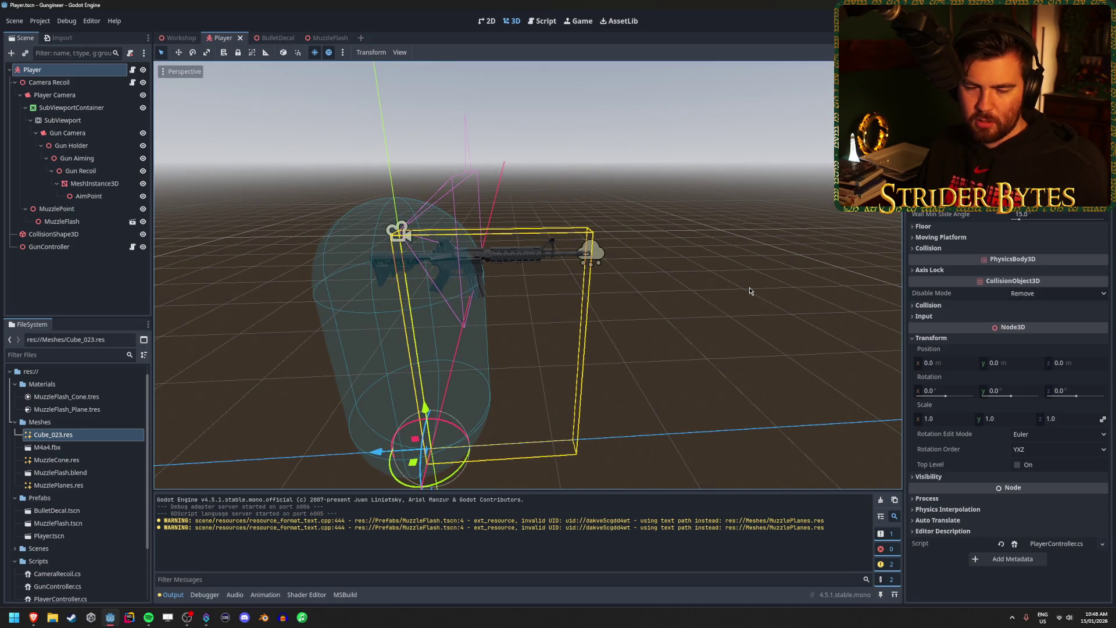
mouse_move(750, 292)
left_mouse_down()
mouse_move(568, 342)
mouse_move(551, 333)
mouse_move(593, 317)
mouse_move(686, 353)
left_mouse_up()
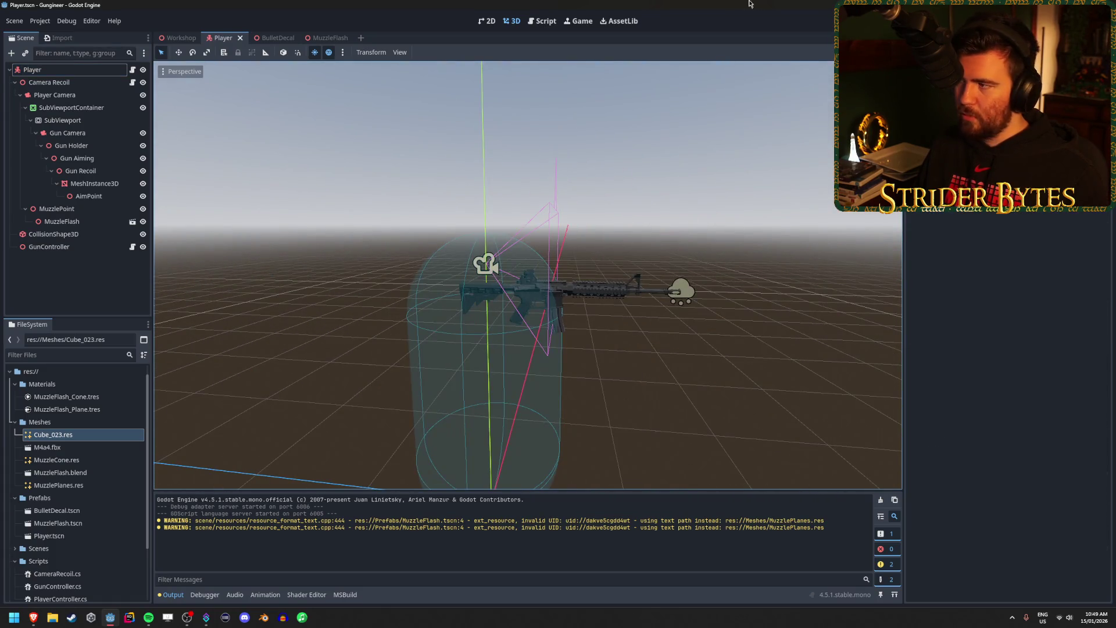
key("F5")
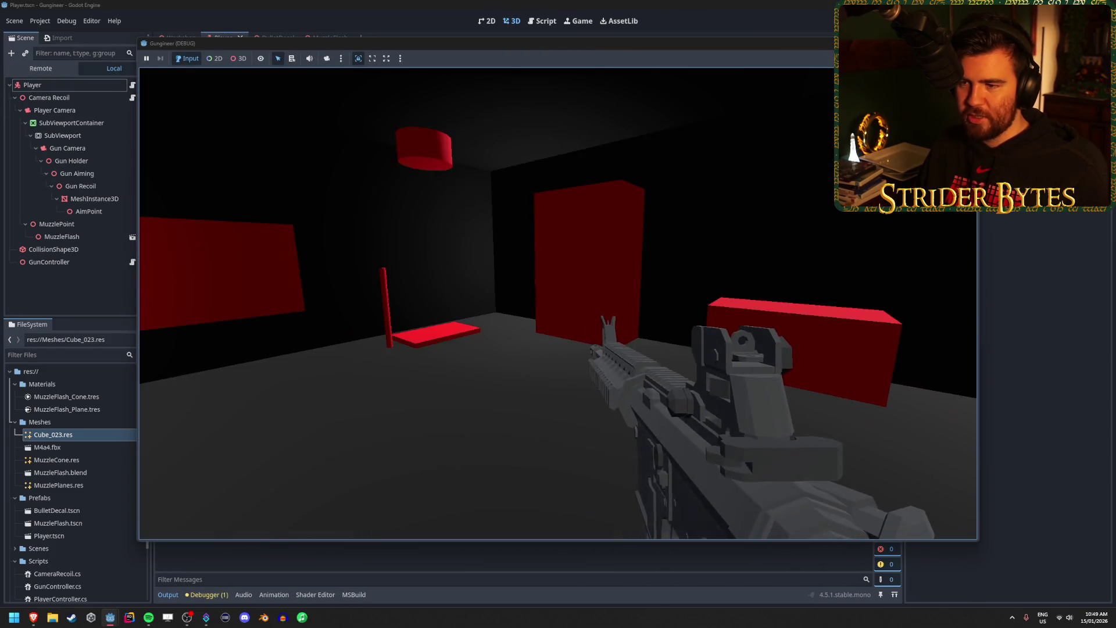
Walk toward the red targets and fire the rifle repeatedly down the corridor.
key("d")
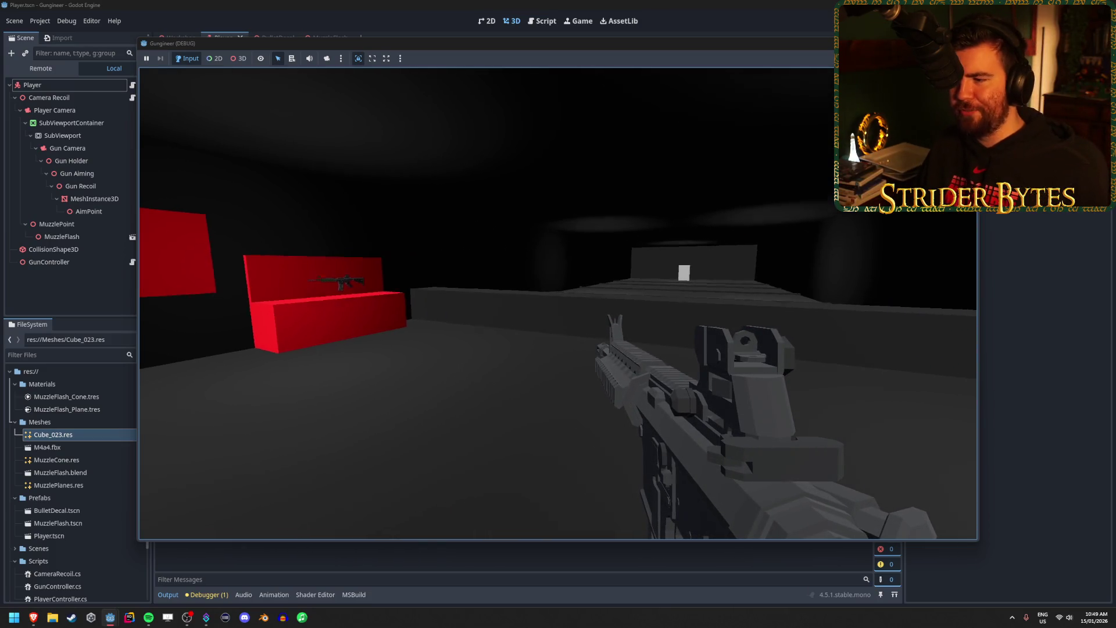
mouse_move(559, 303)
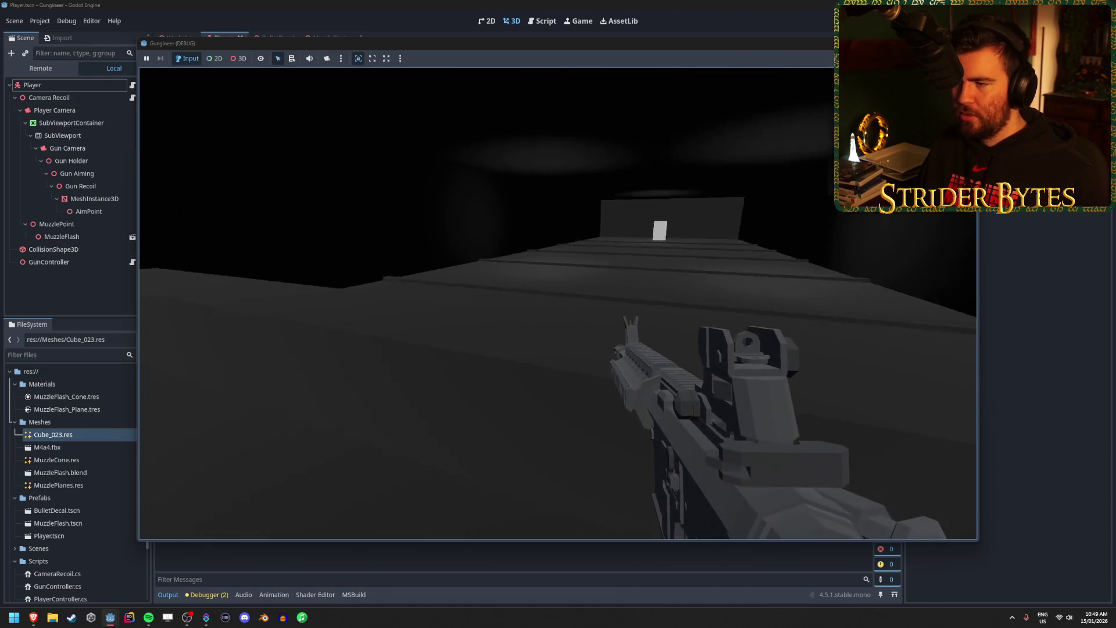
left_click(558, 302)
left_click(558, 303)
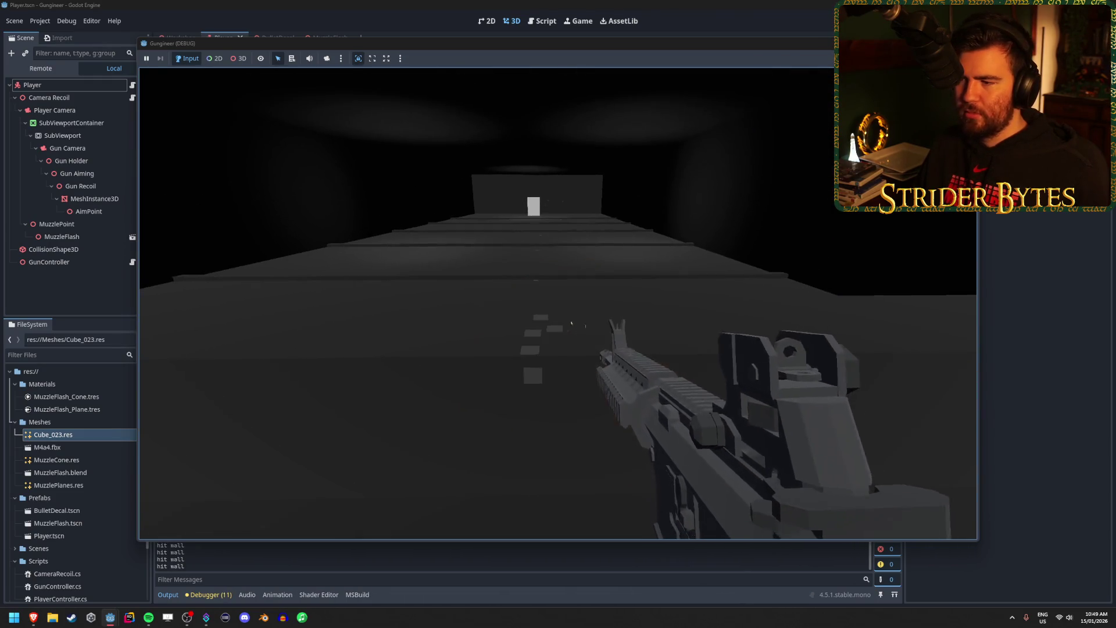
left_click(559, 303)
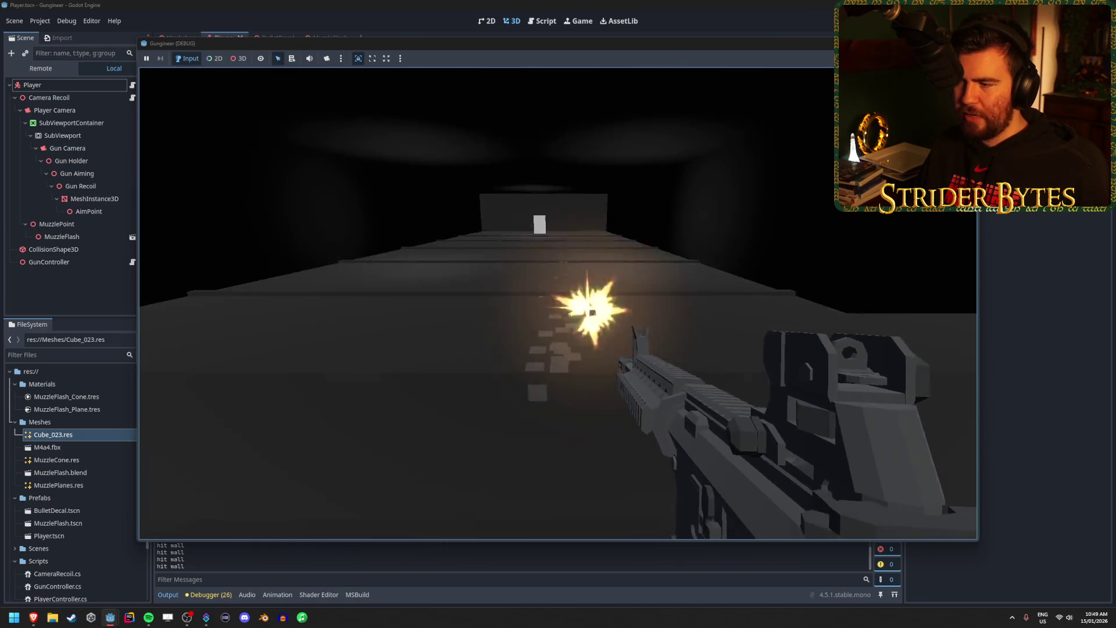
left_click(558, 303)
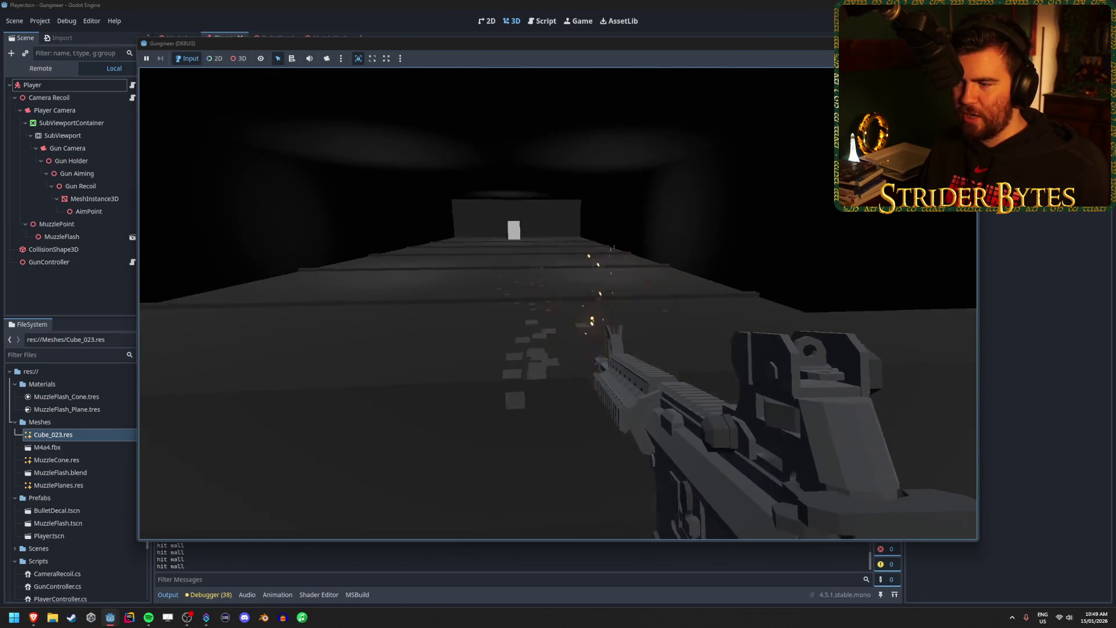
left_click(558, 303)
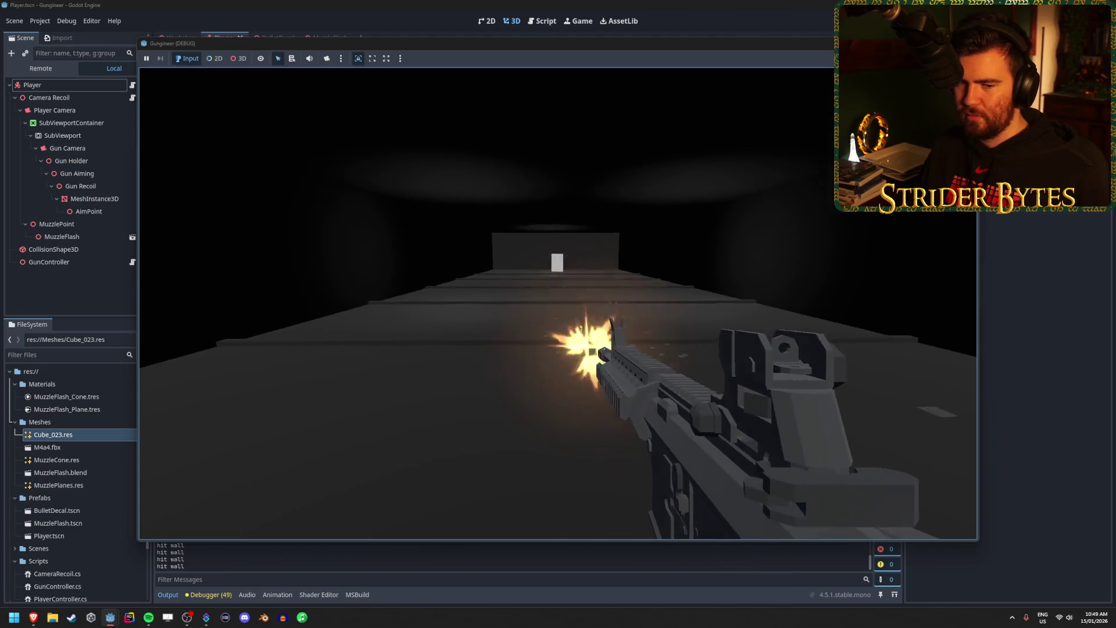
left_click(558, 302)
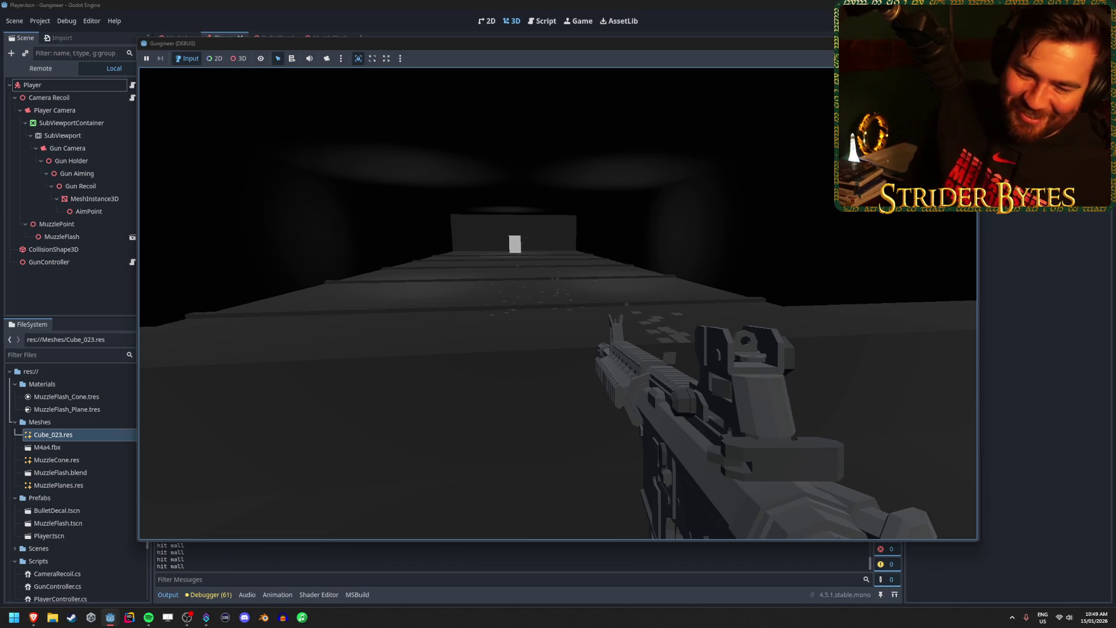
left_click(559, 302)
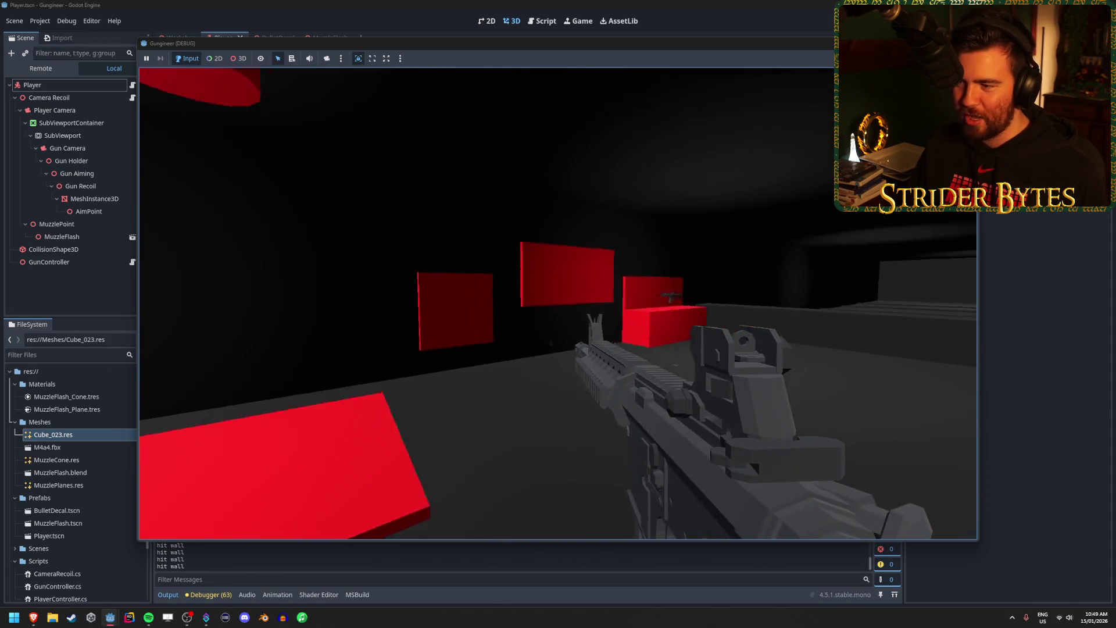
Alternate aiming down the sights and firing, then stop the game with F8.
right_click(558, 303)
left_click(558, 302)
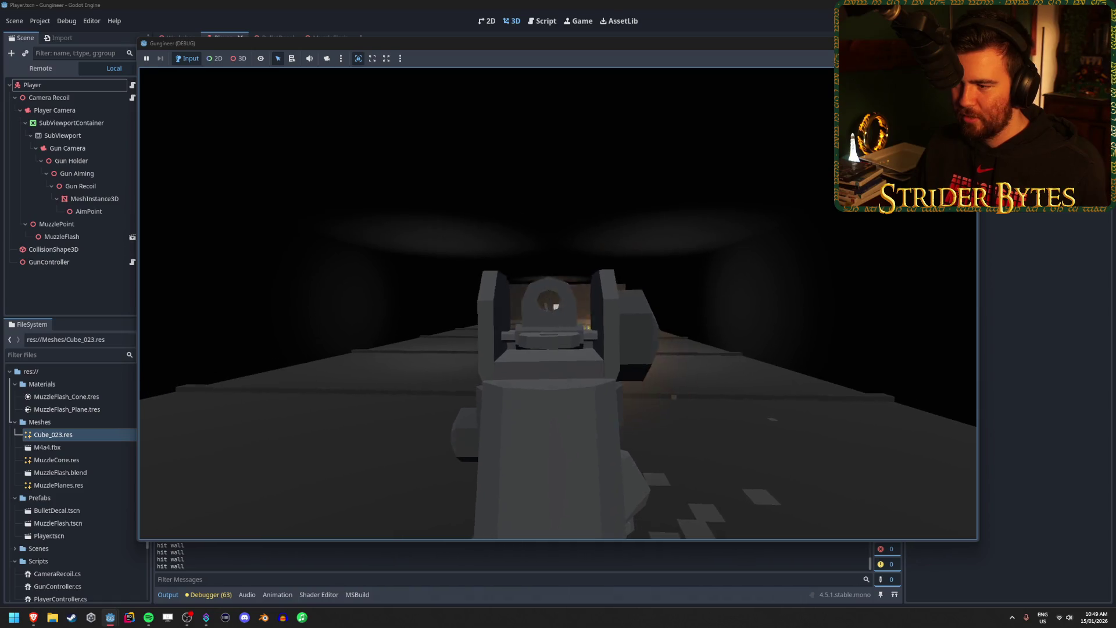
right_click(558, 303)
right_click(558, 303)
left_click(558, 303)
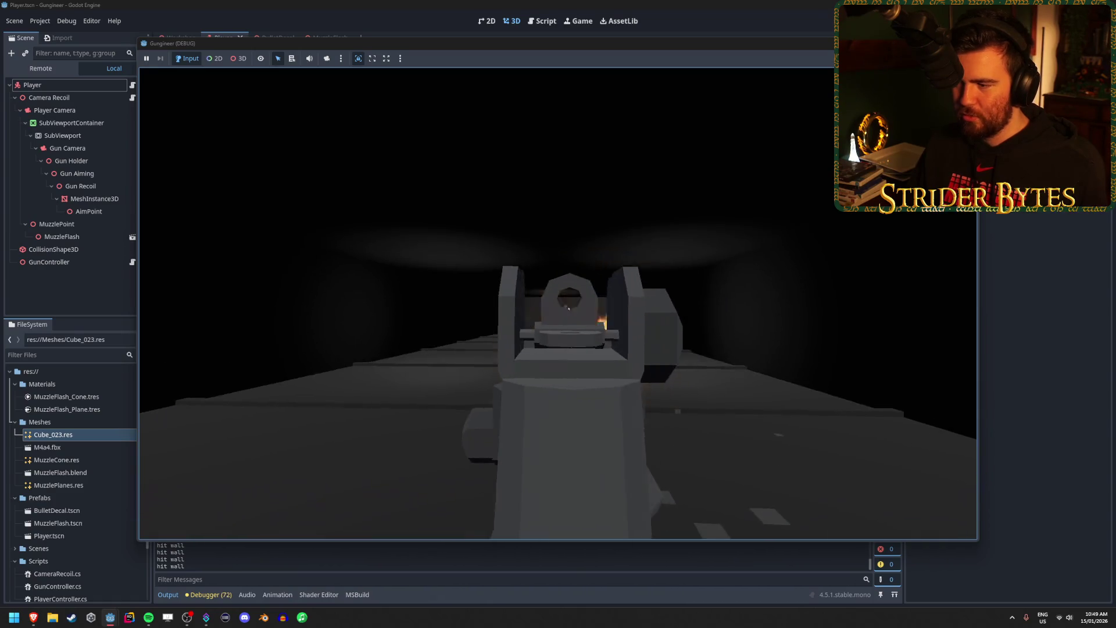
left_click(558, 303)
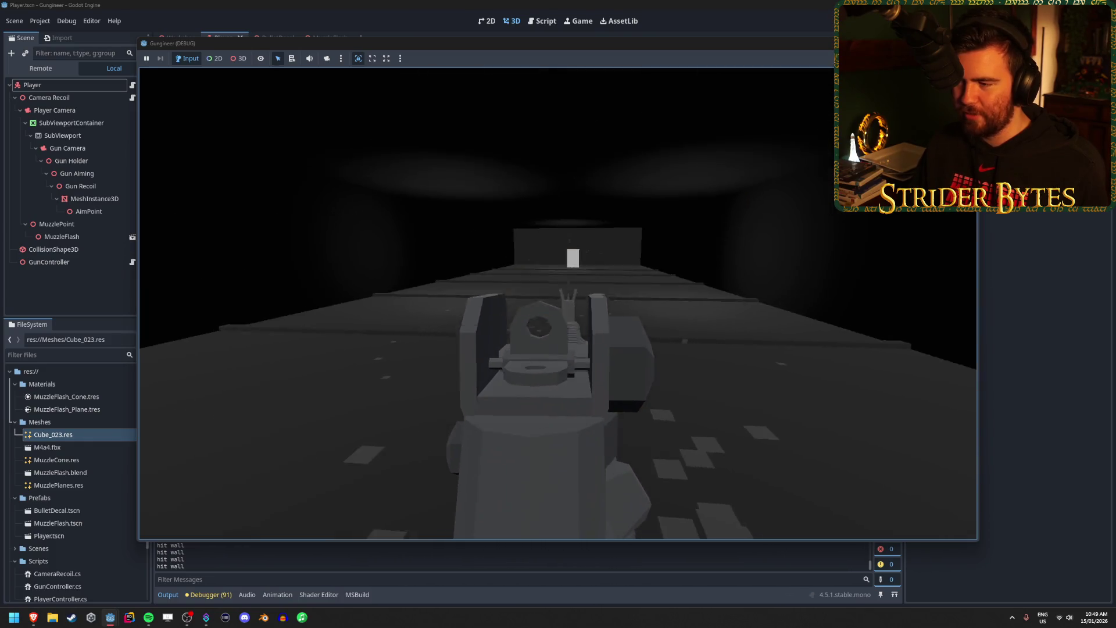
left_click(558, 302)
right_click(558, 303)
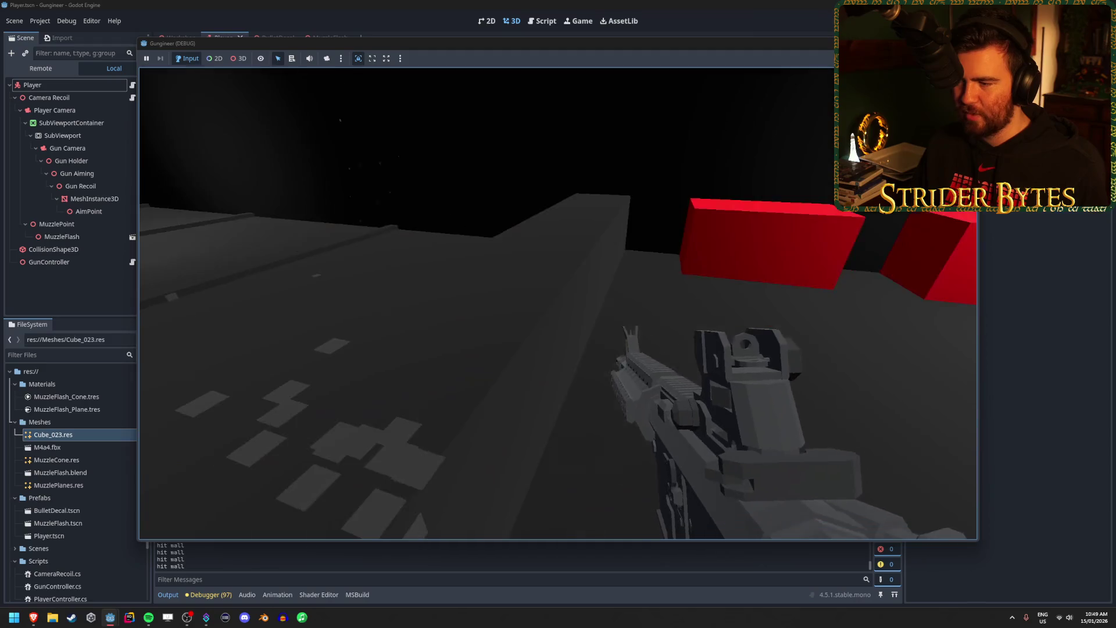
left_click(559, 302)
left_click(558, 302)
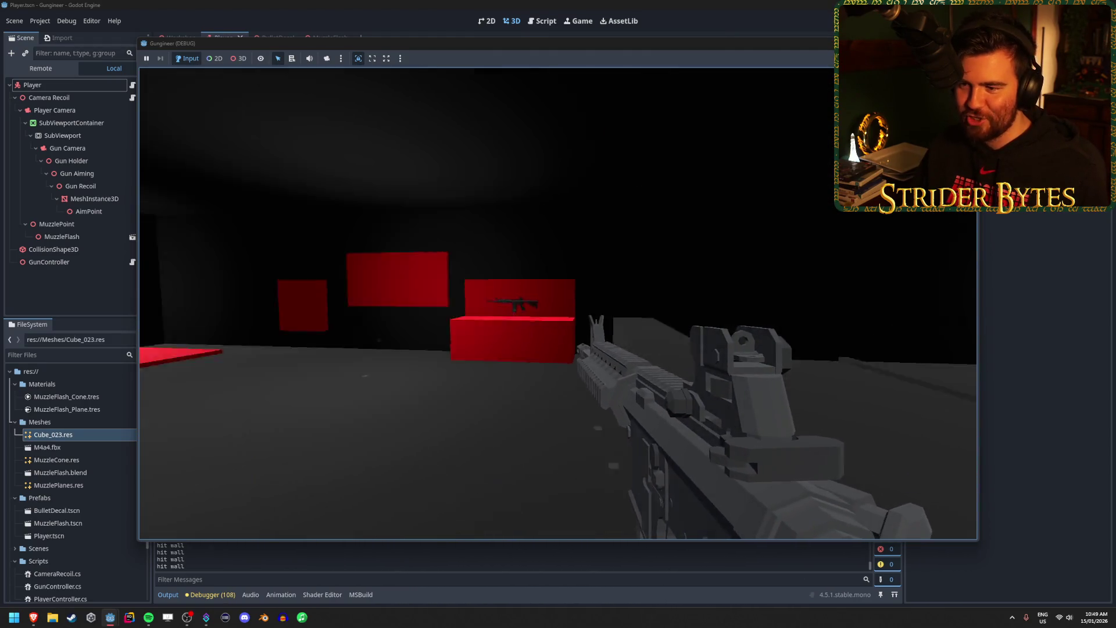
key("F8")
left_click_drag(558, 307, 616, 309)
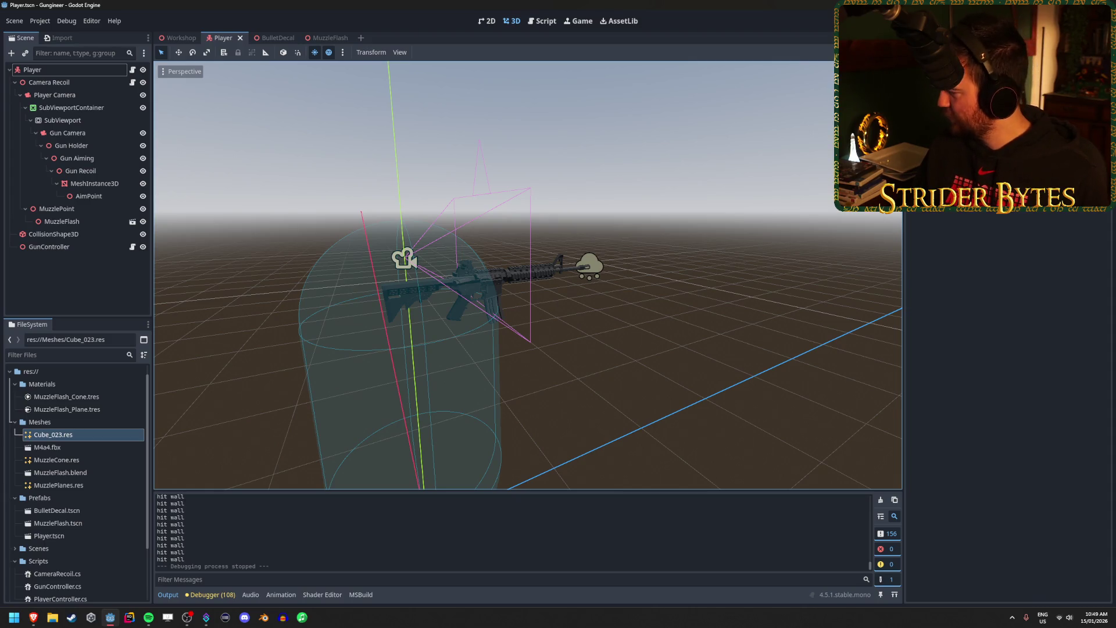
Reposition the view of the player rig and build and run the game with F5.
left_click_drag(662, 229, 727, 216)
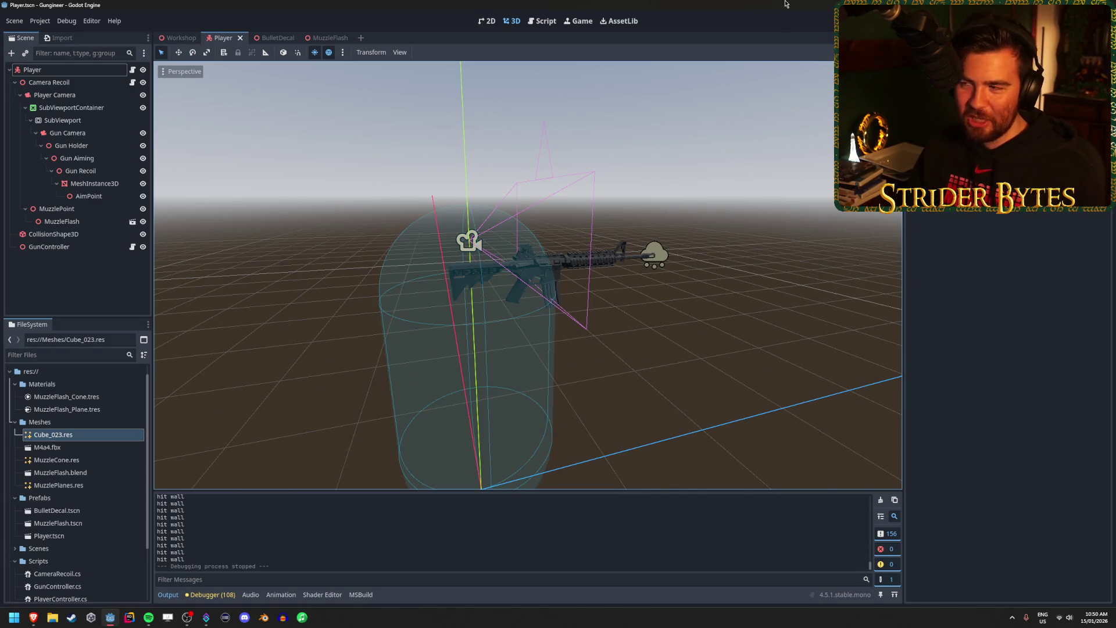
key("F5")
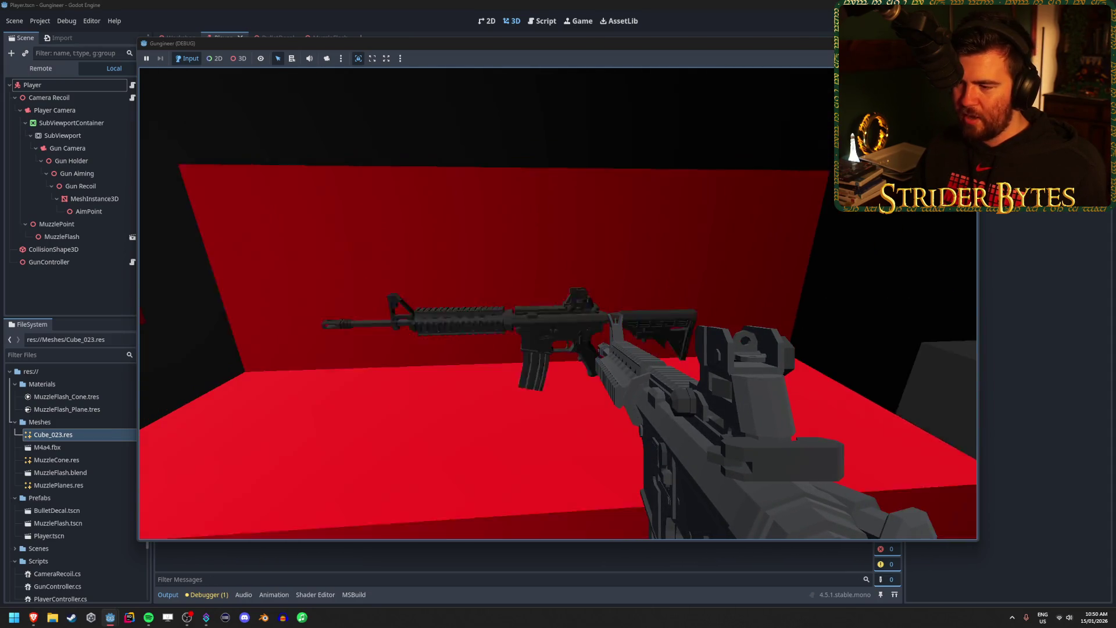
Fire the rifle down the corridor, aiming down the sights and back to the hip.
left_click(558, 303)
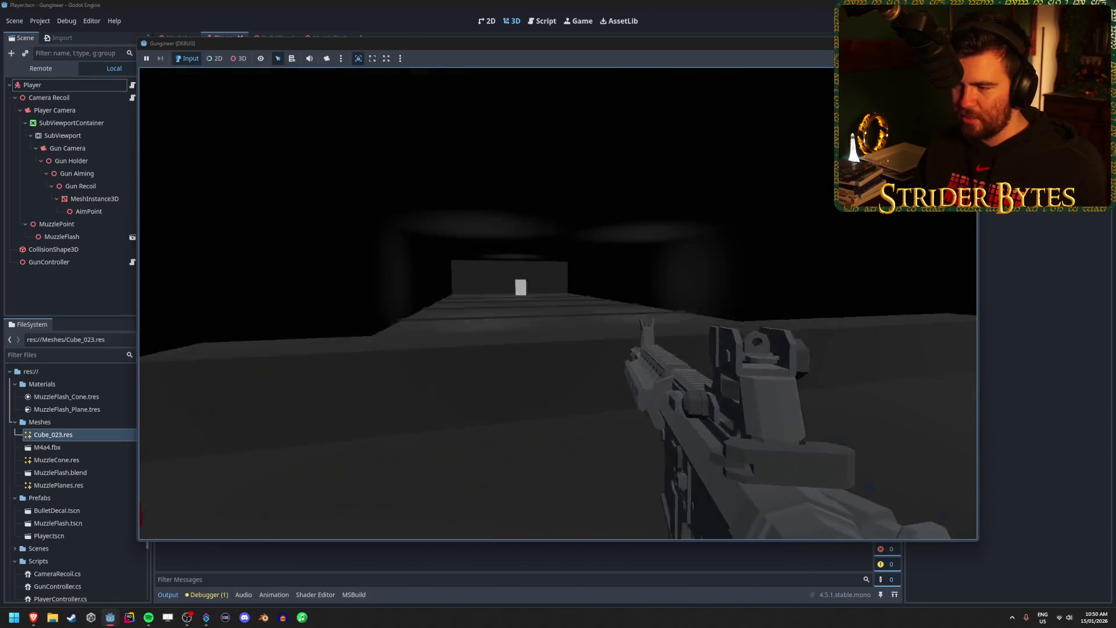
right_click(558, 303)
left_click(558, 303)
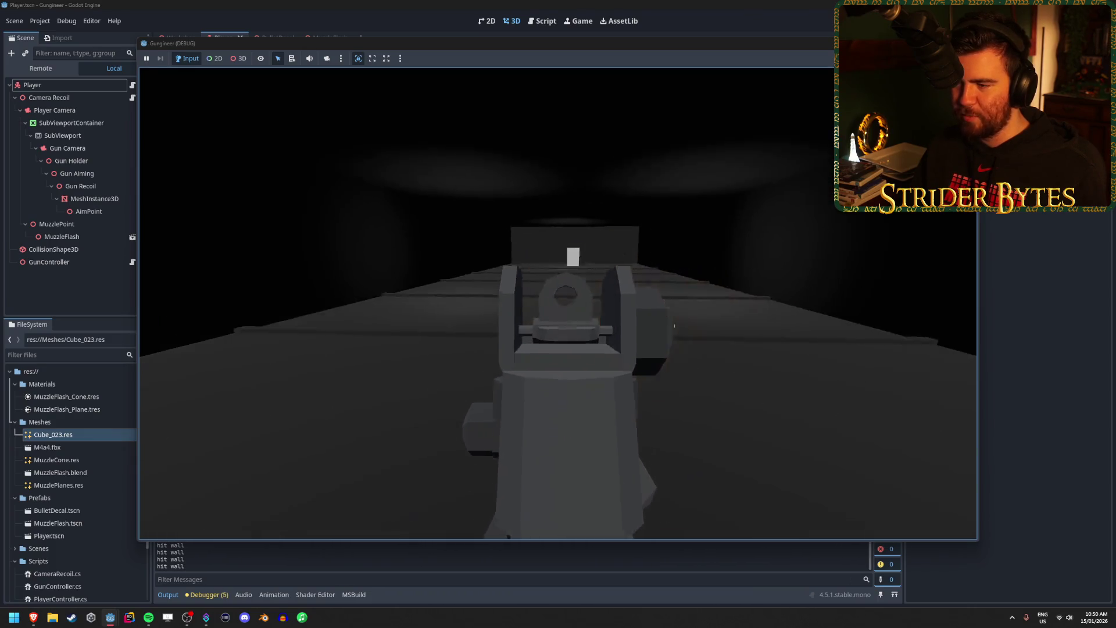
left_click(558, 303)
right_click(558, 303)
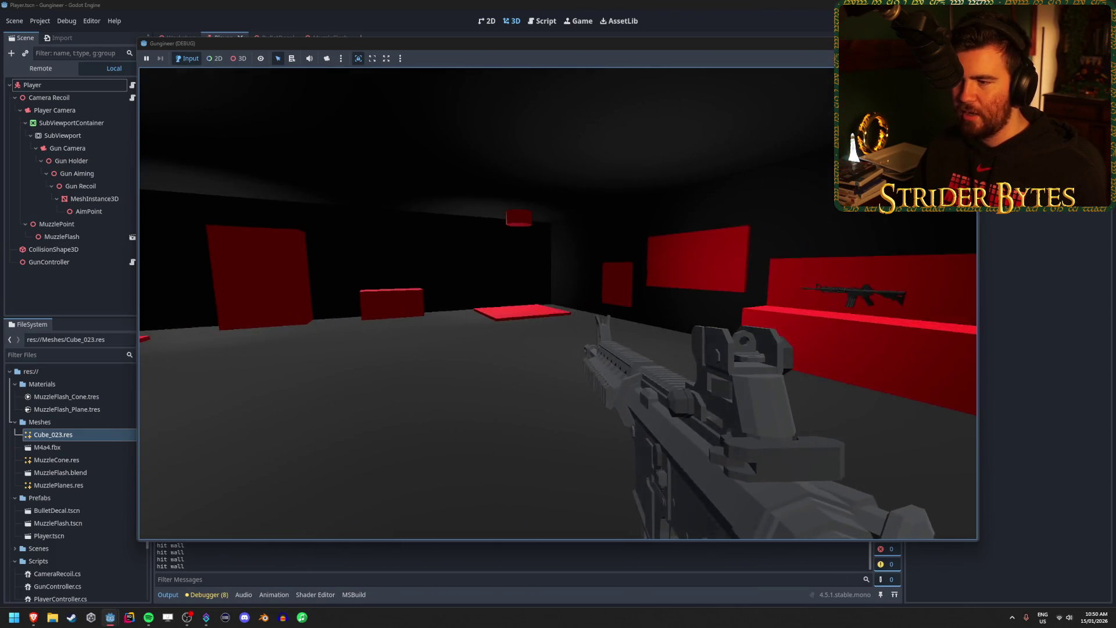
Walk around the room with the two red boxes, then quit the game with Escape.
key("w")
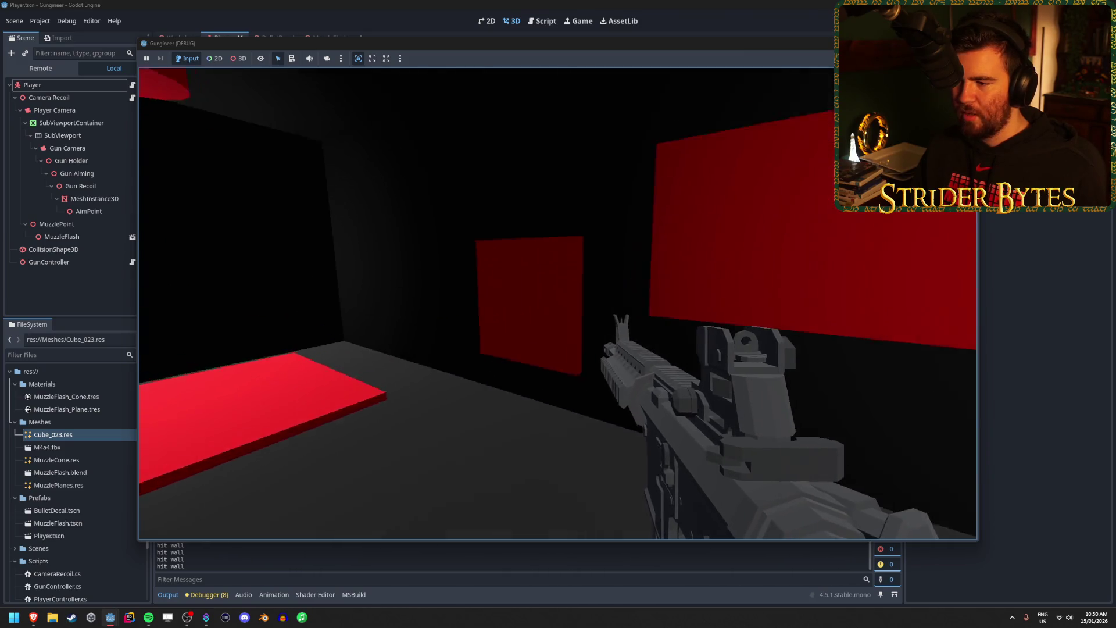
key("w")
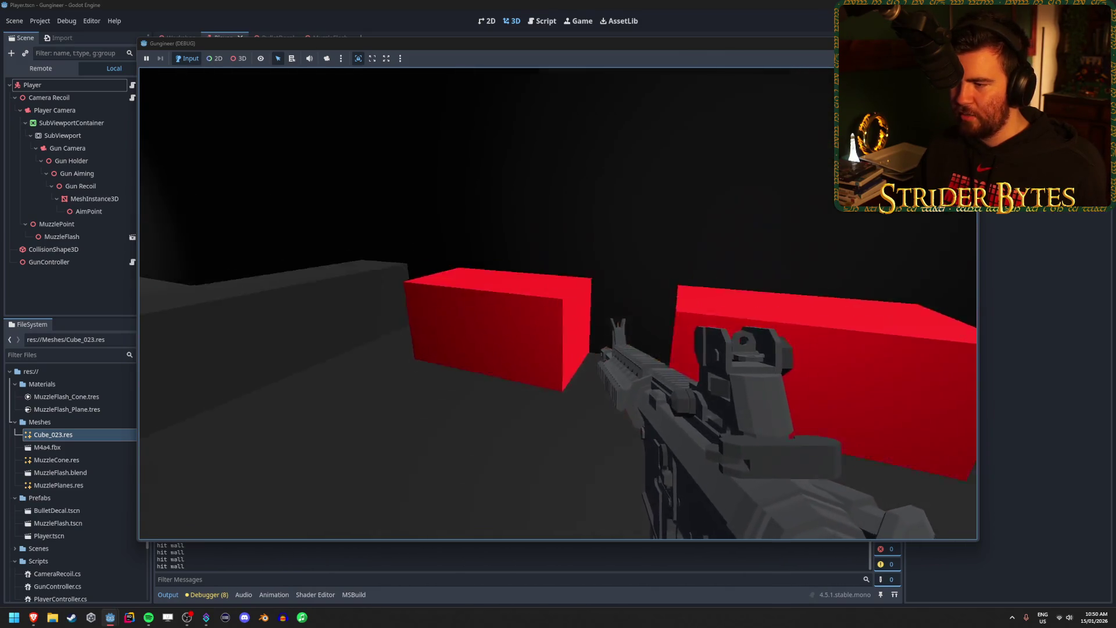
key("s")
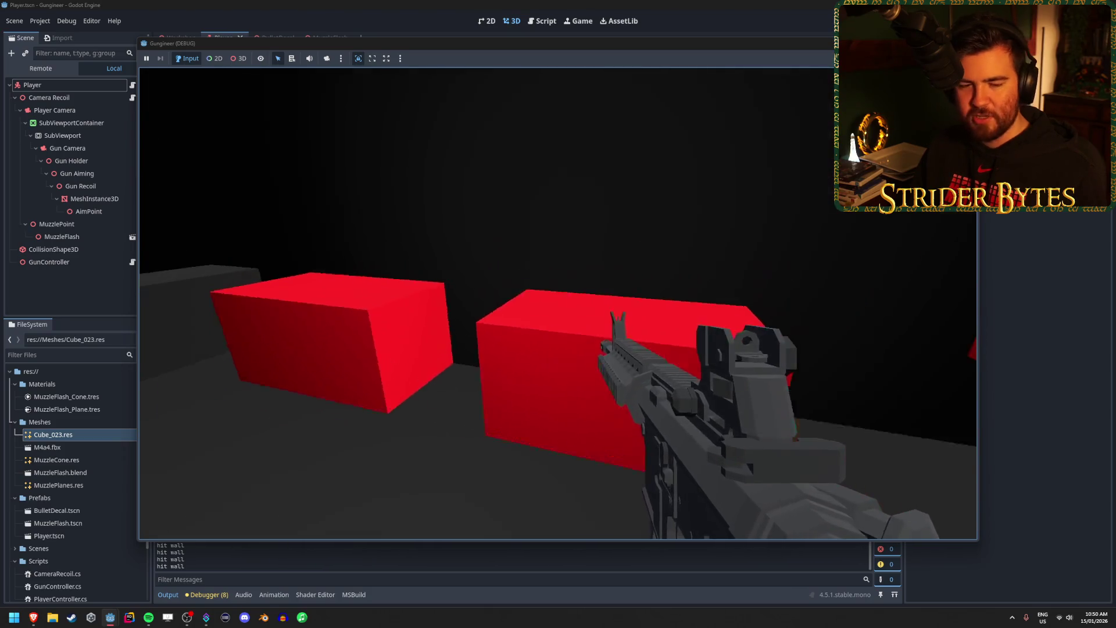
key("w")
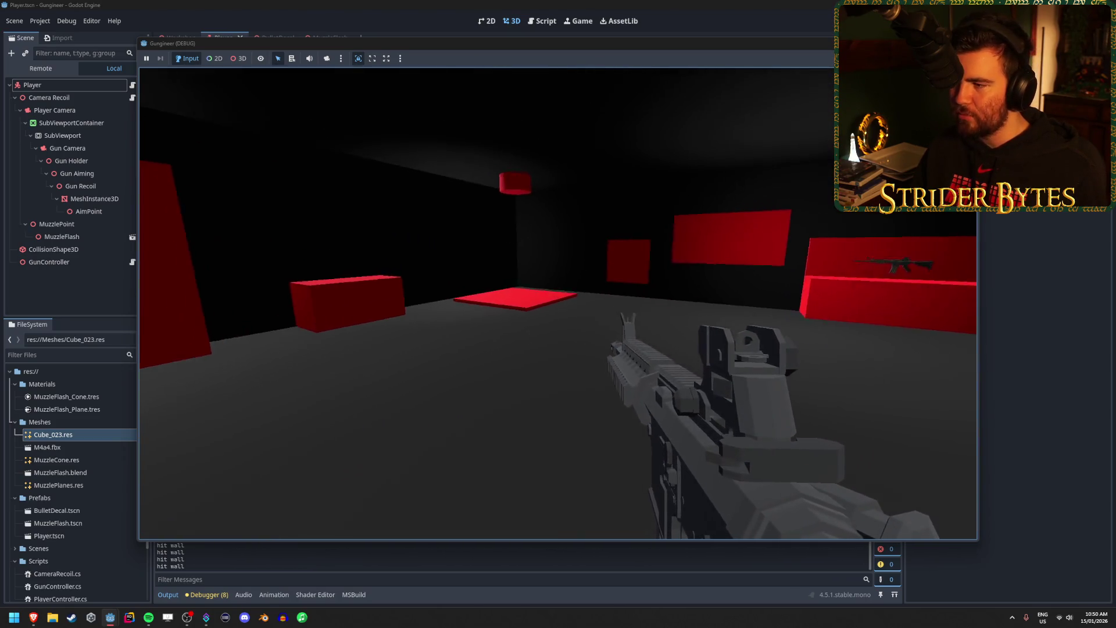
key("w")
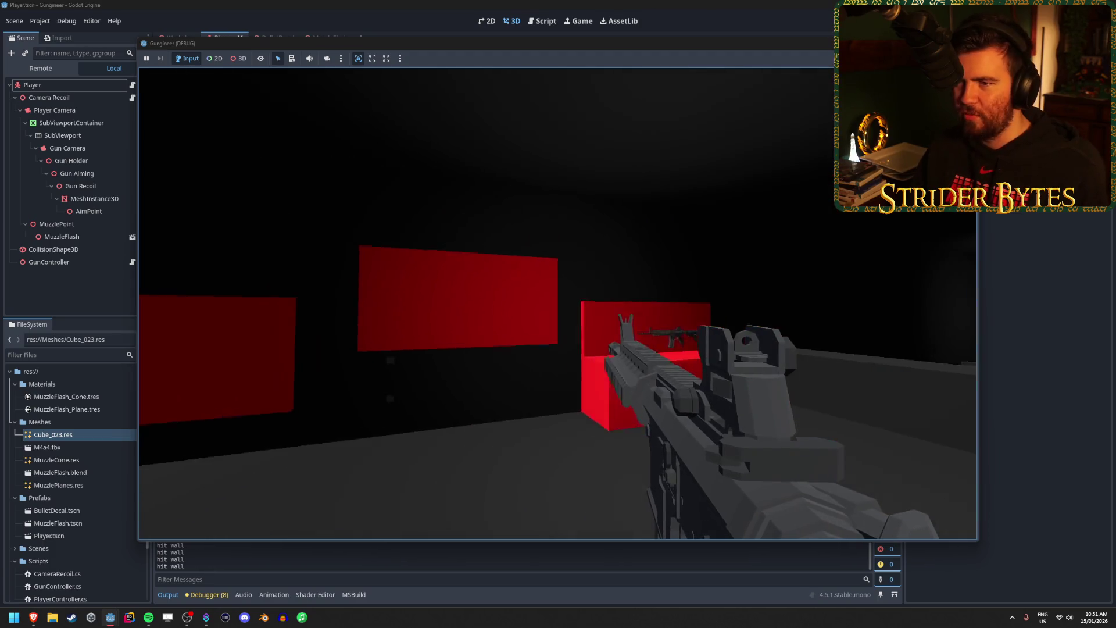
key("Escape")
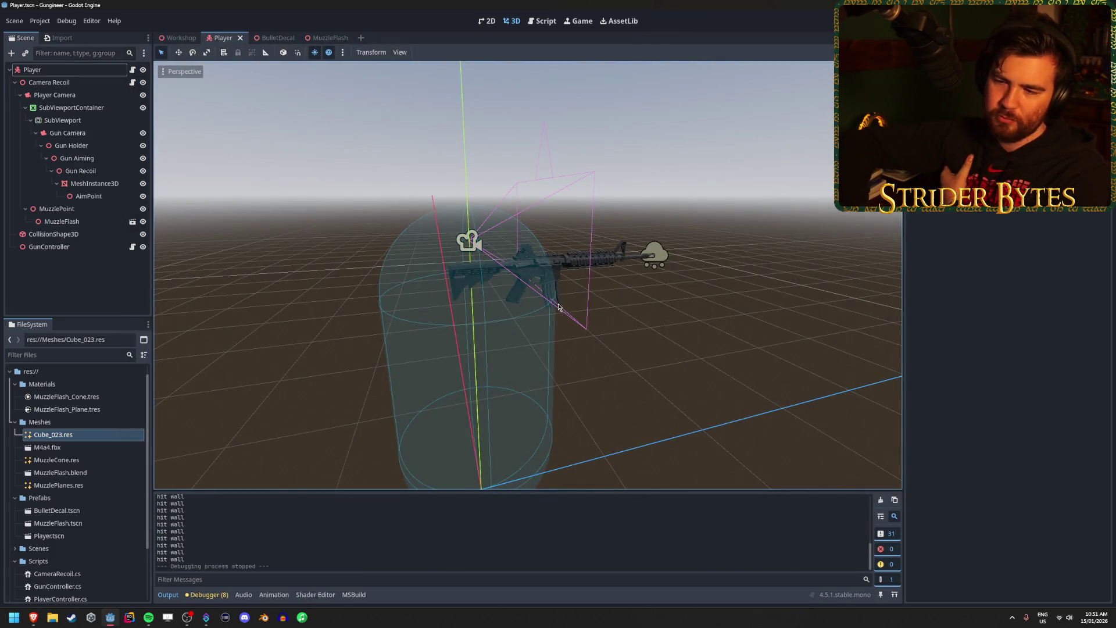
left_click_drag(631, 306, 814, 327)
left_click_drag(528, 273, 628, 277)
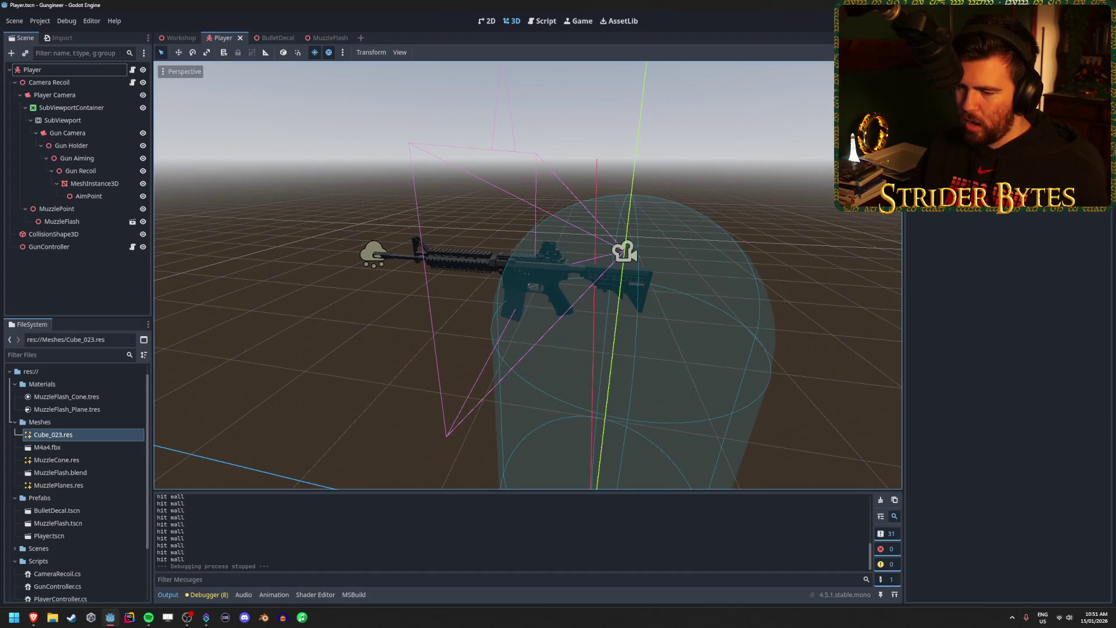
left_click(80, 292)
left_click(249, 313)
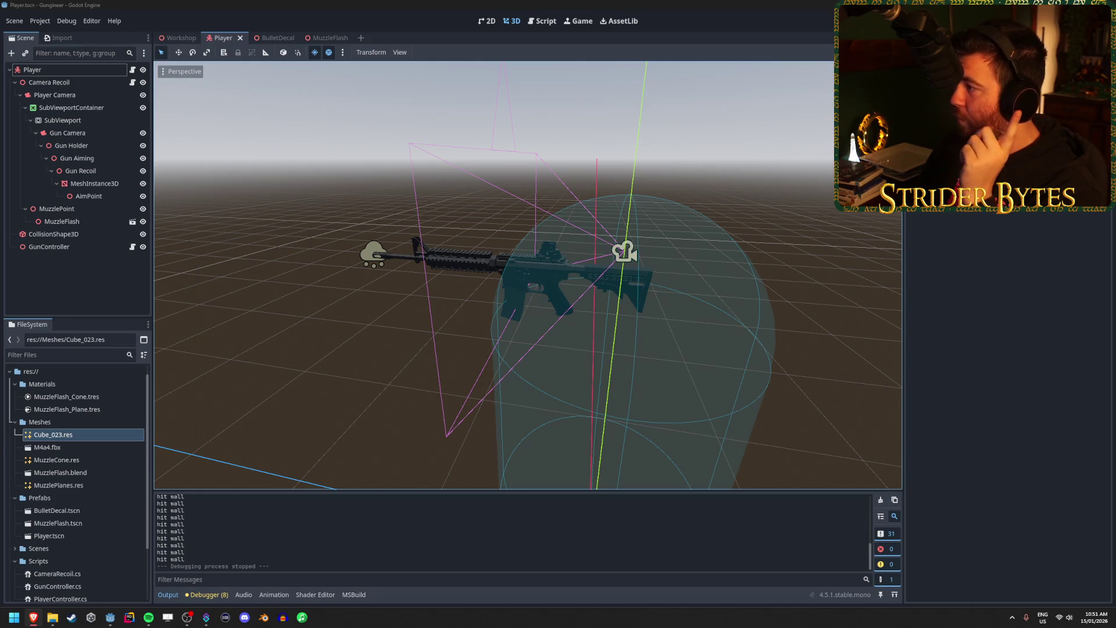
left_click(62, 472)
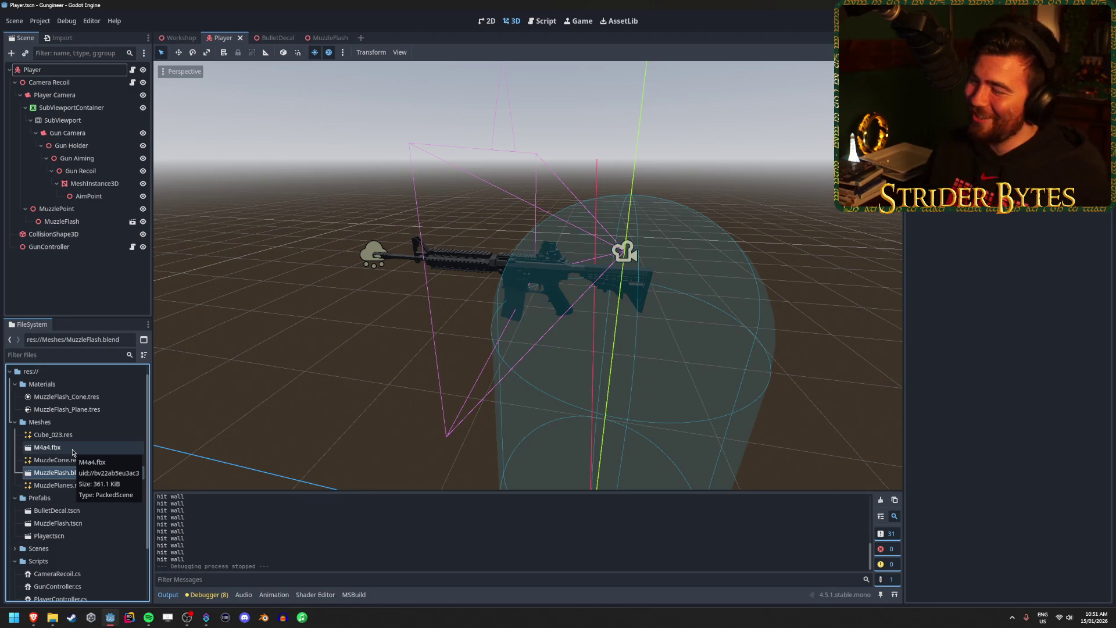
left_click(33, 618)
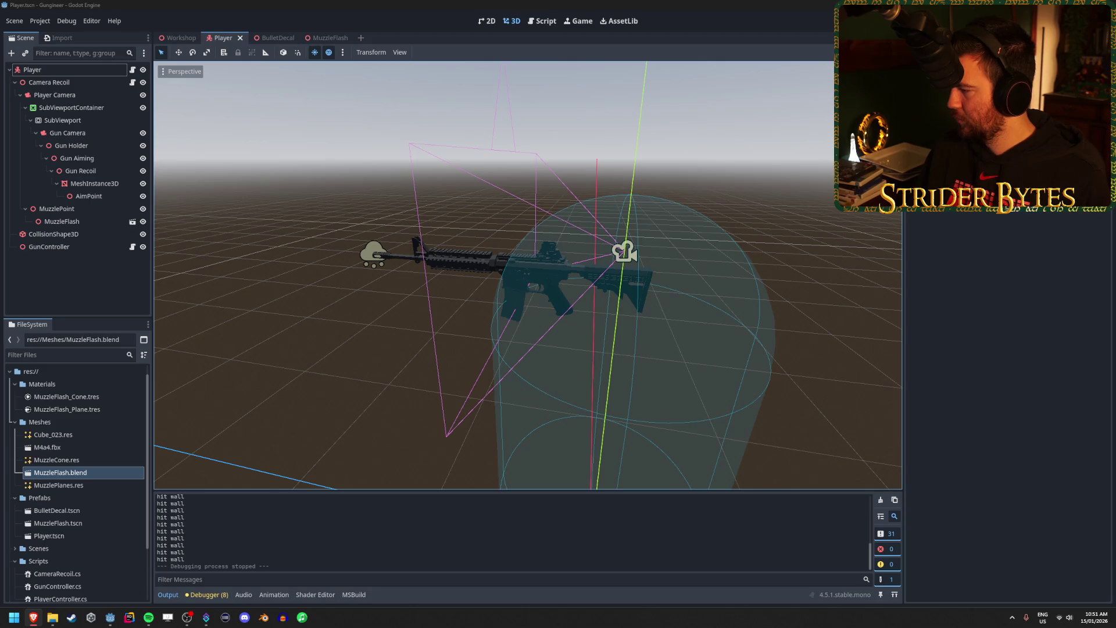
key("alt+Tab")
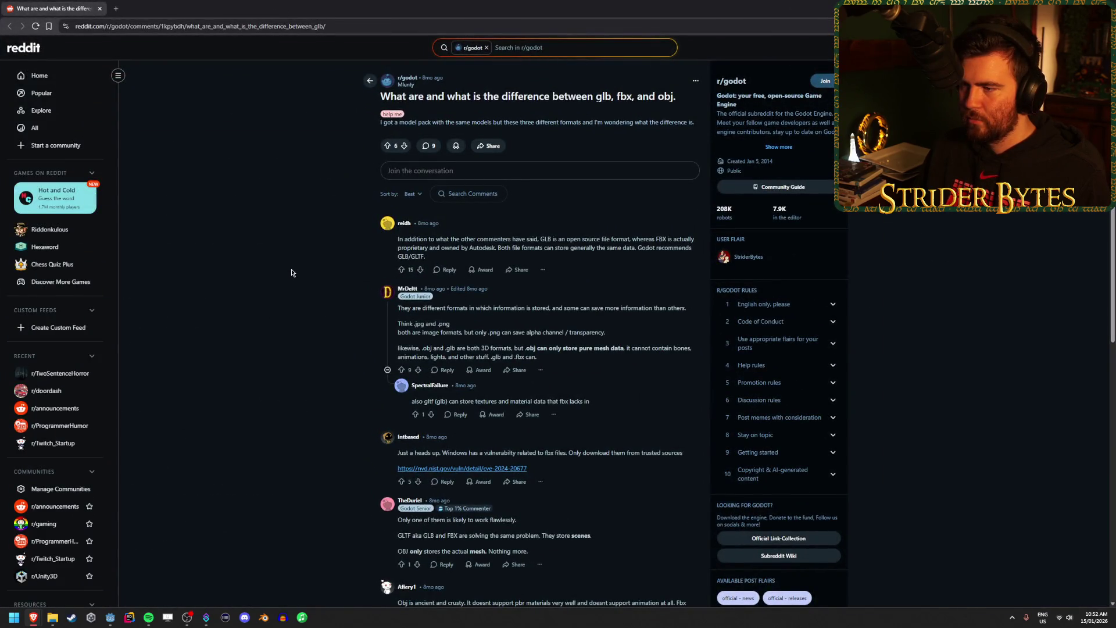
Read the first comment, highlighting the line about Godot recommending GLB.
left_click_drag(511, 240, 599, 240)
left_click_drag(450, 240, 533, 241)
left_click(532, 240)
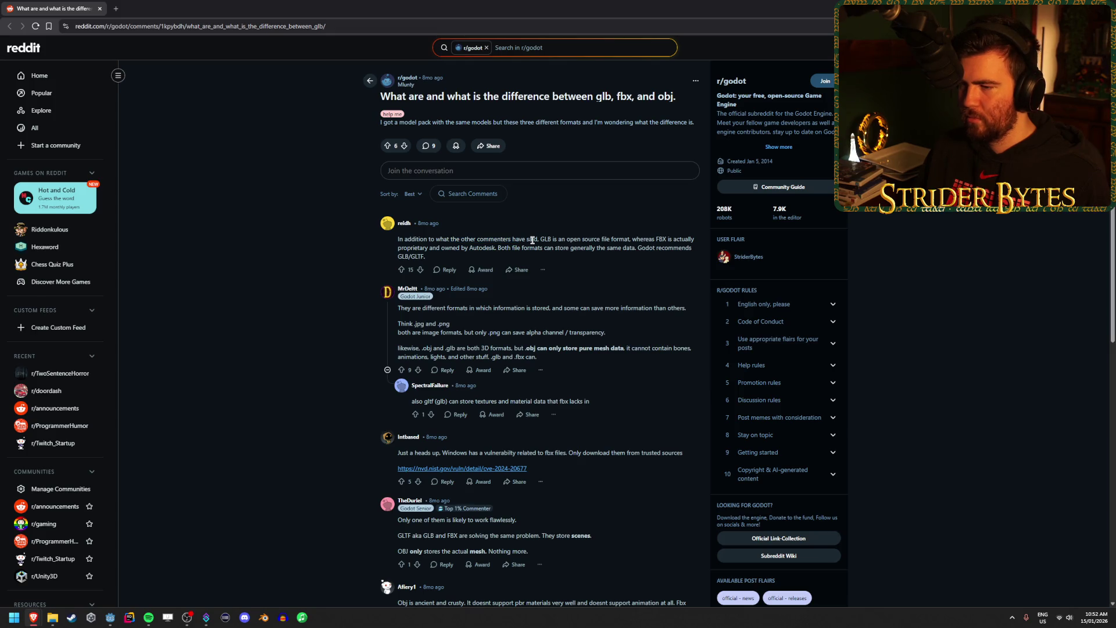
left_click_drag(626, 248, 682, 247)
left_click(682, 248)
left_click_drag(591, 239, 519, 248)
left_click(518, 248)
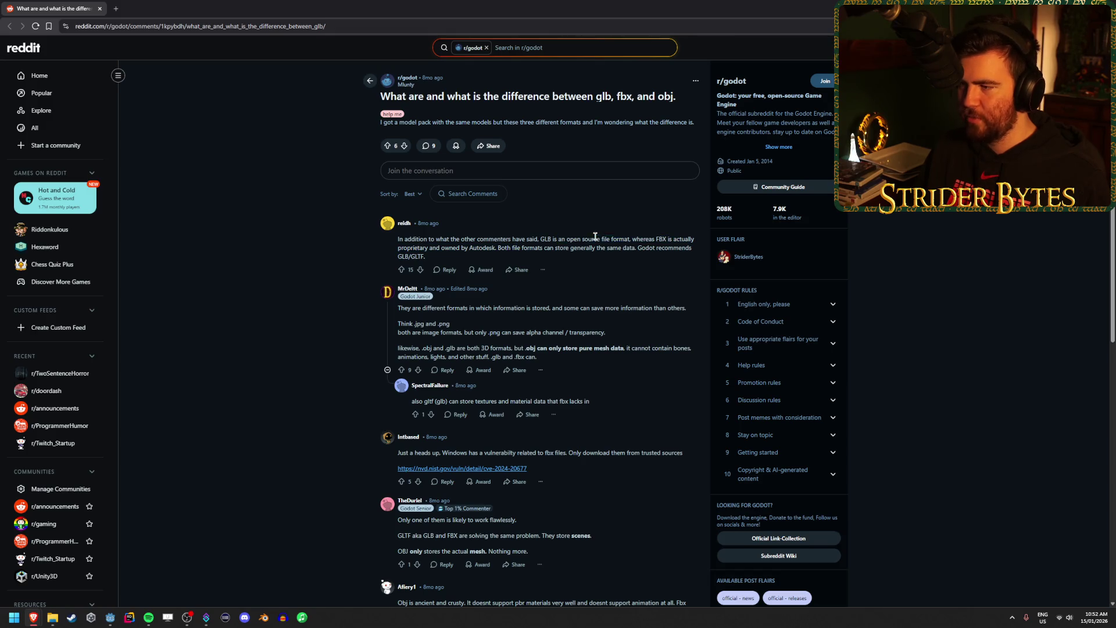
left_click(685, 239)
mouse_move(642, 239)
left_mouse_down()
mouse_move(686, 239)
mouse_move(494, 239)
left_mouse_up()
left_click(494, 239)
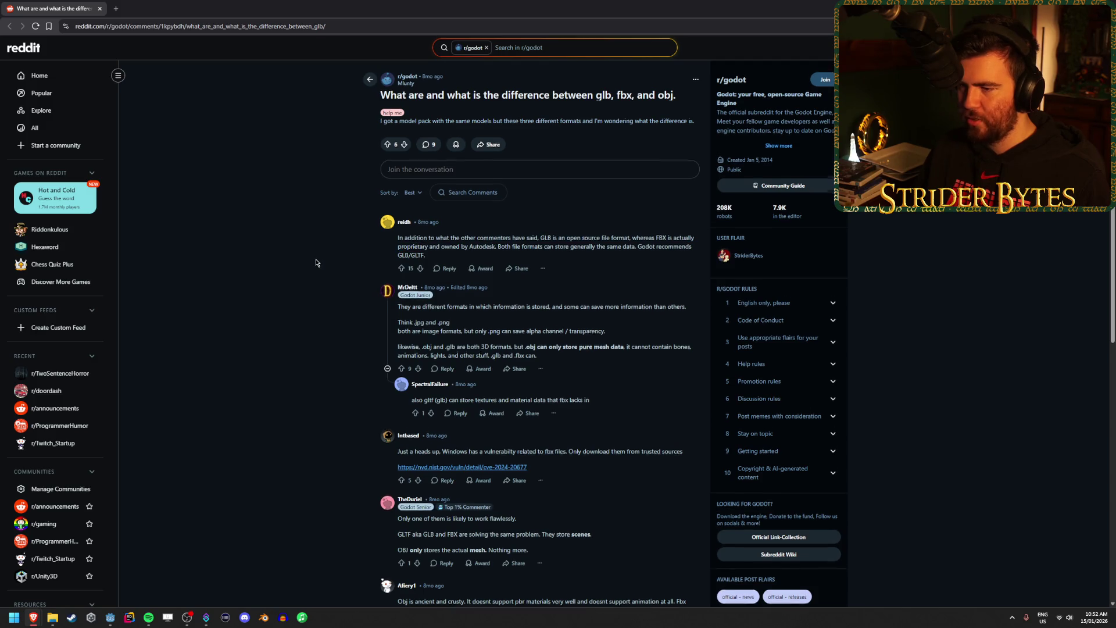
Scroll down and read the lines comparing .obj and .fbx formats.
scroll(326, 263, "down", 1)
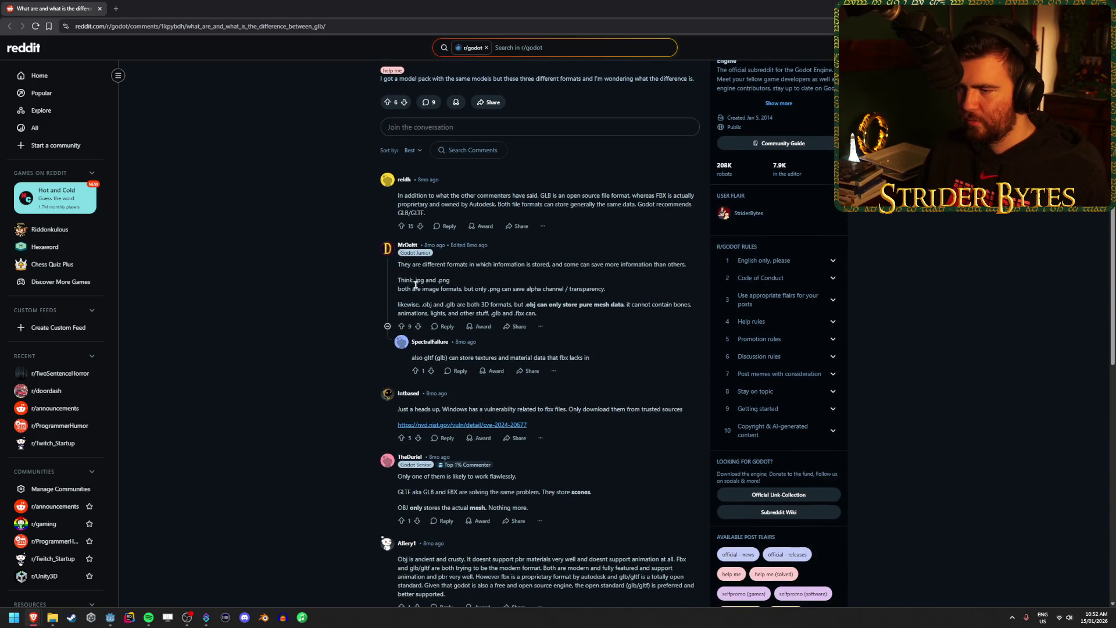
left_click_drag(410, 304, 658, 304)
left_click(477, 303)
left_click(586, 304)
left_click(610, 304)
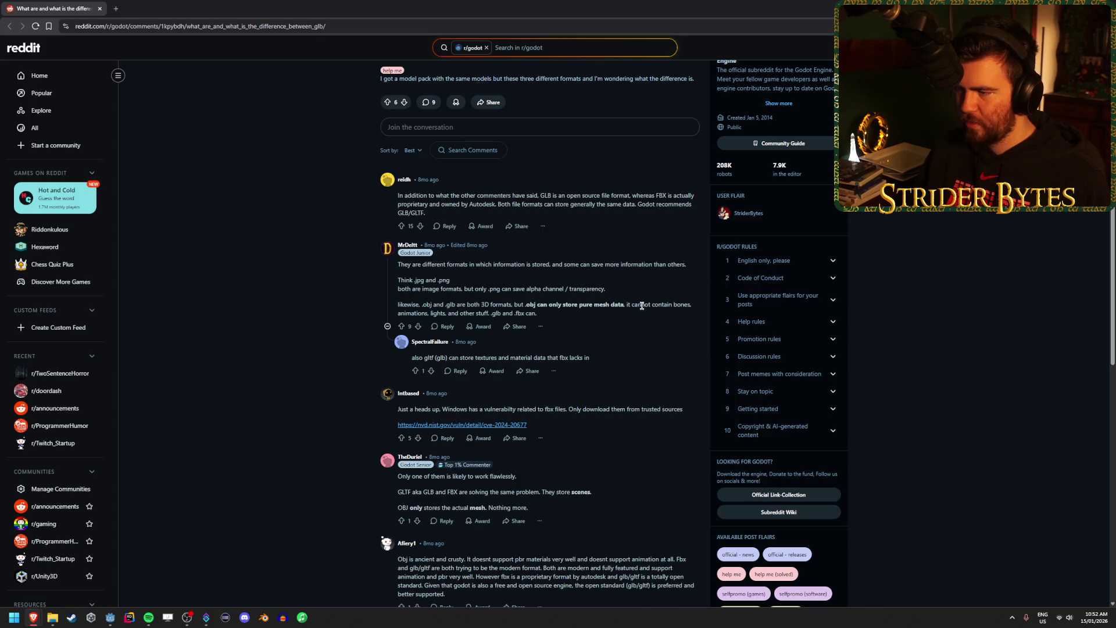
left_click_drag(538, 312, 455, 313)
left_click(494, 313)
left_click(494, 312)
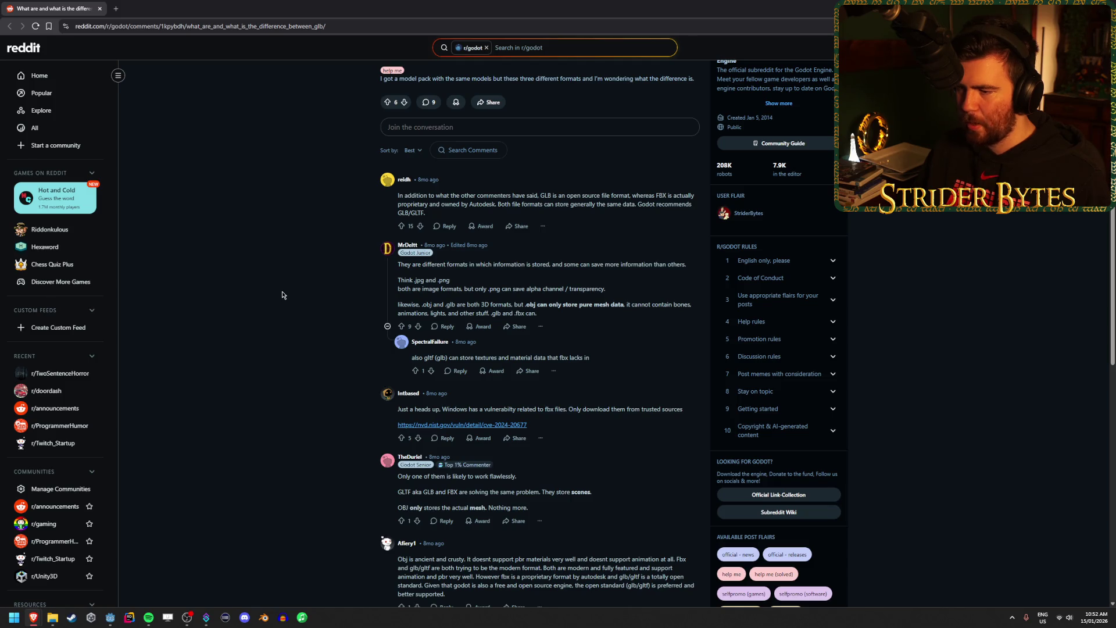
Read the comments on glTF textures and GLB replies, then return to Godot with Alt+Tab.
scroll(282, 295, "down", 2)
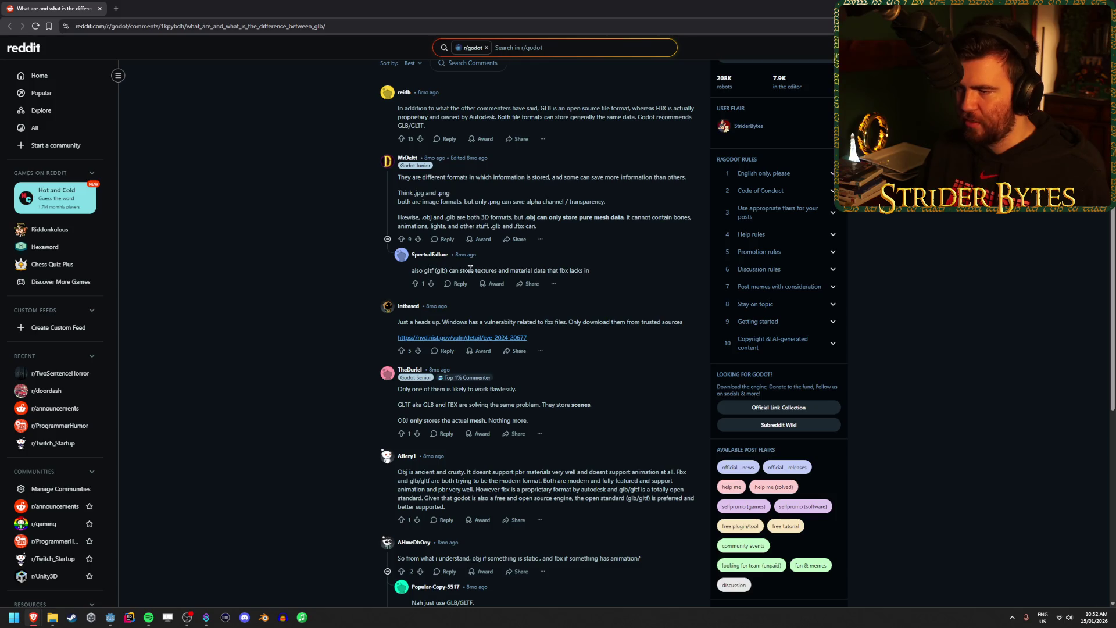
left_click_drag(517, 271, 589, 270)
mouse_move(449, 270)
left_mouse_down()
mouse_move(495, 271)
mouse_move(428, 270)
left_mouse_up()
left_click(496, 271)
left_click(427, 270)
scroll(286, 274, "up", 3)
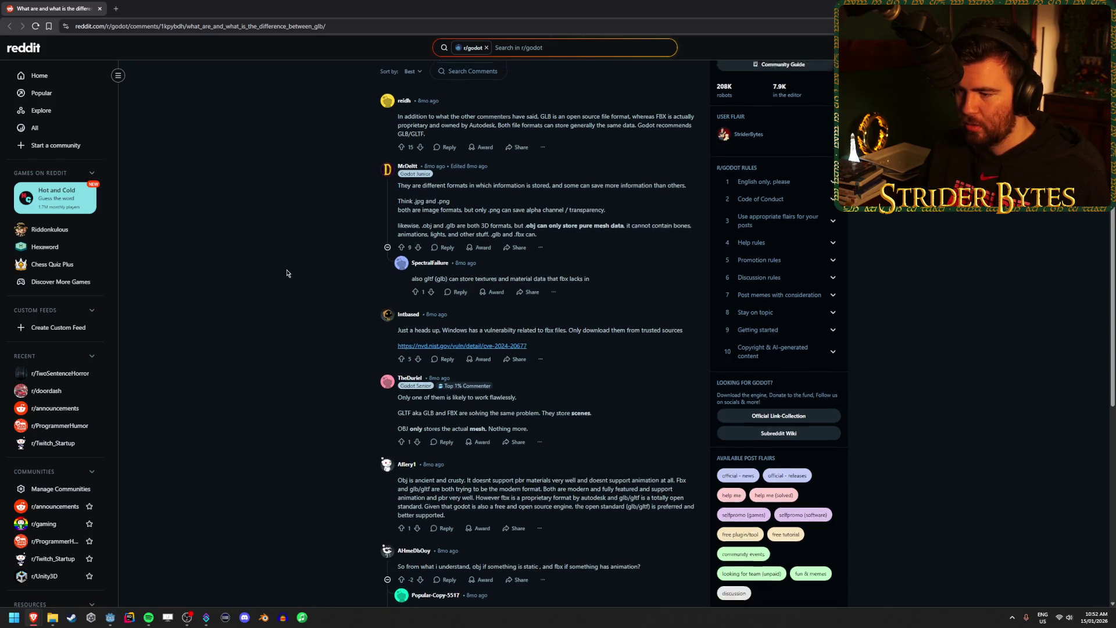
scroll(286, 273, "down", 4)
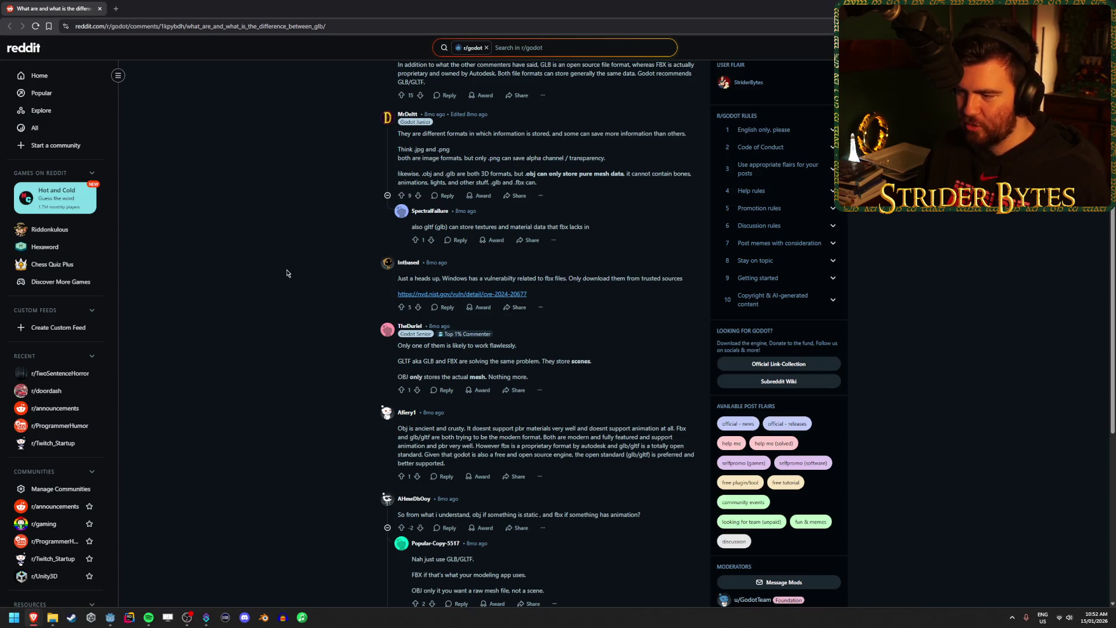
scroll(287, 274, "down", 1)
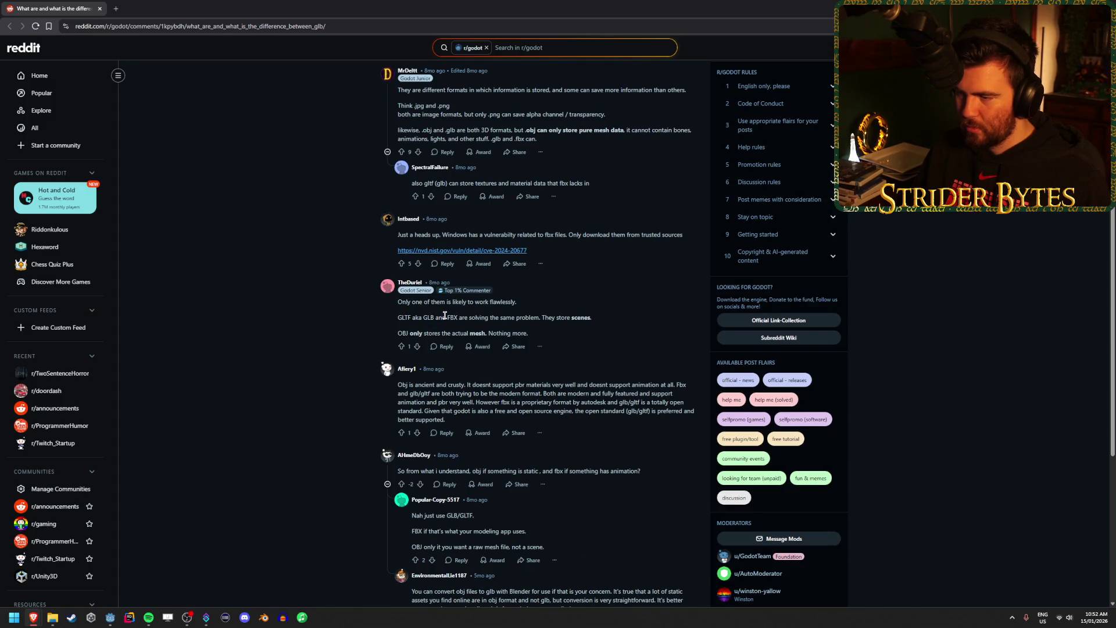
scroll(342, 323, "down", 2)
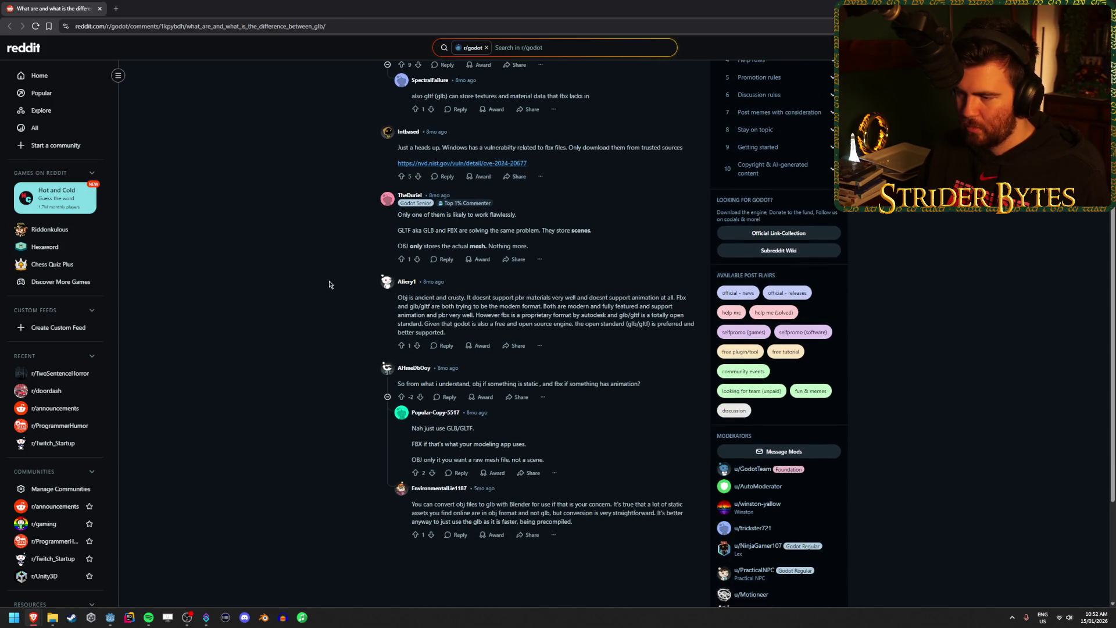
scroll(334, 291, "down", 2)
left_click(455, 341)
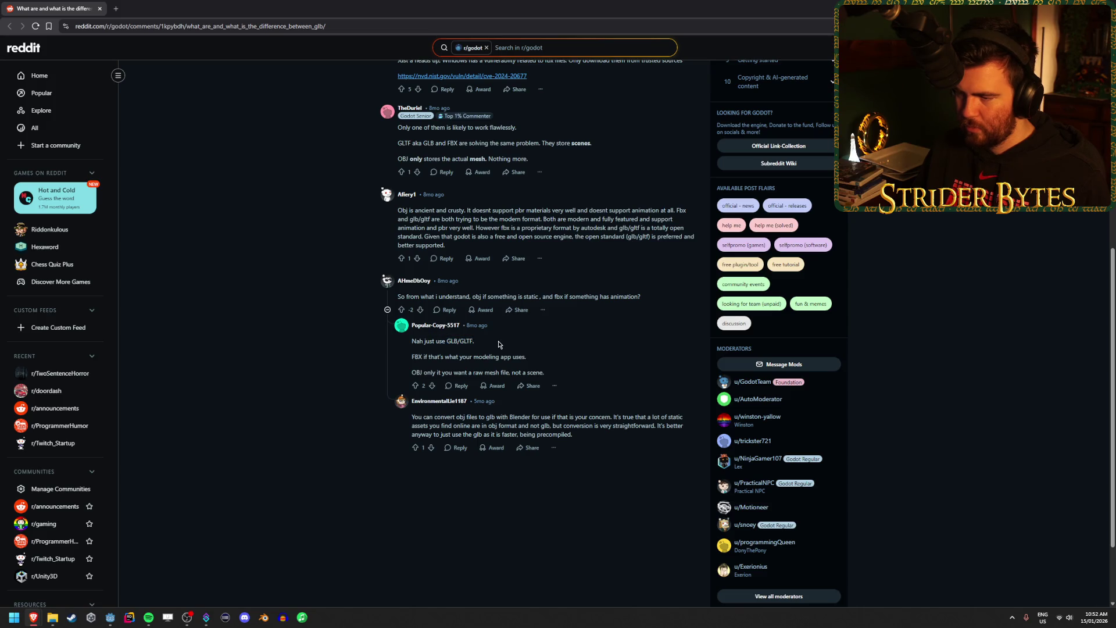
key("alt+Tab")
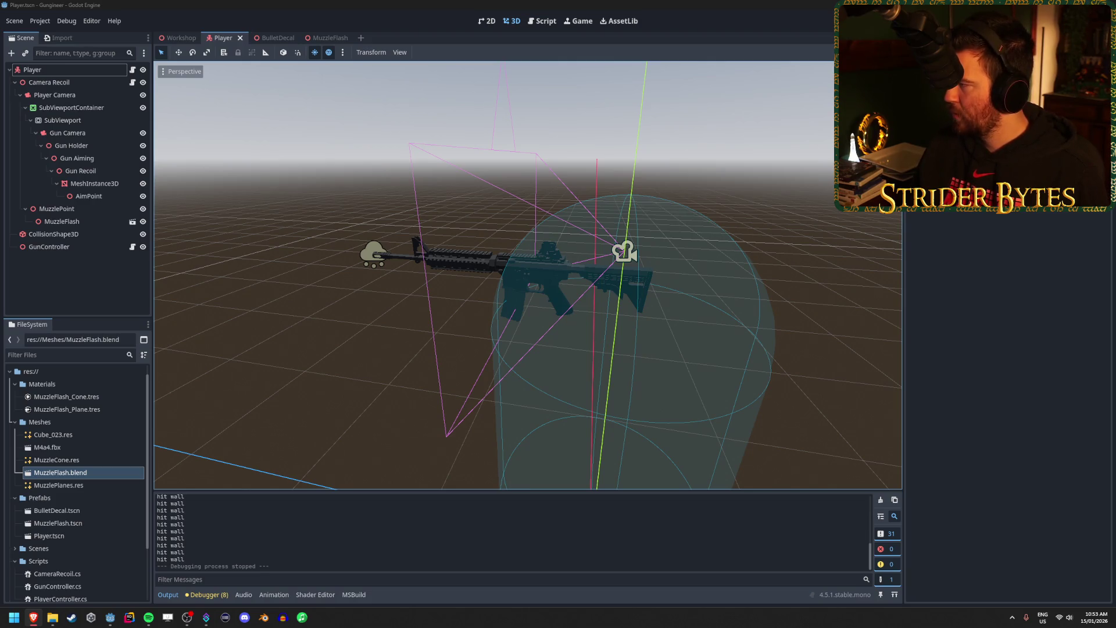
Select MuzzleFlash.blend, MuzzleCone.res and M4a4.fbx in the Meshes folder, then switch to File Explorer.
left_click(90, 477)
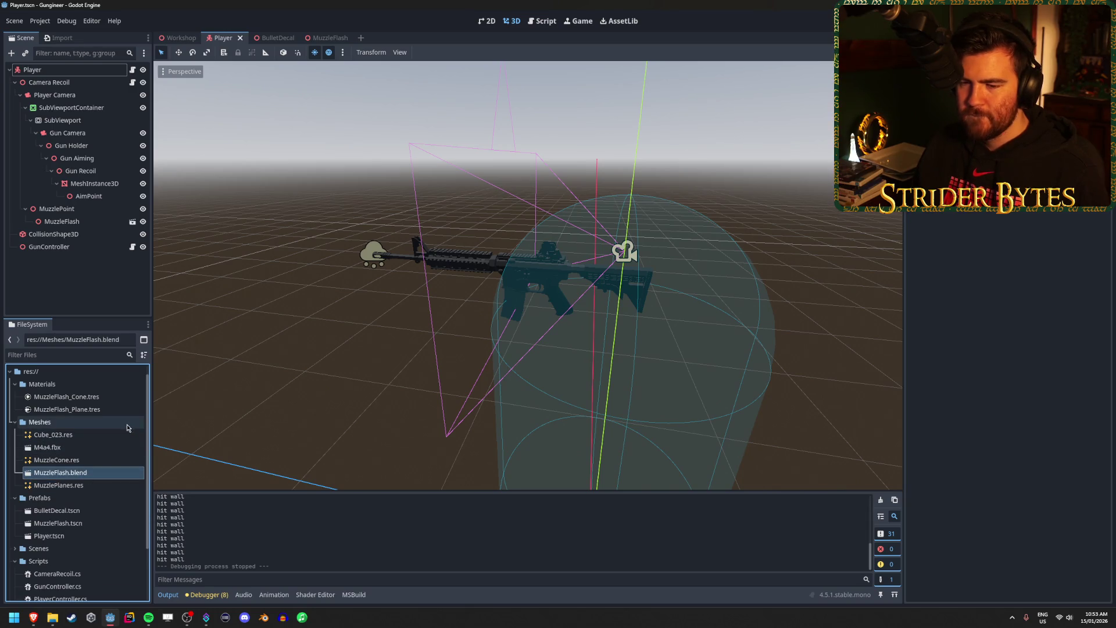
left_click(96, 485)
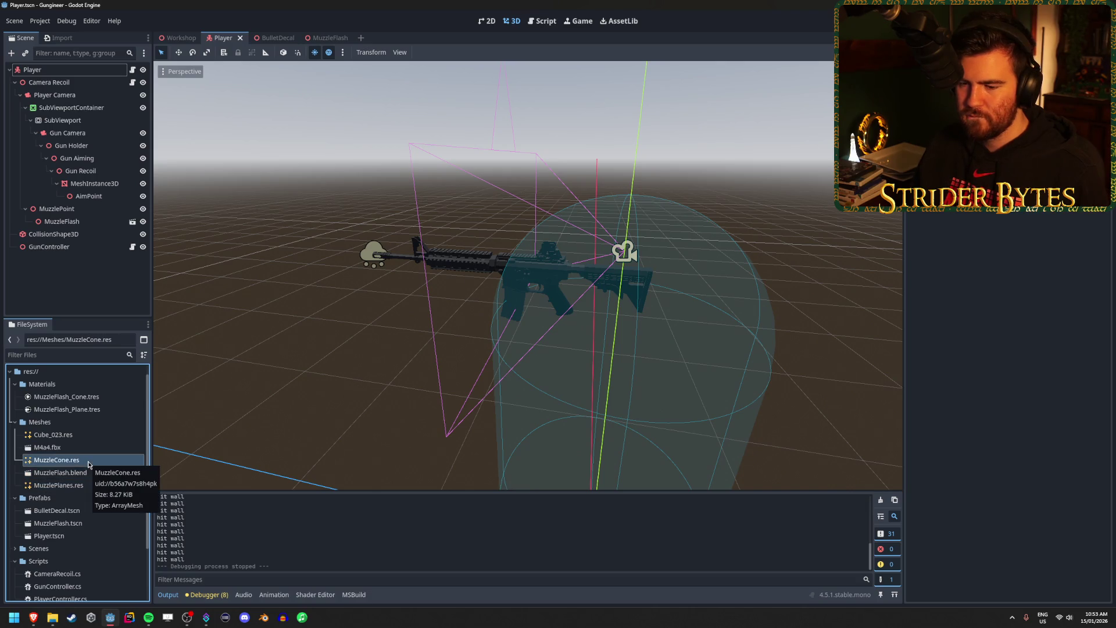
left_click(58, 448)
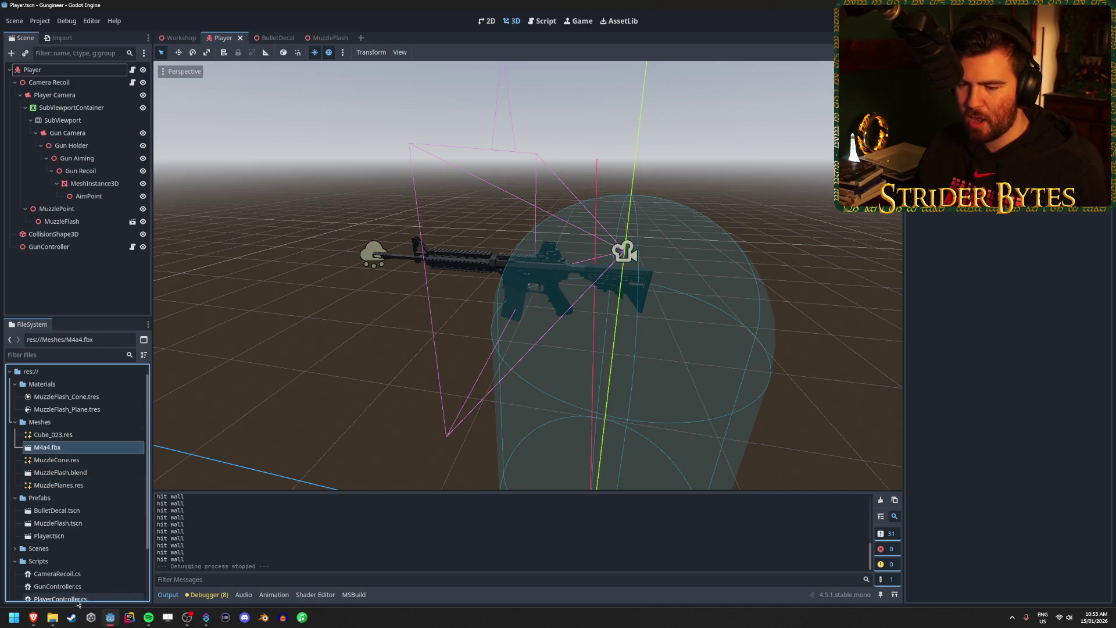
left_click(53, 617)
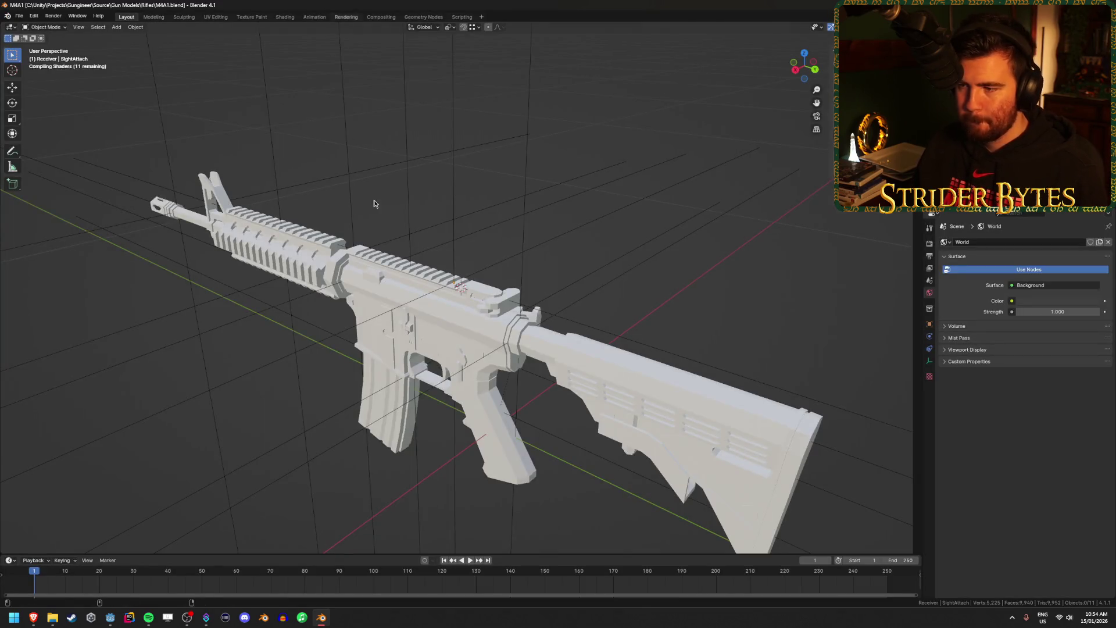
Orbit to a side view of the rifle and add the sight onto the top rail.
mouse_move(374, 204)
left_mouse_down()
mouse_move(486, 231)
mouse_move(471, 217)
mouse_move(455, 285)
mouse_move(482, 288)
left_mouse_up()
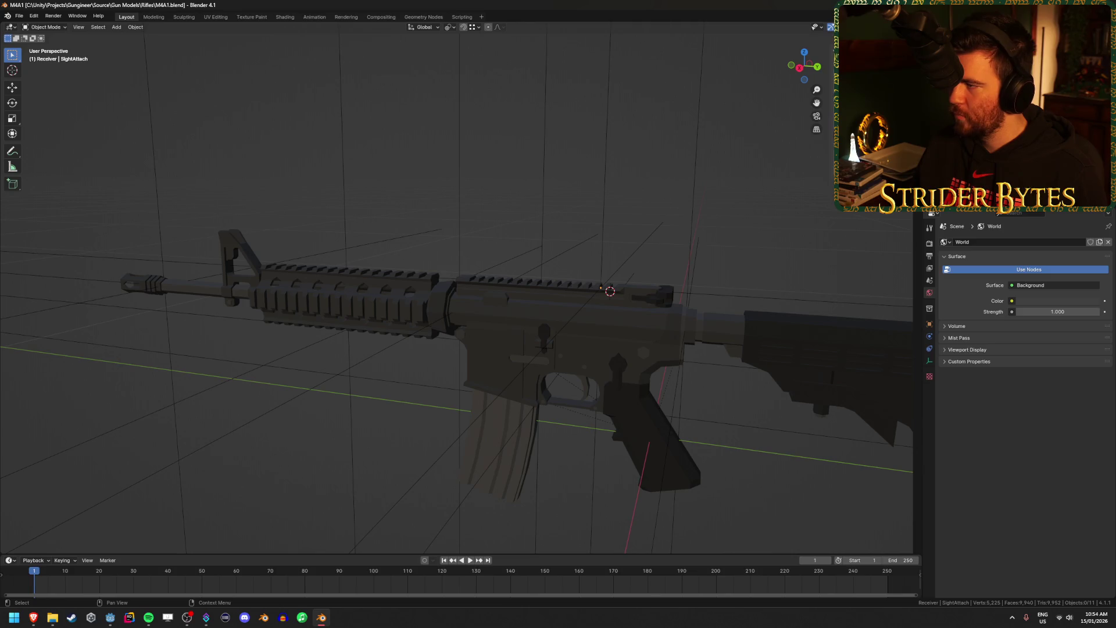
left_click(1096, 116)
left_click(1096, 116)
left_click(1096, 116)
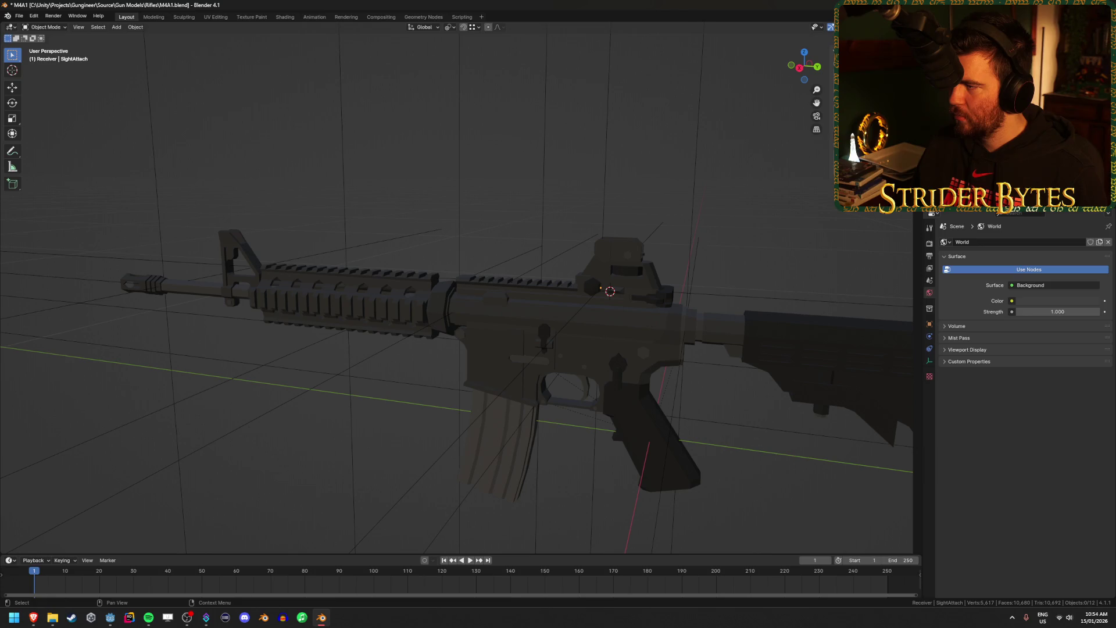
mouse_move(648, 207)
left_mouse_down()
mouse_move(560, 179)
mouse_move(504, 245)
left_mouse_up()
left_click_drag(630, 172, 429, 260)
Select the barrel and handguard, the muzzle, then the stock while orbiting and zooming.
left_click(429, 260, "shift")
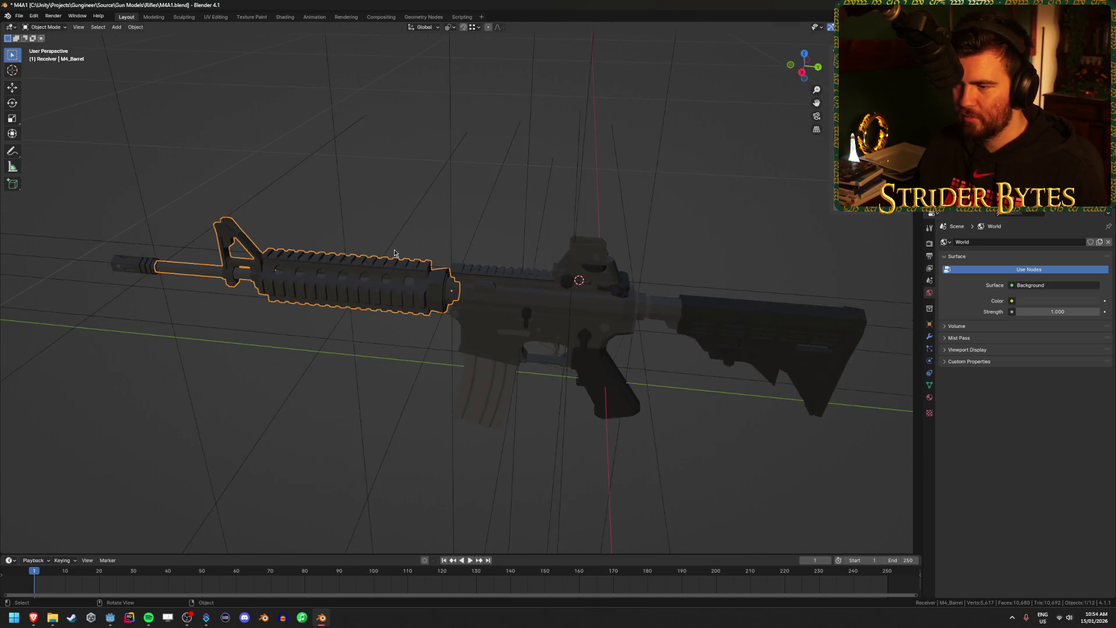
left_click(207, 258)
left_click(418, 269)
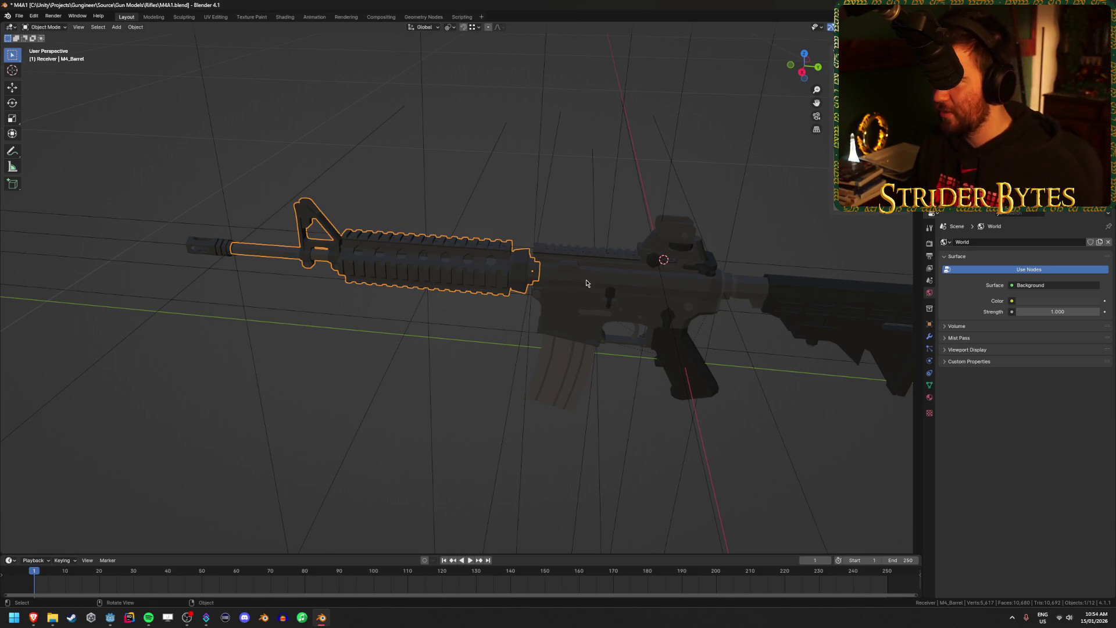
left_click_drag(419, 269, 510, 300)
left_click(687, 302)
left_click_drag(653, 375, 644, 338)
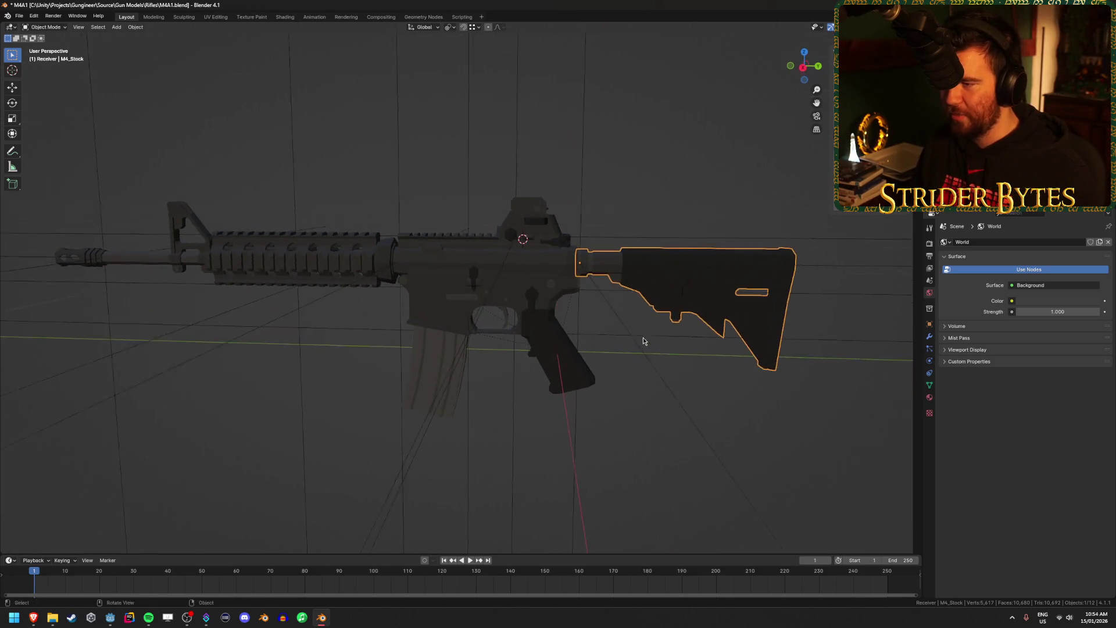
scroll(643, 337, "up", 2)
scroll(643, 337, "down", 2)
scroll(643, 340, "up", 1)
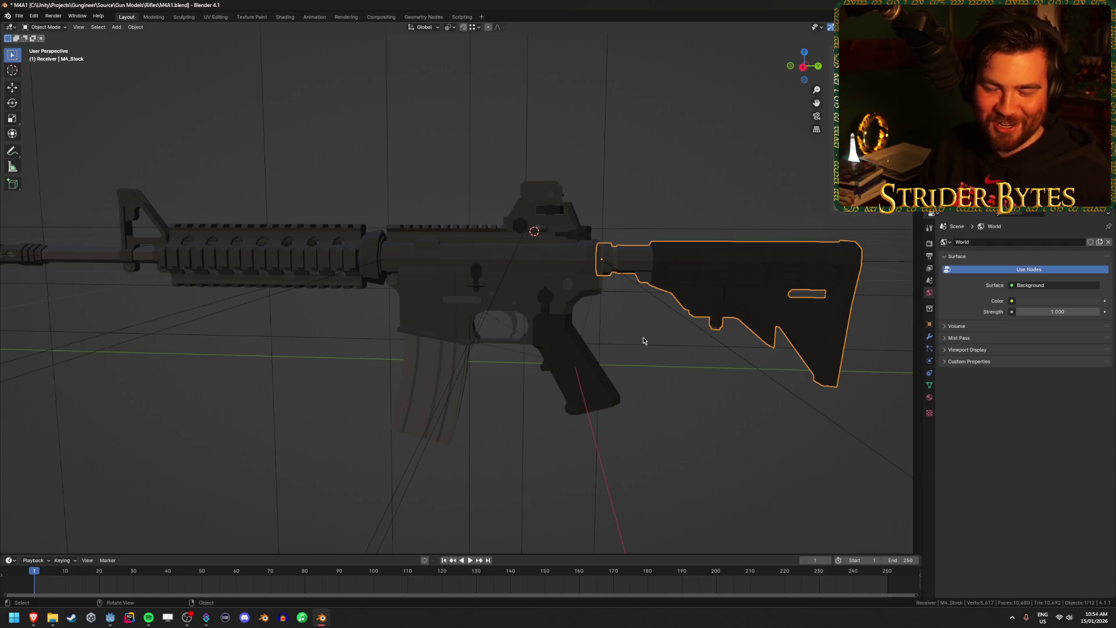
Deselect everything, then select the rifle stock again.
left_click(784, 383)
scroll(756, 419, "down", 3)
key("a")
key("alt+a")
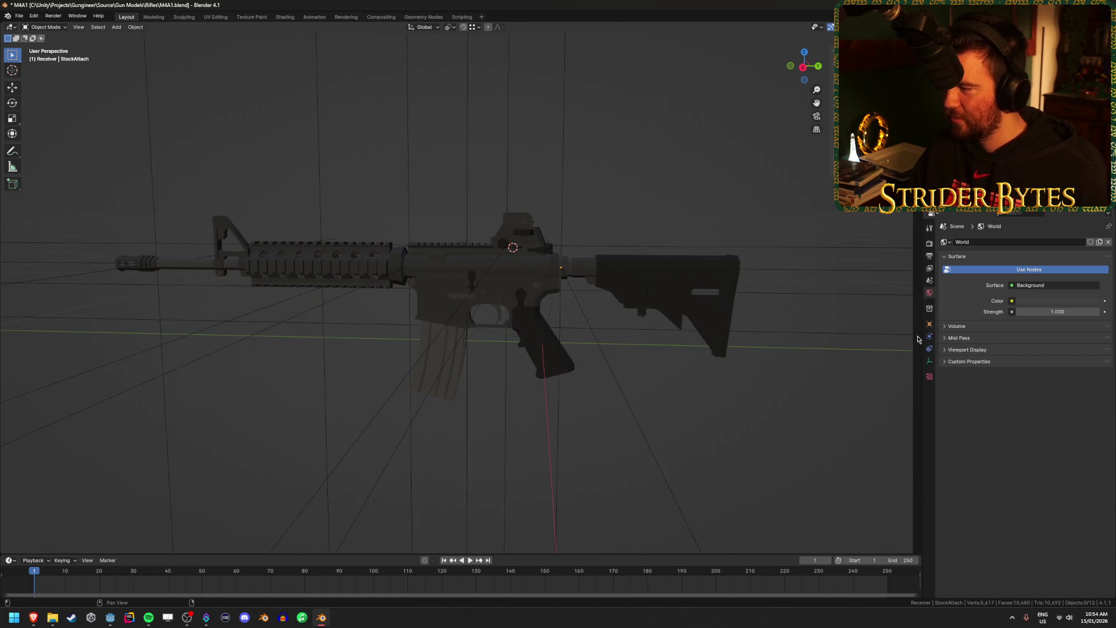
left_click(669, 308)
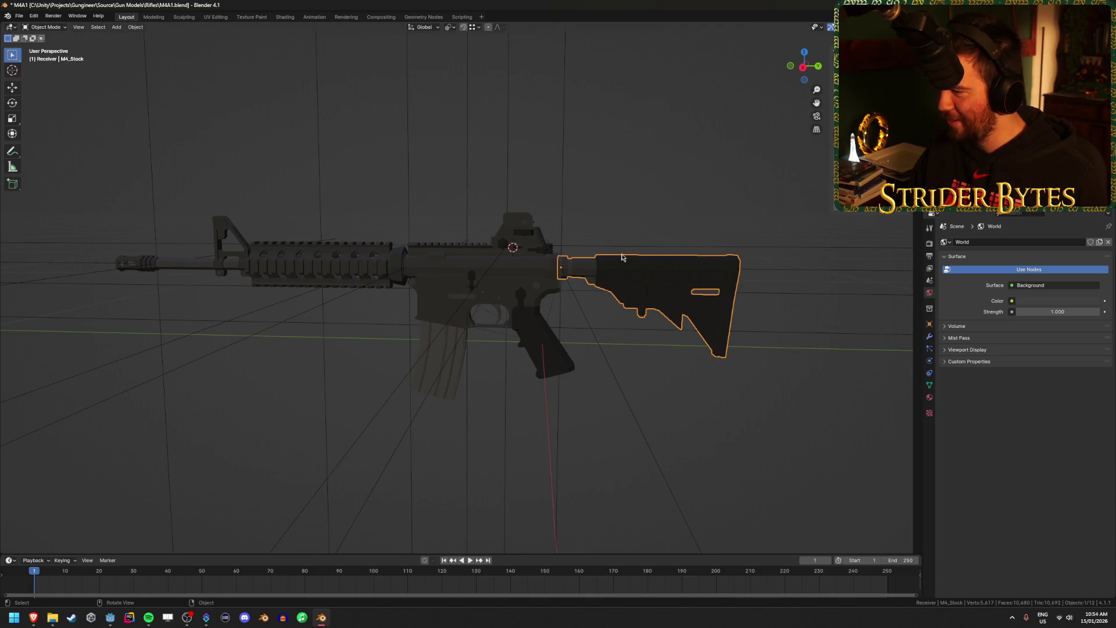
Shift-select the receiver, barrel and handguard, muzzle and magazine.
left_click(511, 276, "shift")
left_click(341, 268, "shift")
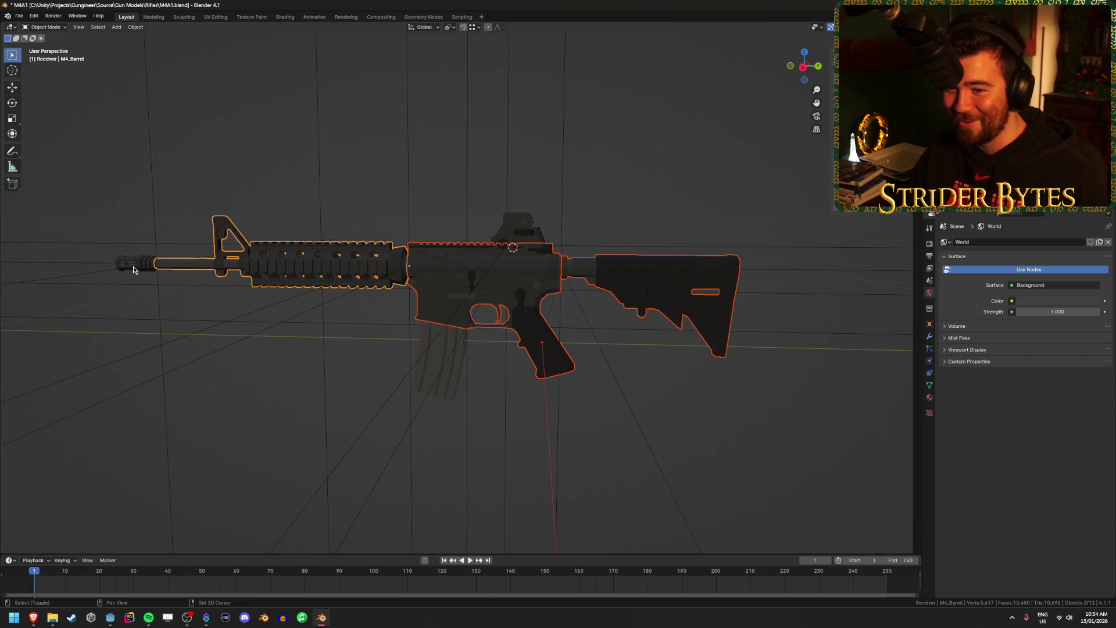
left_click(520, 226)
left_click(669, 308, "shift")
left_click(483, 279, "shift")
left_click(360, 268, "shift")
left_click(125, 261, "shift")
left_click(433, 334, "shift")
Preview Material.004 with a magenta base colour and deselect all parts.
left_click(929, 397)
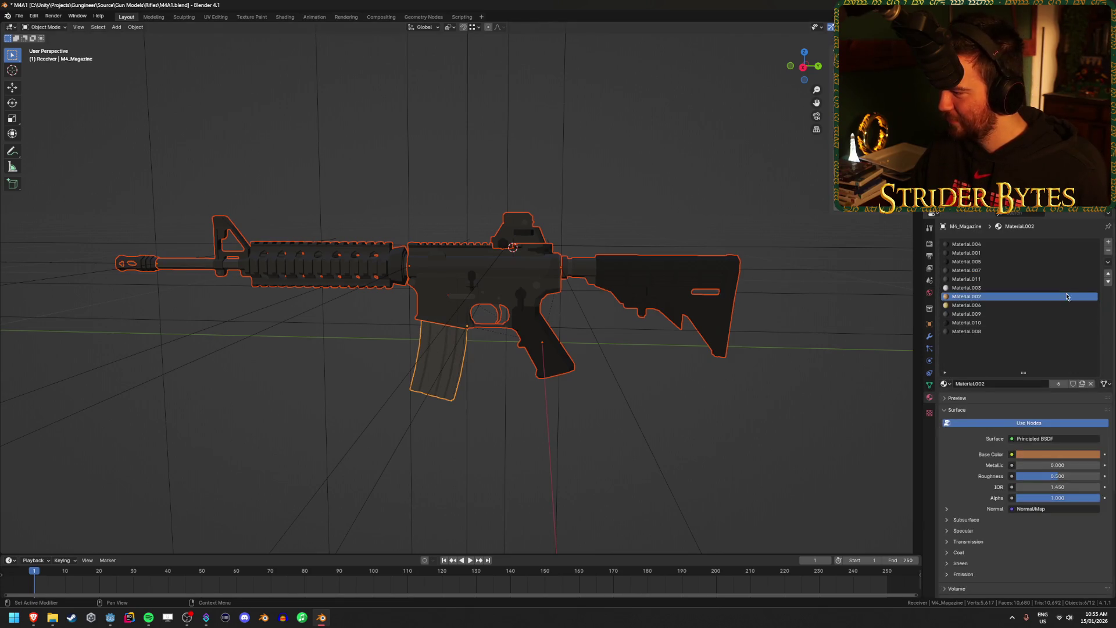
left_click(967, 244)
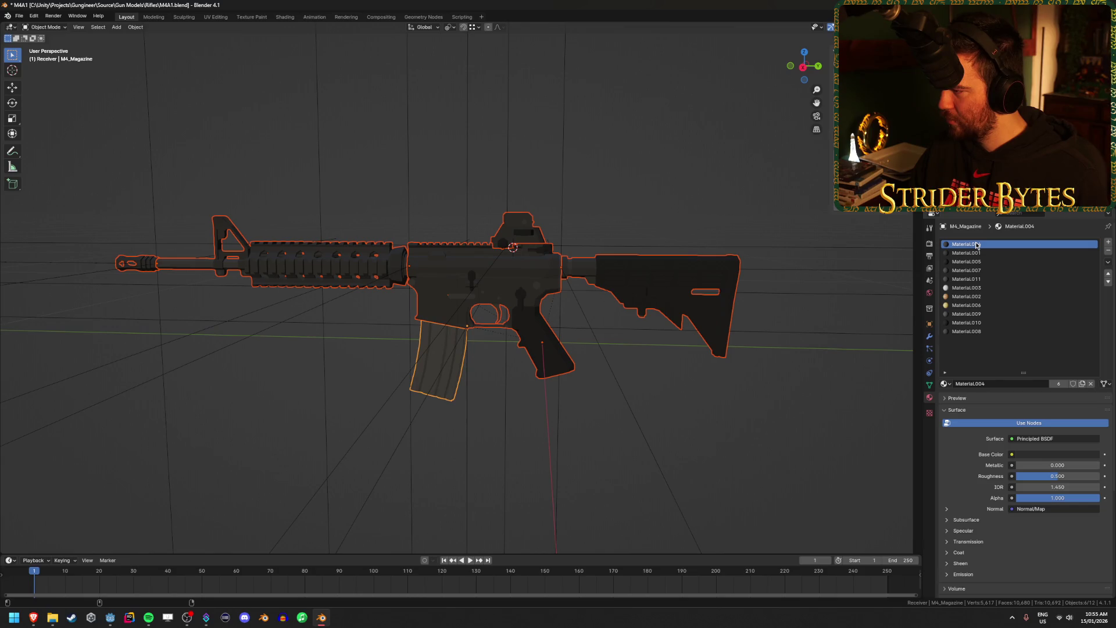
left_click(1044, 454)
mouse_move(1047, 355)
left_mouse_down()
mouse_move(1076, 376)
mouse_move(1096, 349)
mouse_move(1095, 318)
left_mouse_up()
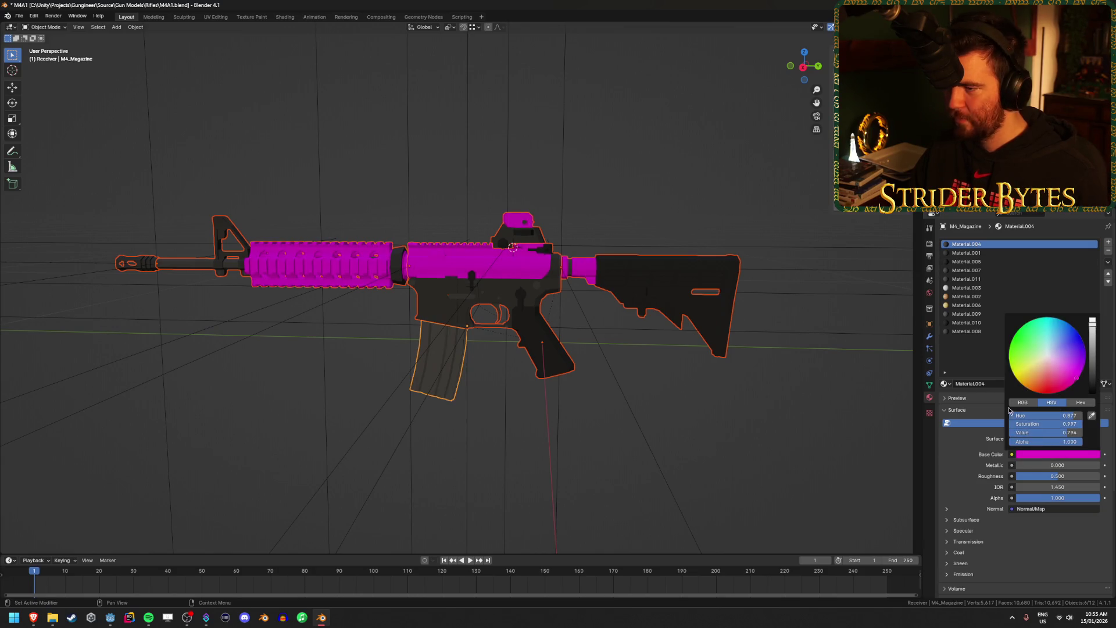
left_click(786, 481)
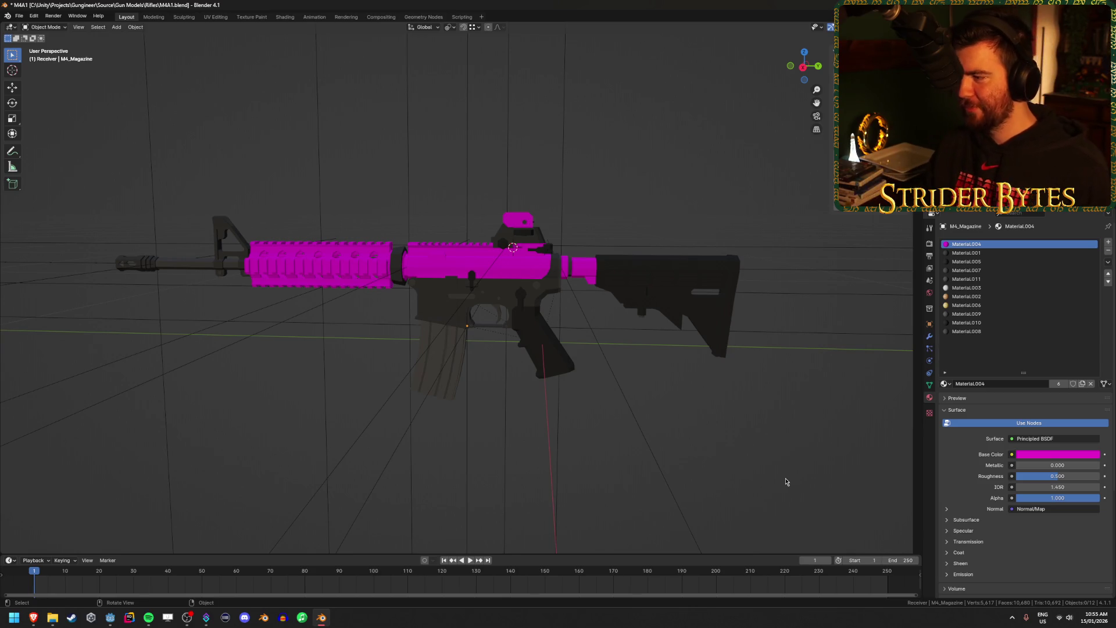
Undo the magenta colour and save M4A1.blend.
key("ctrl+z")
key("ctrl+z")
key("ctrl+z")
key("ctrl+s")
mouse_move(444, 369)
left_mouse_down()
mouse_move(339, 368)
mouse_move(357, 394)
mouse_move(428, 399)
mouse_move(408, 417)
left_mouse_up()
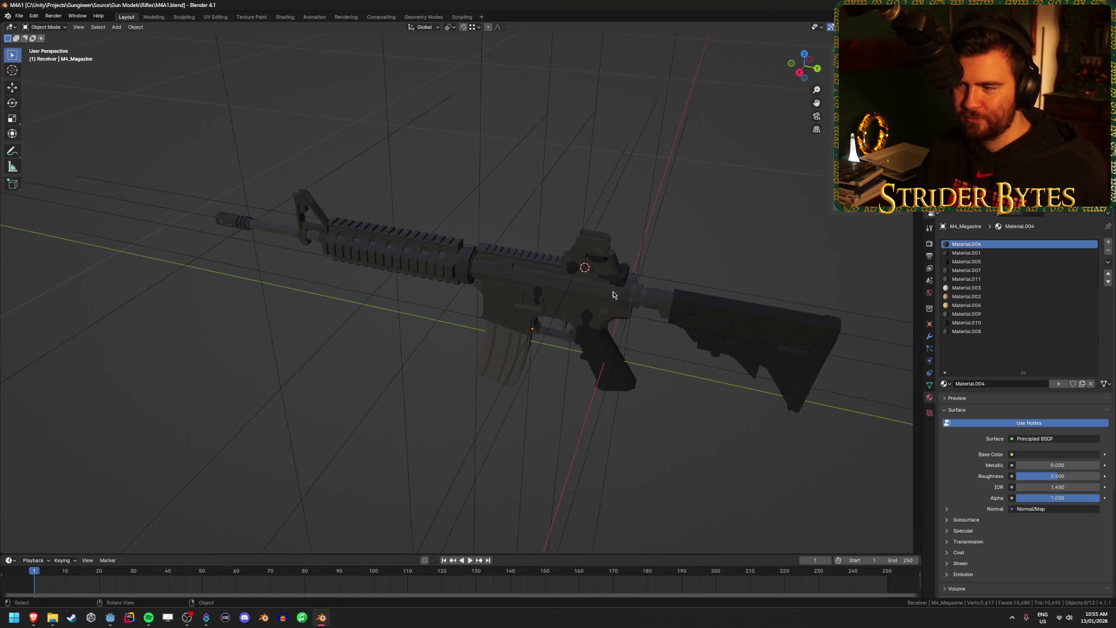
left_click(729, 324)
mouse_move(595, 411)
left_mouse_down()
mouse_move(668, 413)
mouse_move(746, 447)
left_mouse_up()
mouse_move(773, 399)
left_mouse_down()
mouse_move(696, 391)
mouse_move(696, 424)
left_mouse_up()
left_click(696, 424)
left_click(651, 315)
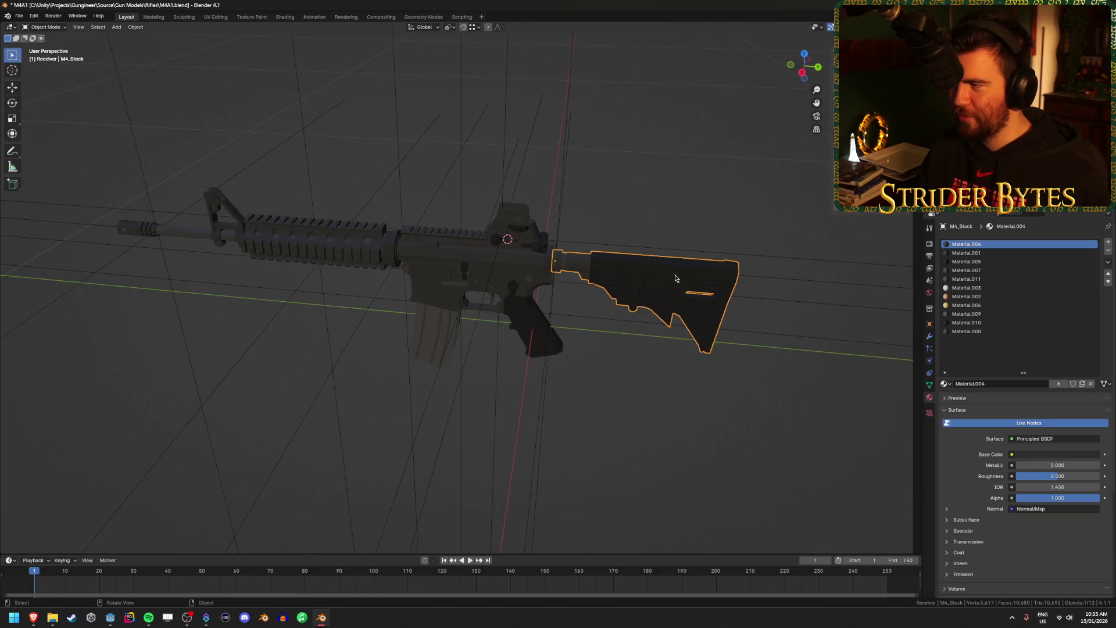
left_click(683, 392)
scroll(682, 394, "down", 3)
scroll(683, 393, "up", 2)
mouse_move(682, 390)
left_mouse_down()
mouse_move(644, 334)
mouse_move(652, 287)
mouse_move(648, 369)
left_mouse_up()
left_click(652, 287)
left_click(432, 263)
scroll(630, 324, "up", 3)
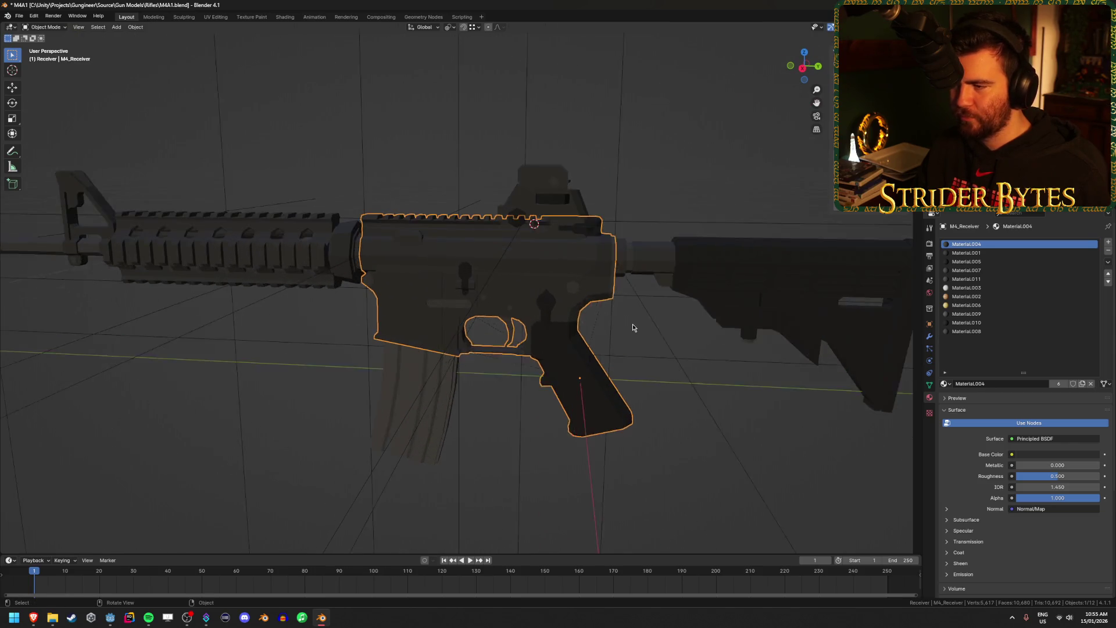
mouse_move(631, 324)
left_mouse_down()
mouse_move(460, 438)
mouse_move(519, 419)
mouse_move(516, 438)
mouse_move(621, 389)
mouse_move(547, 385)
left_mouse_up()
left_click(460, 438)
scroll(569, 386, "down", 3)
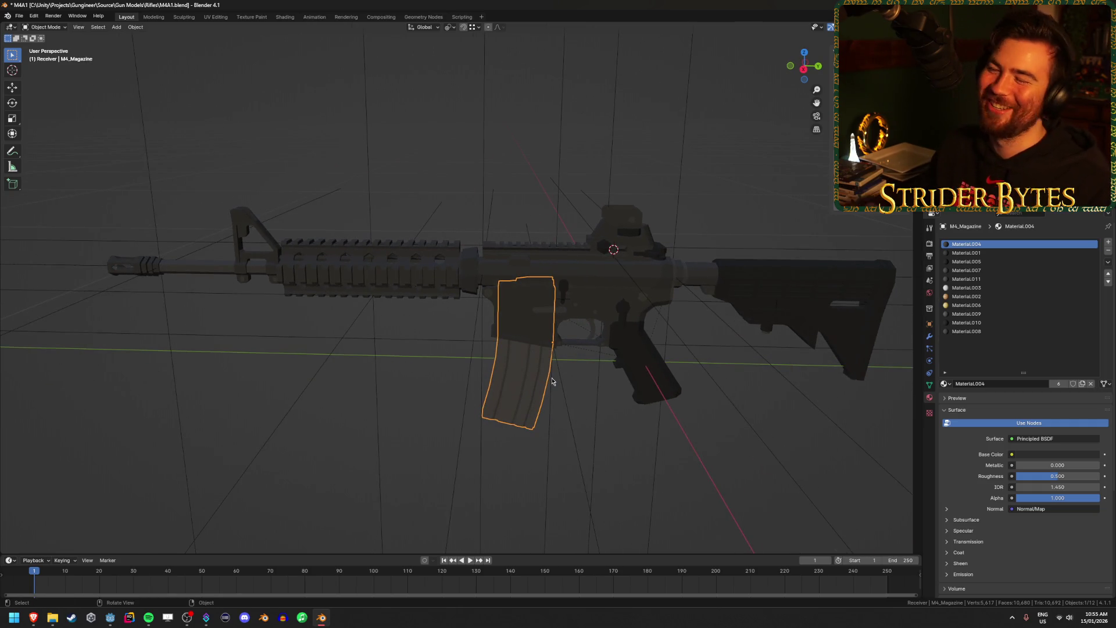
left_click(329, 259)
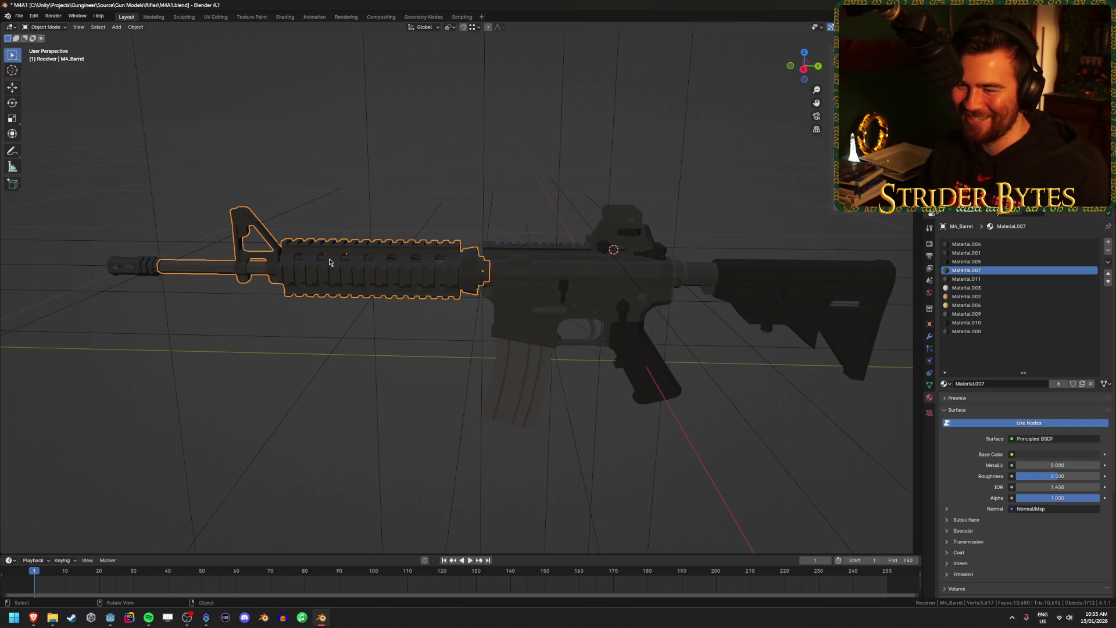
scroll(253, 319, "down", 1)
left_click_drag(269, 316, 102, 246)
left_click(167, 263)
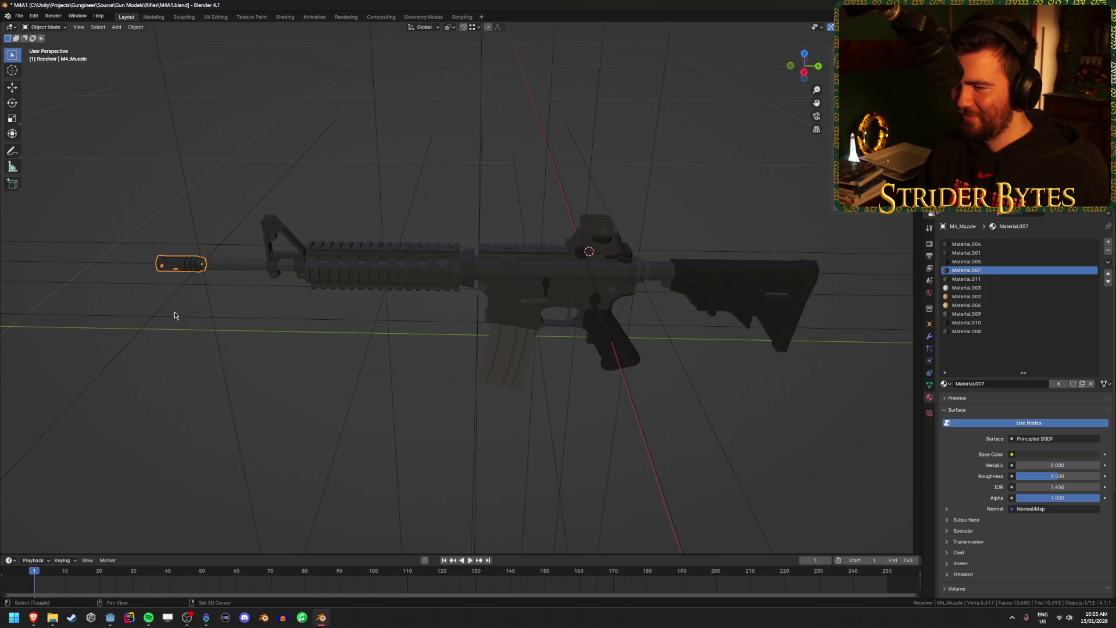
key("KP_Decimal")
mouse_move(457, 293)
left_mouse_down()
mouse_move(444, 297)
mouse_move(583, 267)
mouse_move(419, 349)
left_mouse_up()
scroll(419, 349, "up", 5)
left_click(516, 323)
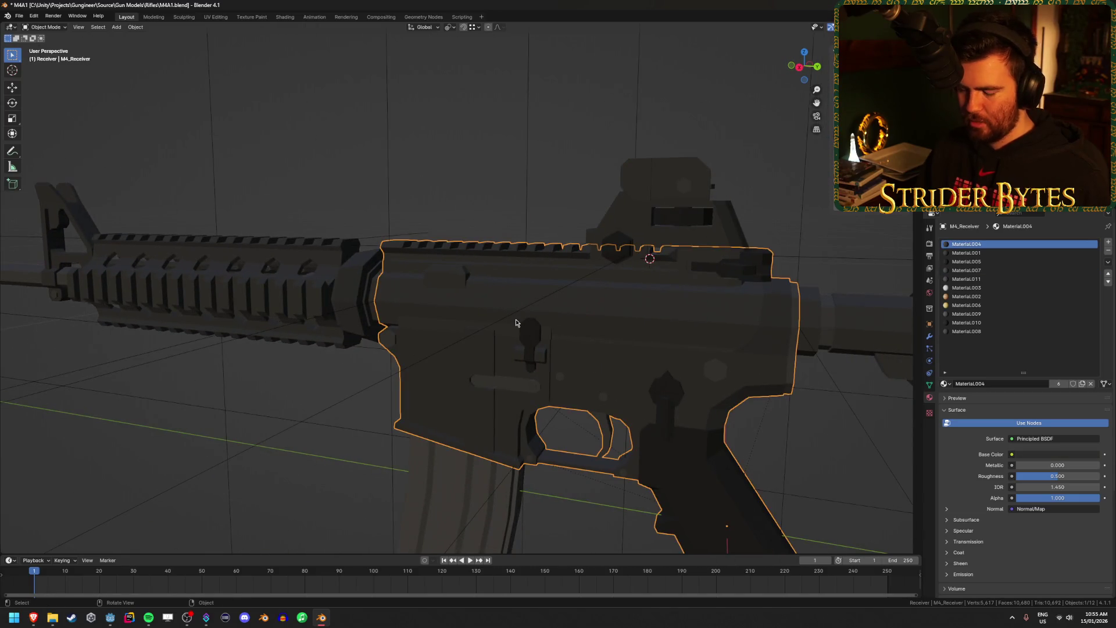
key("Delete")
mouse_move(516, 323)
left_mouse_down()
mouse_move(469, 319)
mouse_move(484, 335)
mouse_move(512, 325)
mouse_move(491, 311)
left_mouse_up()
key("ctrl+z")
scroll(488, 313, "down", 3)
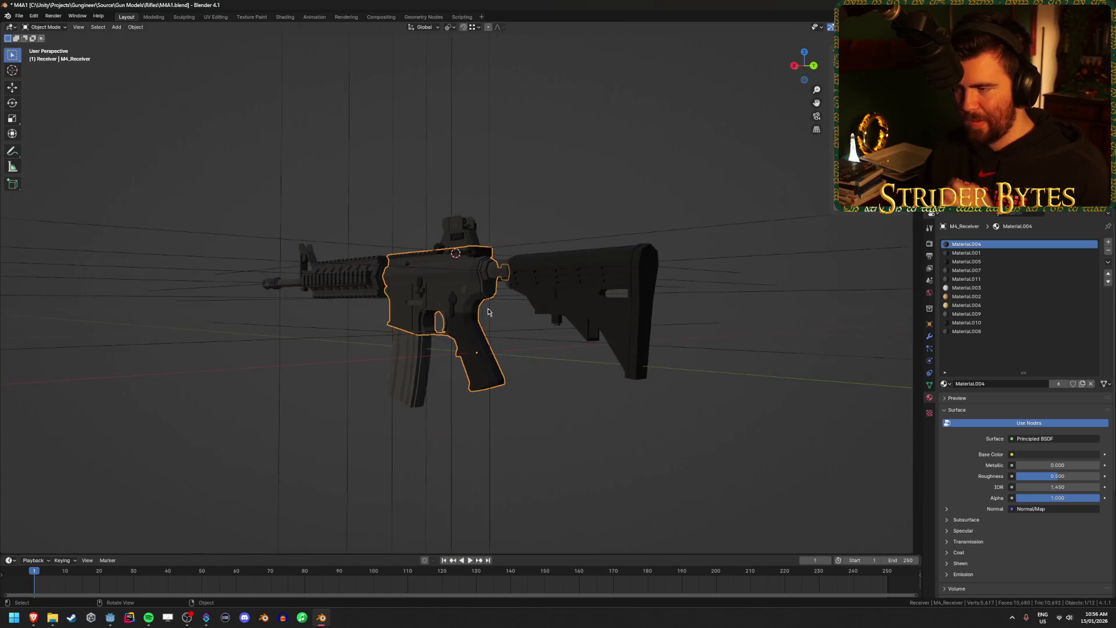
left_click(587, 303)
left_click_drag(588, 302, 233, 174)
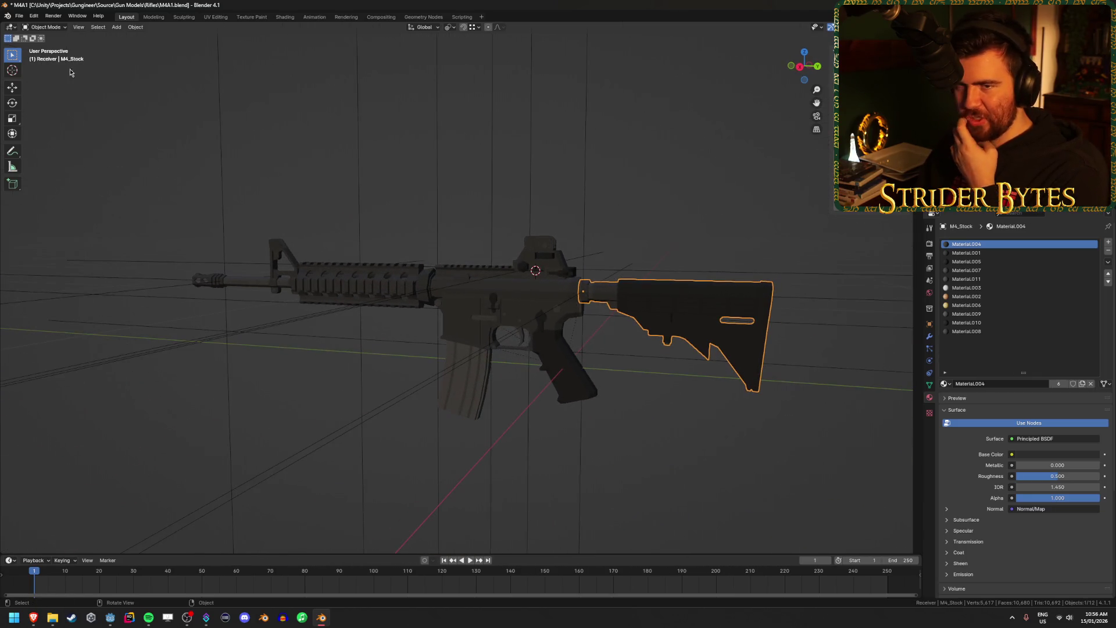
Start a glTF 2.0 export, review the Transform, Data, Mesh, Scene Graph and Include panels, then close it.
left_click(18, 16)
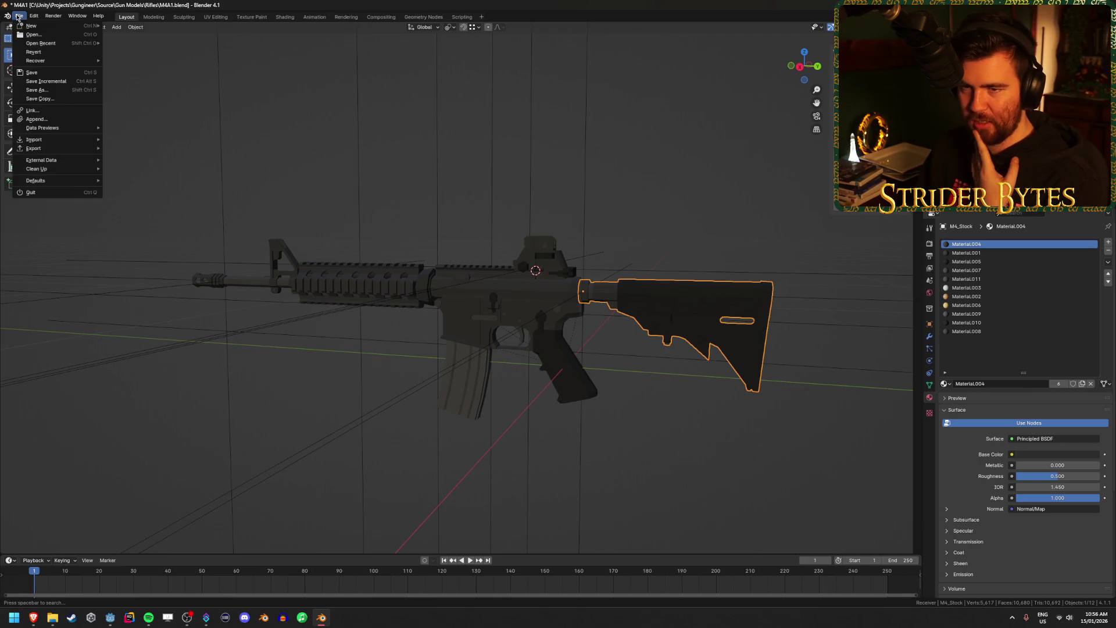
mouse_move(45, 151)
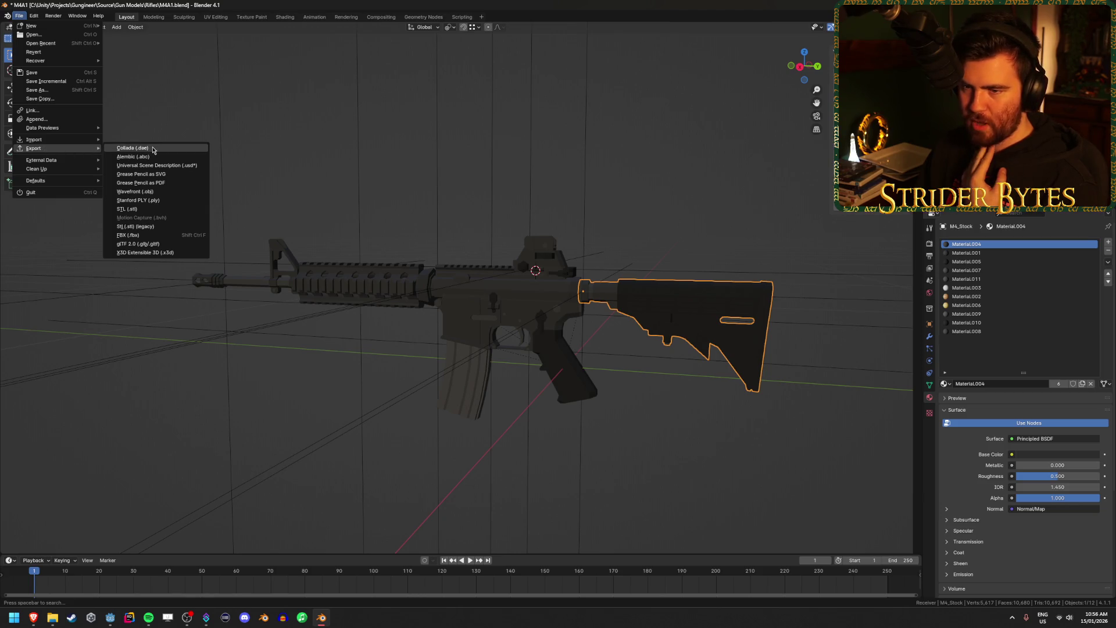
left_click(191, 244)
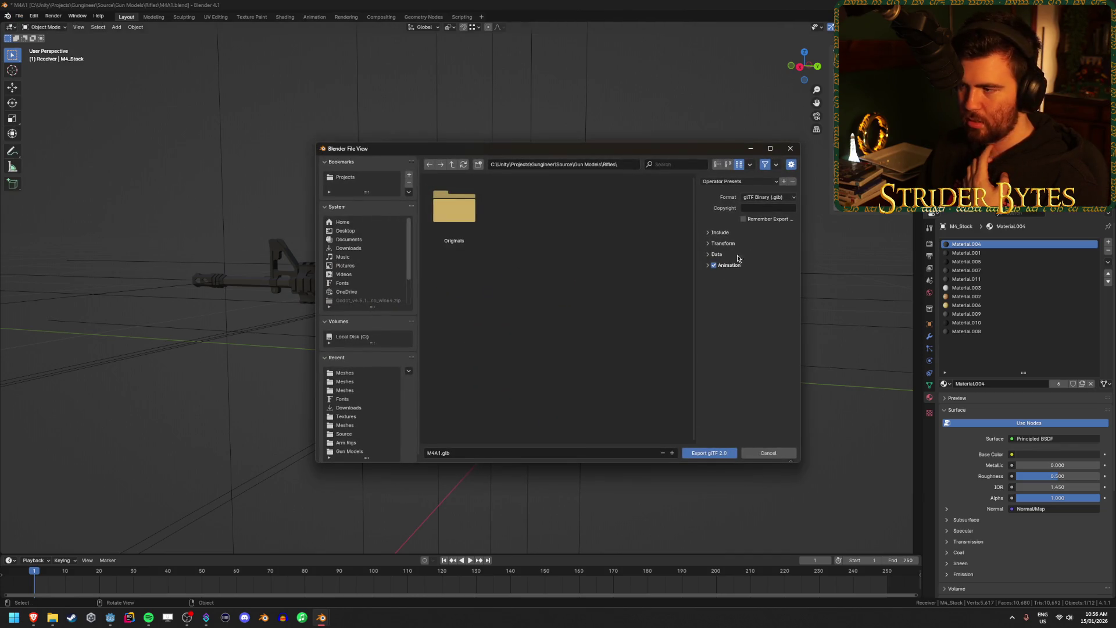
left_click(721, 243)
left_click(714, 270)
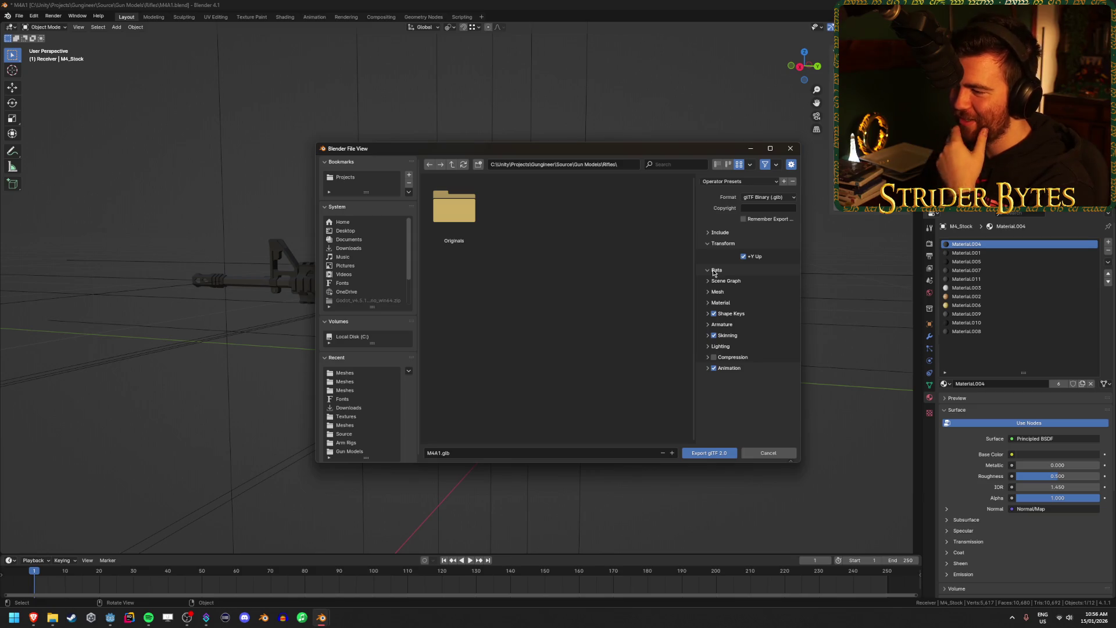
left_click(715, 292)
left_click(716, 291)
left_click(726, 281)
left_click(721, 232)
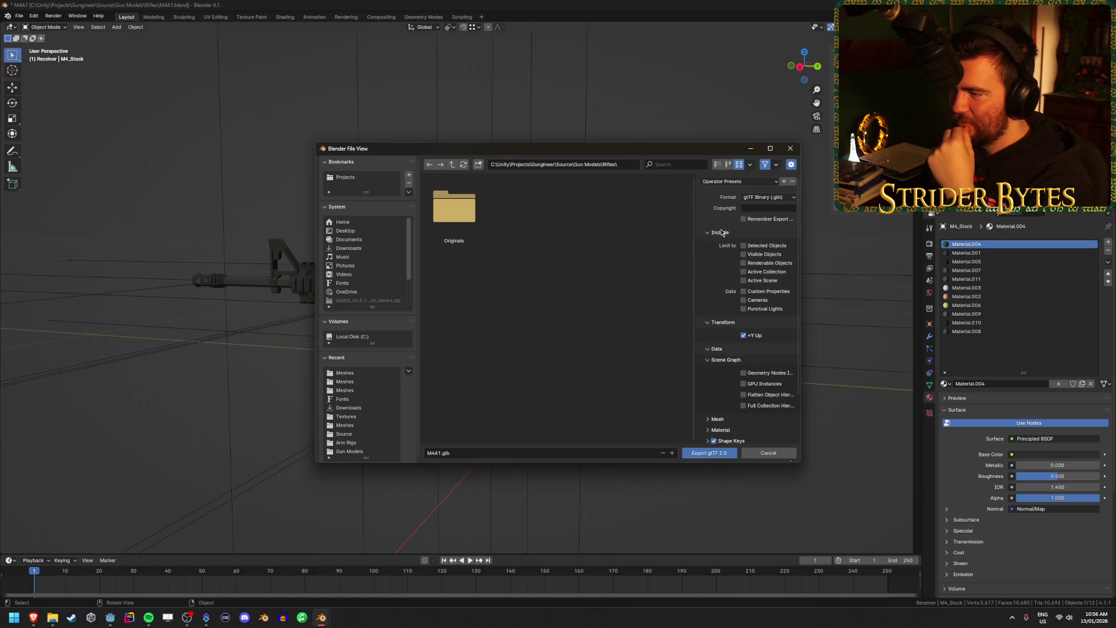
left_click(714, 349)
left_click(710, 322)
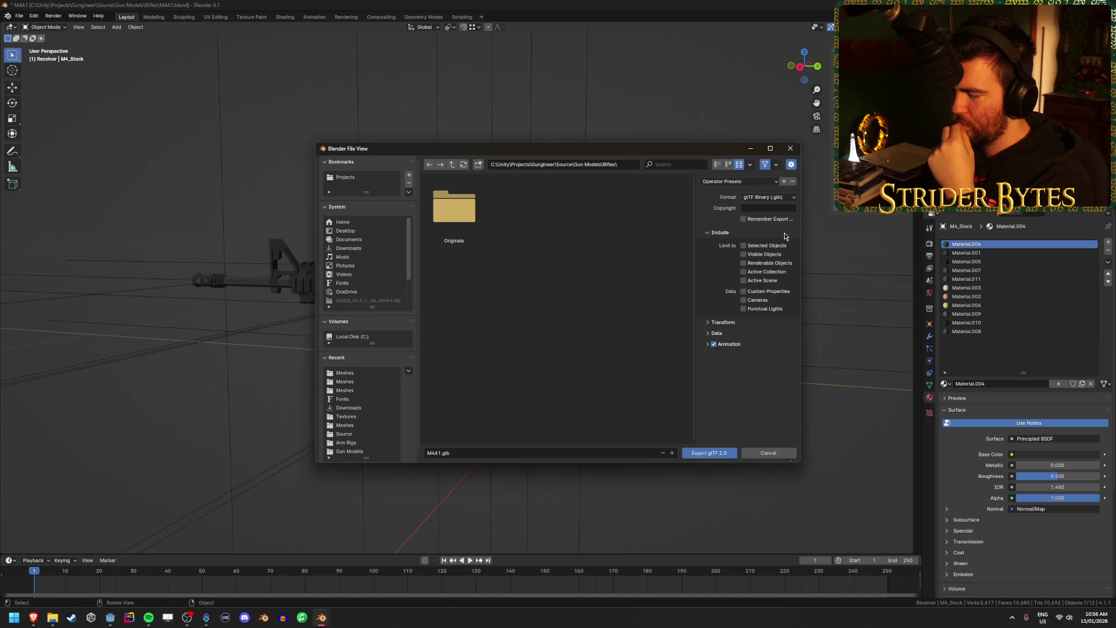
left_click(977, 87)
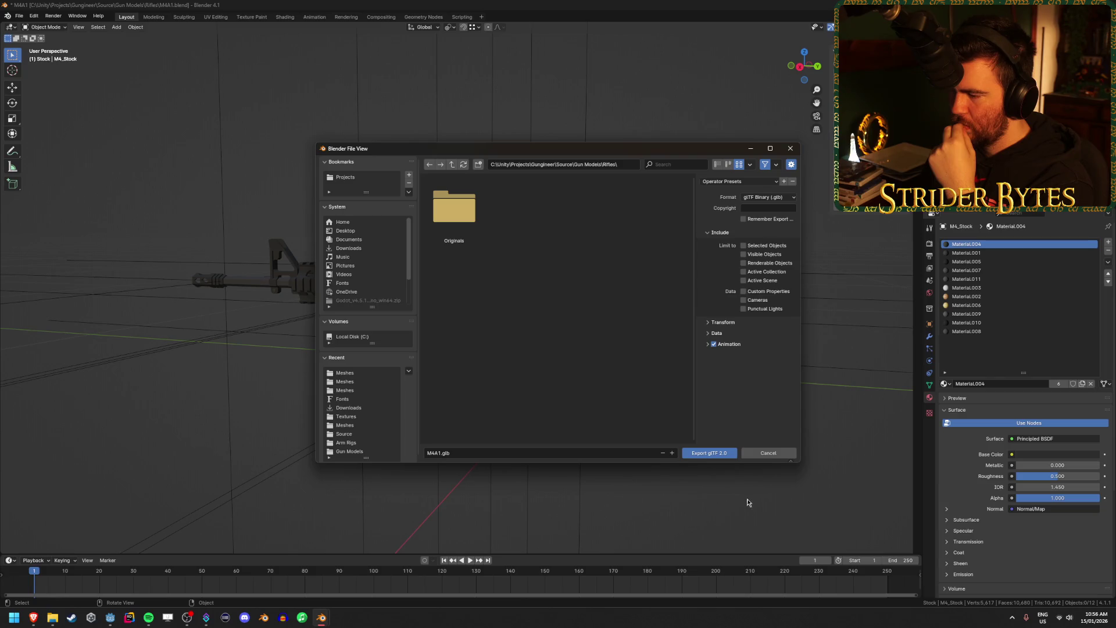
left_click(768, 453)
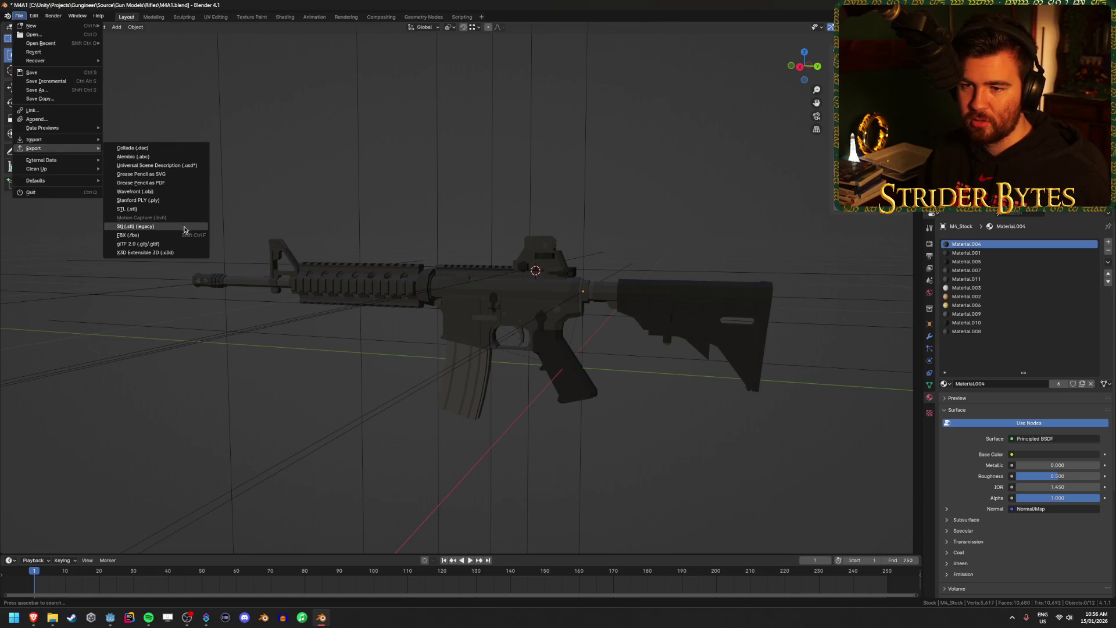
Reopen the glTF binary export and browse to C:\Godot\Projects\Gungineer.
left_click(187, 244)
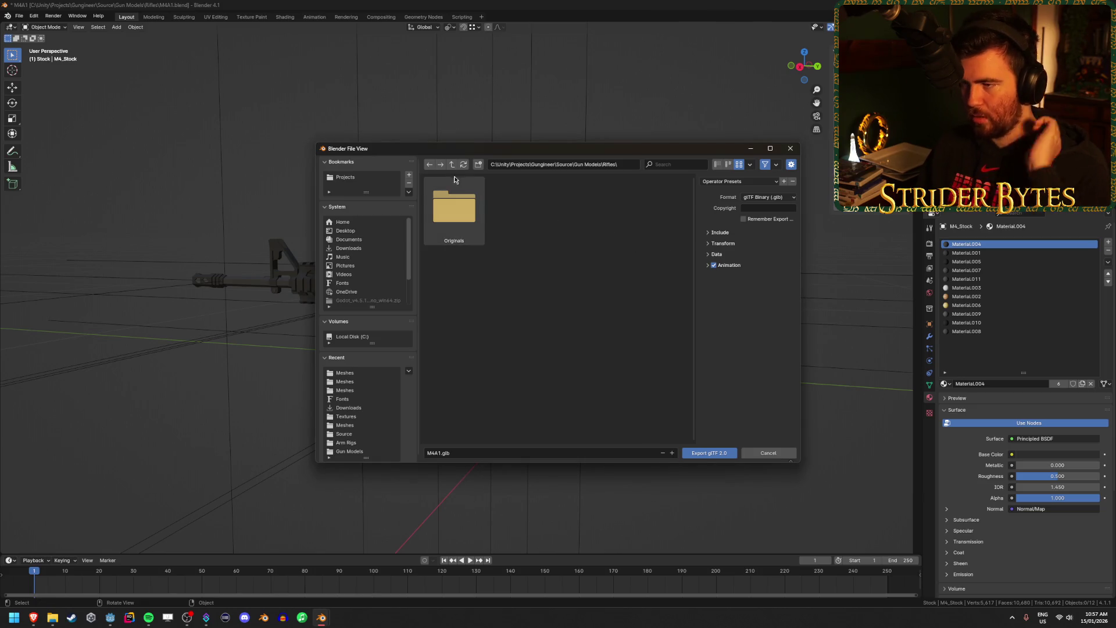
scroll(350, 426, "down", 1)
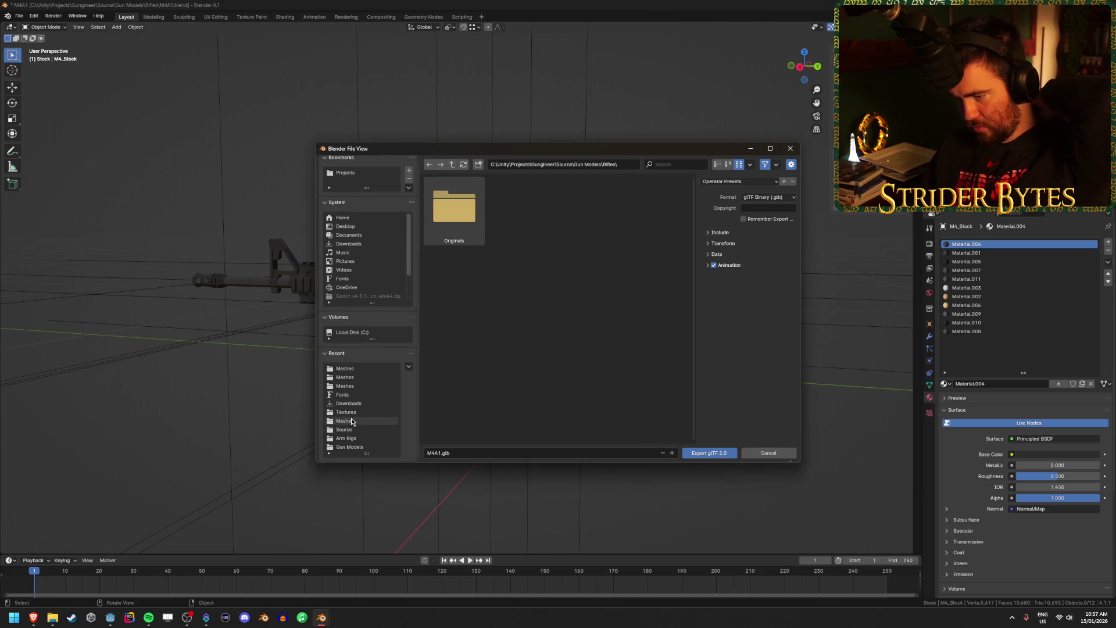
left_click(453, 164)
left_click(453, 165)
left_click(453, 165)
left_click(453, 164)
left_click(453, 165)
left_click(453, 164)
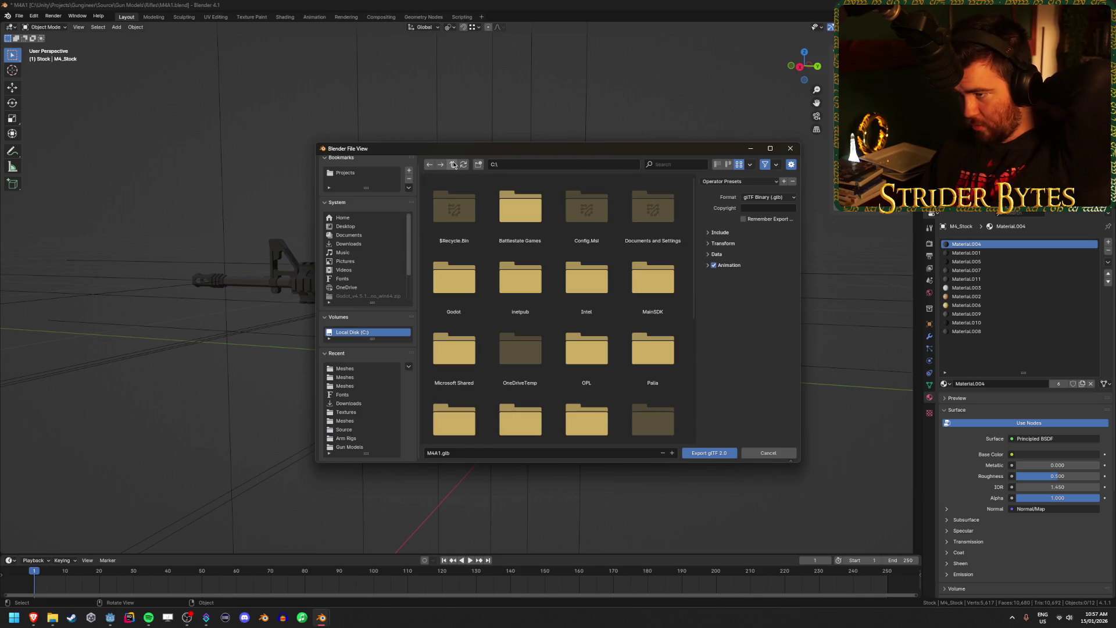
double_click(461, 284)
double_click(587, 206)
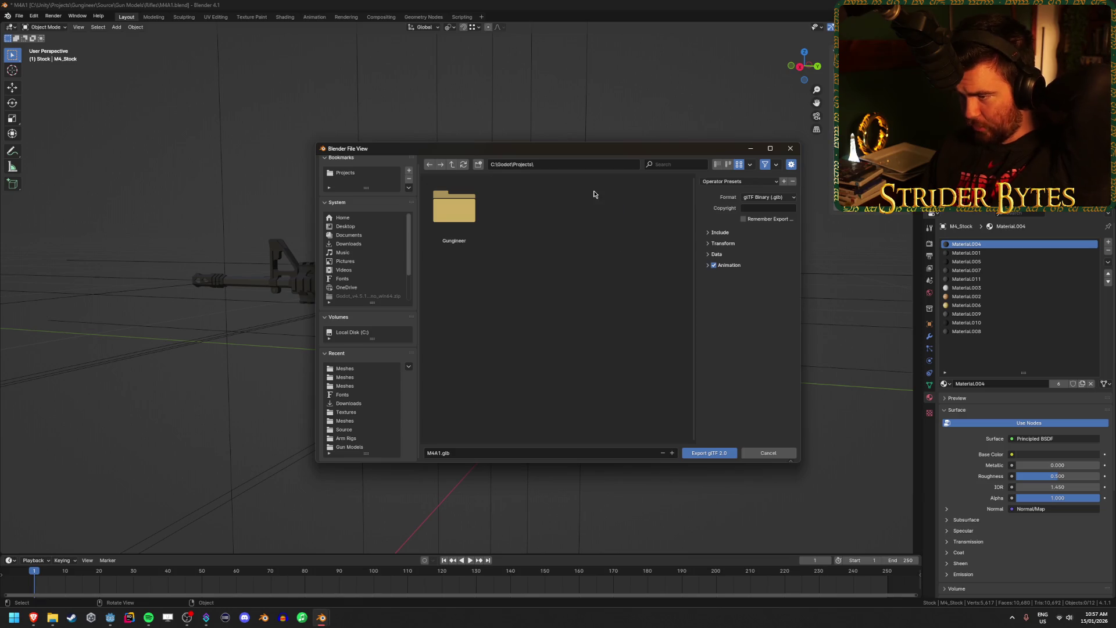
double_click(462, 206)
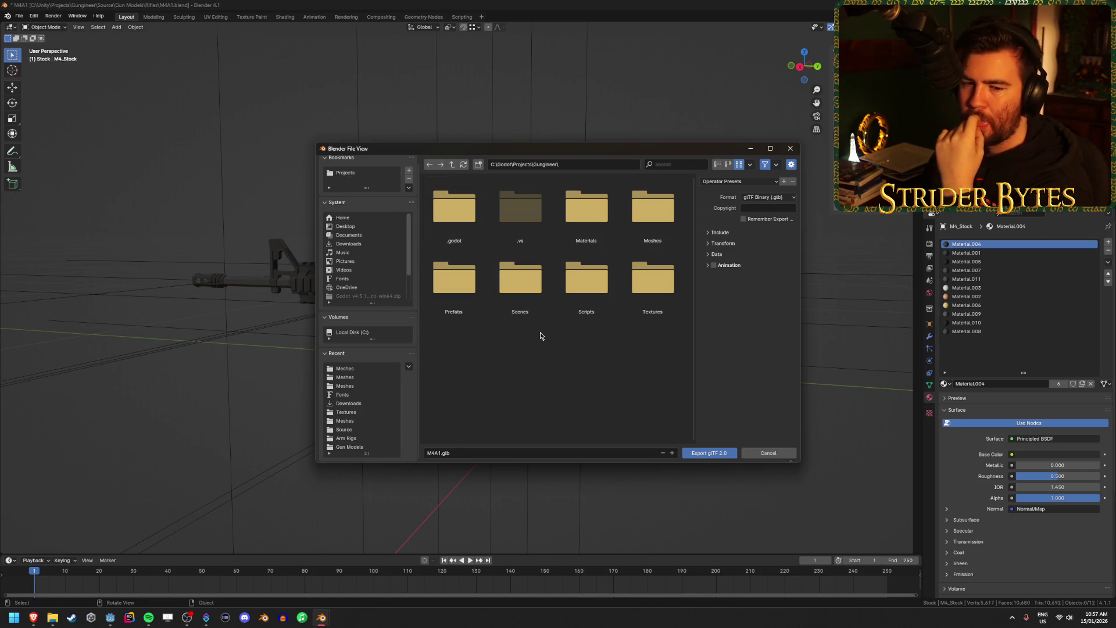
Go back up to C:\Godot, reopen the Projects folder, and reposition the export window.
left_click(452, 165)
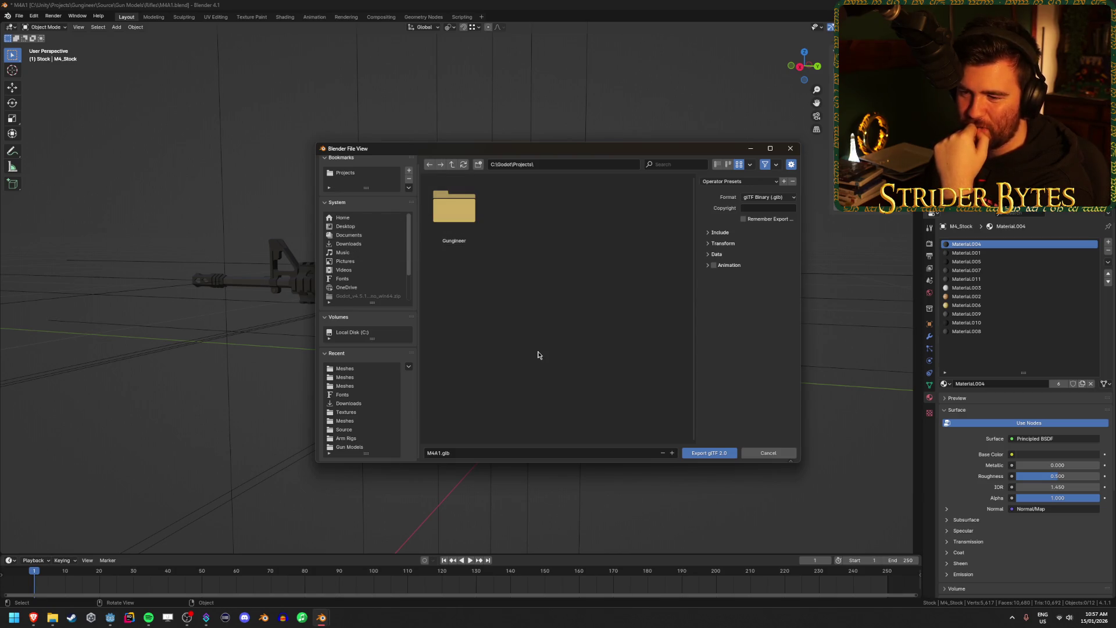
scroll(384, 397, "up", 1)
scroll(385, 397, "down", 1)
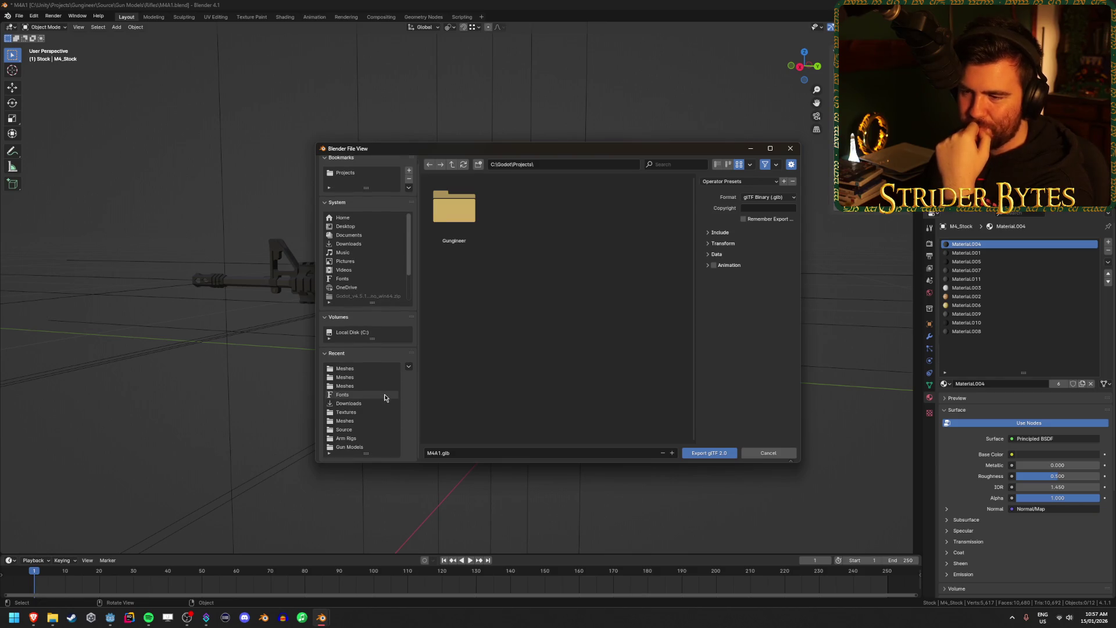
left_click(452, 165)
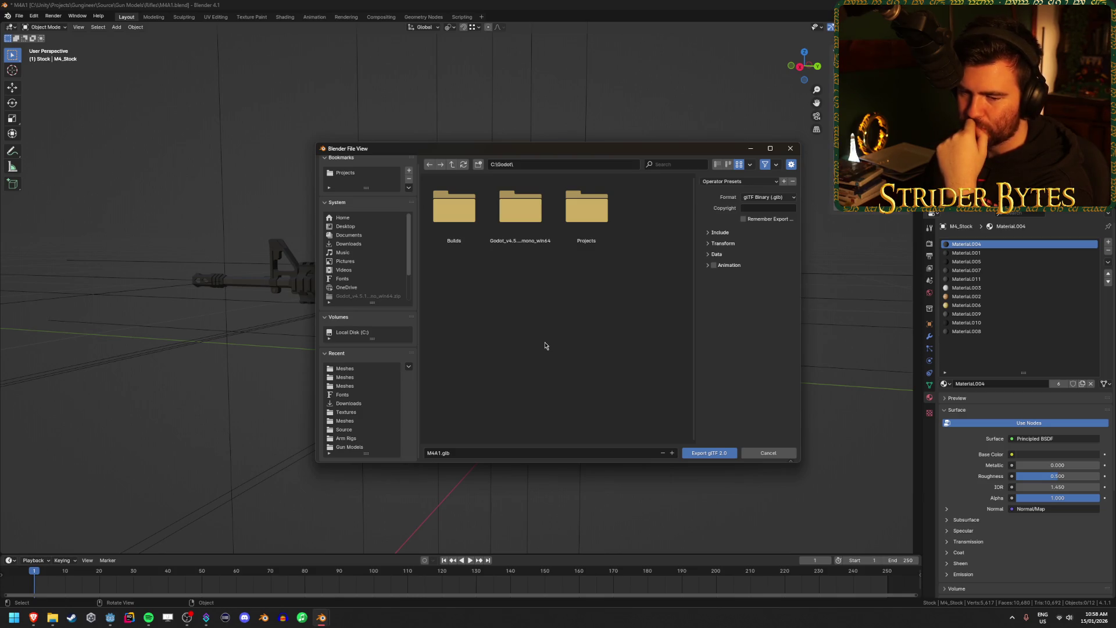
double_click(586, 209)
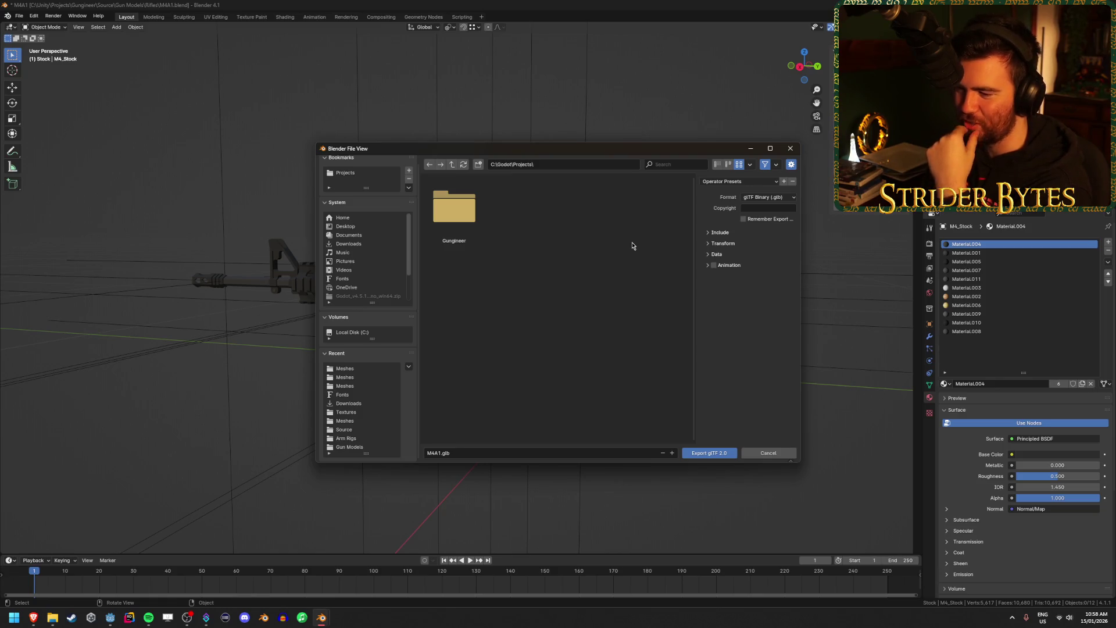
mouse_move(618, 151)
left_mouse_down()
mouse_move(703, 522)
mouse_move(577, 166)
mouse_move(482, 107)
mouse_move(371, 137)
left_mouse_up()
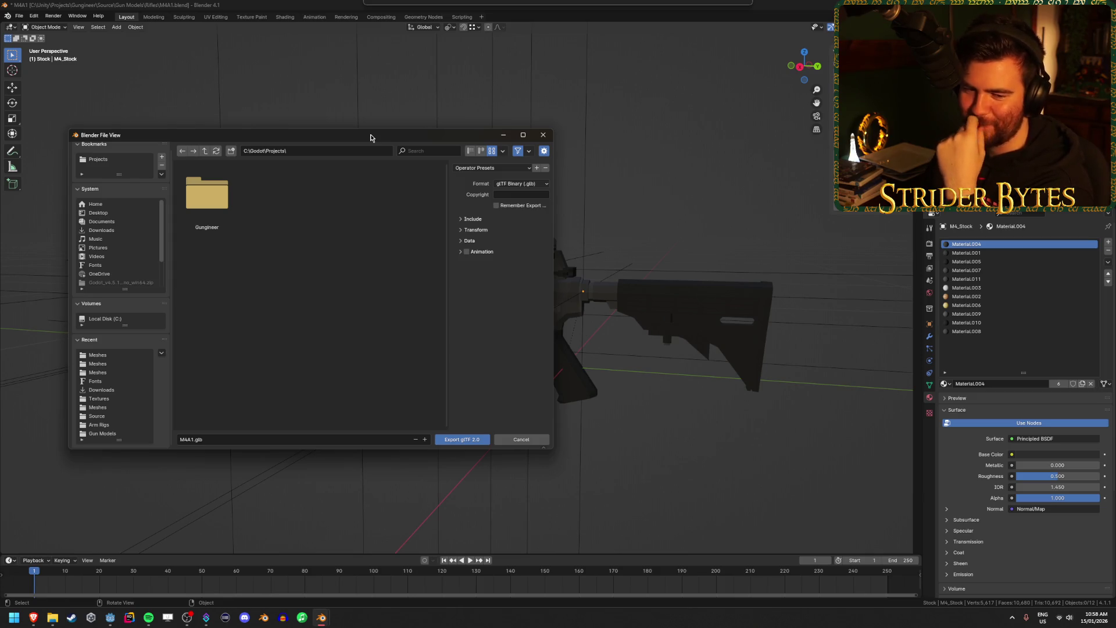
mouse_move(370, 138)
left_mouse_down()
mouse_move(451, 166)
mouse_move(572, 168)
mouse_move(562, 171)
left_mouse_up()
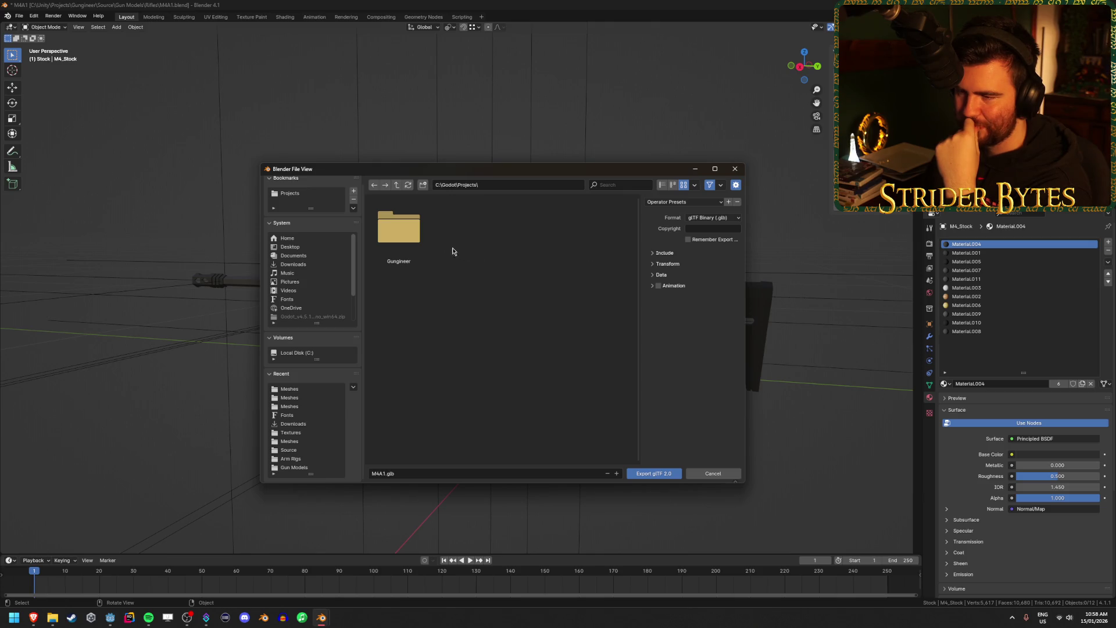
Create a folder named Raw inside the Gungineer project folder.
double_click(400, 232)
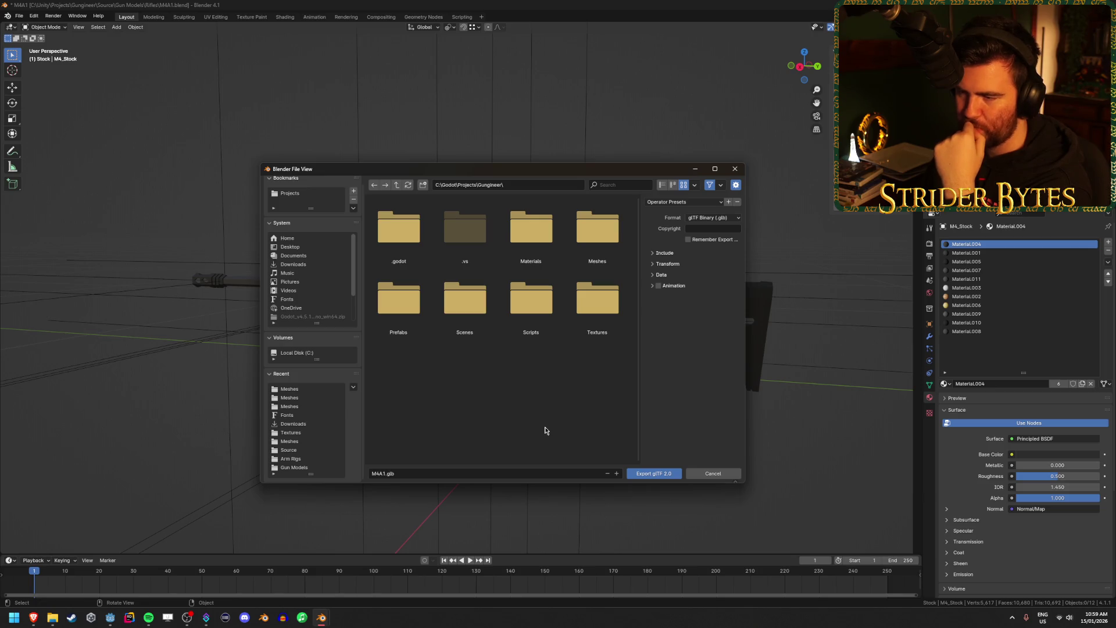
right_click(487, 382)
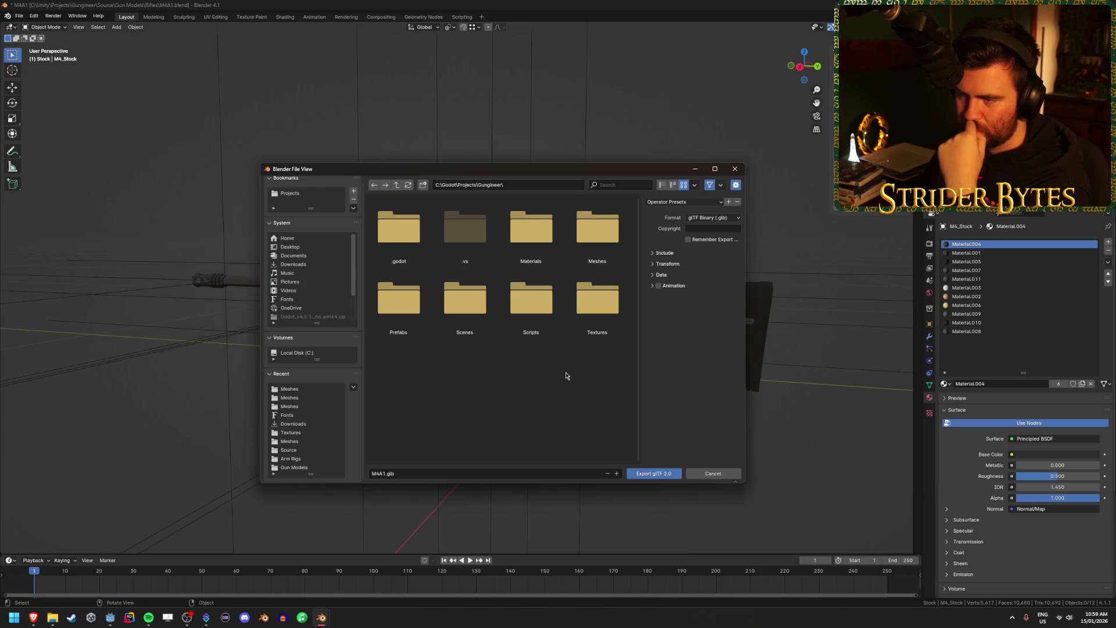
left_click(424, 186)
type("Raw")
key("Return")
Add a default New Folder and close the export window without exporting.
left_click(424, 185)
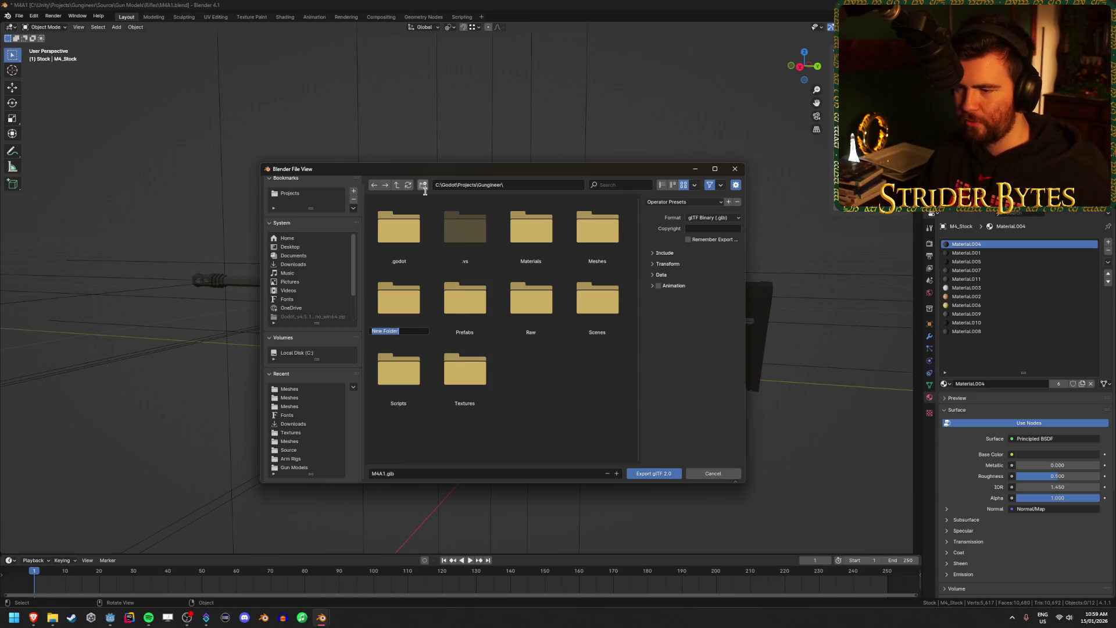
key("Return")
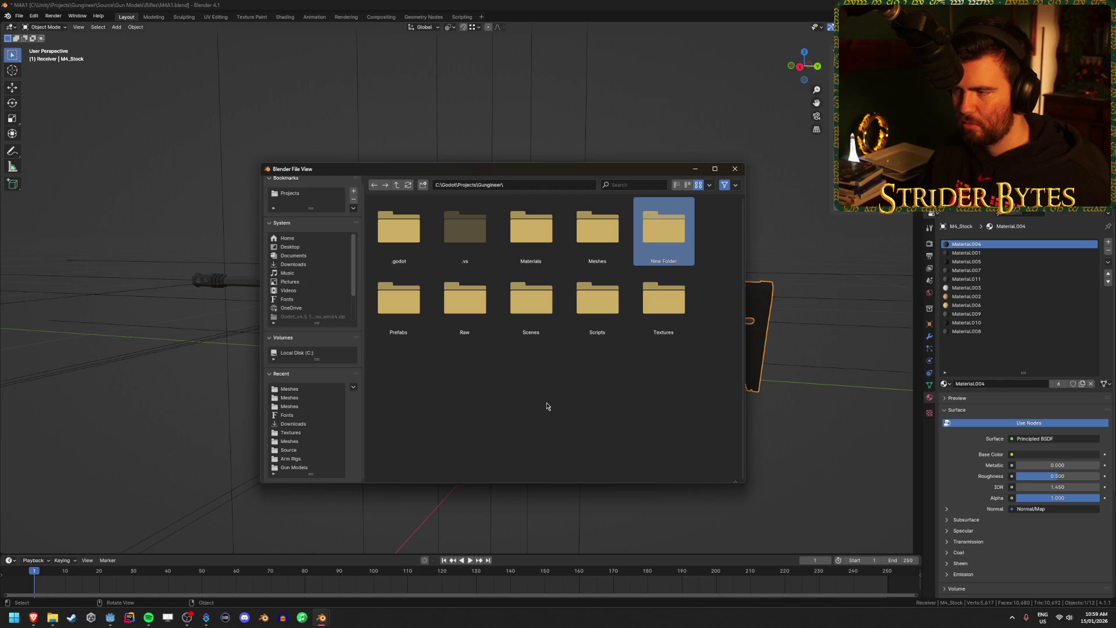
left_click(804, 228)
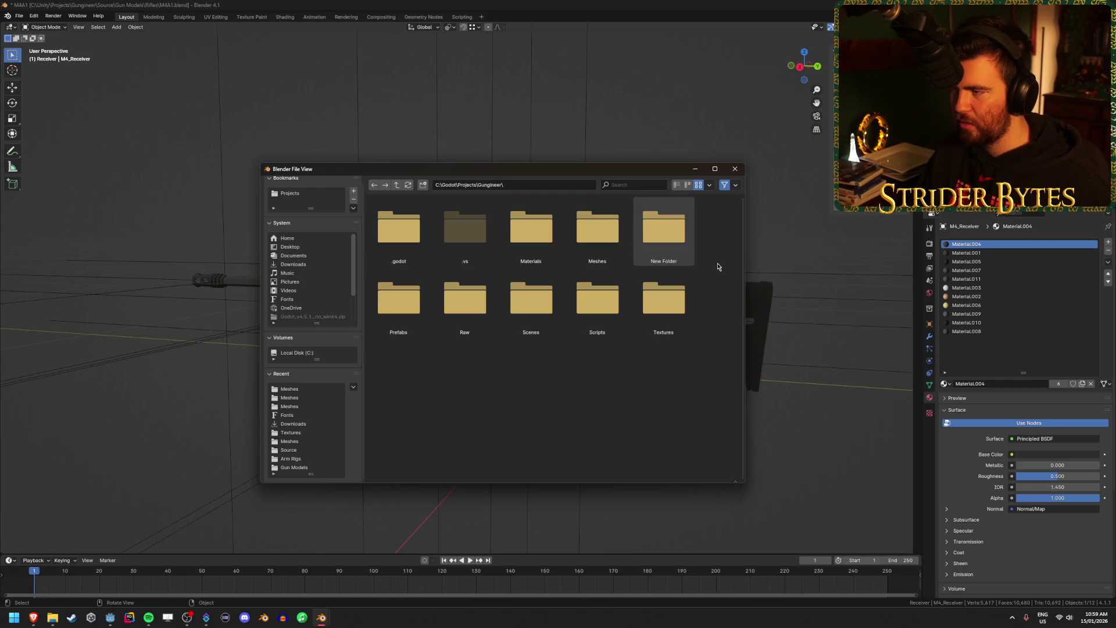
left_click(696, 309)
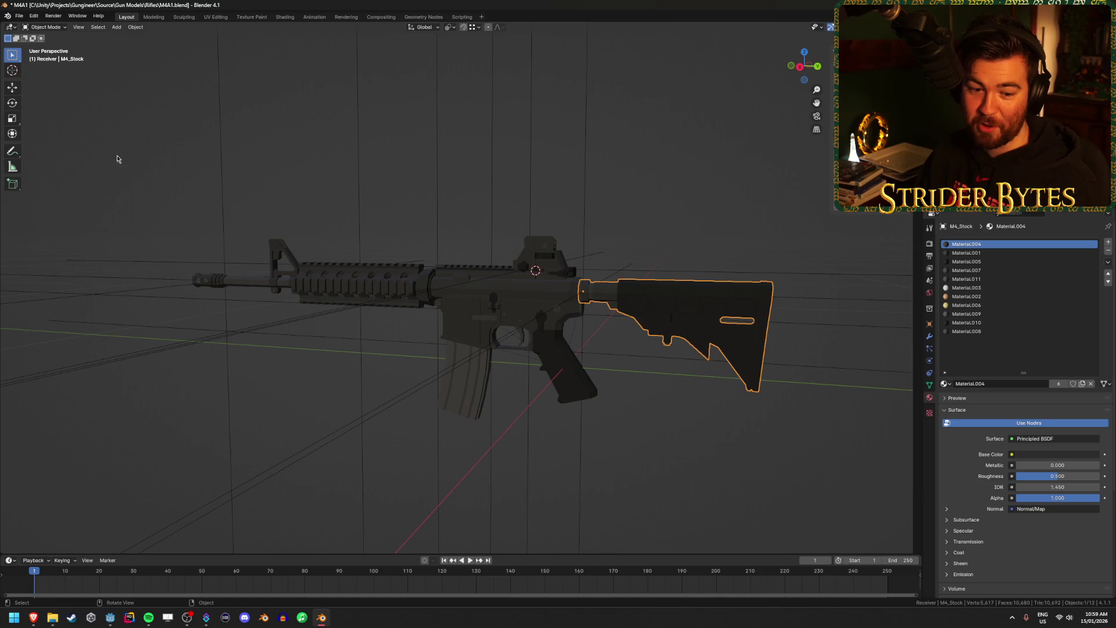
Start a glTF 2.0 export and browse to C:\Godot\Projects\Gungineer.
left_click(18, 15)
mouse_move(58, 148)
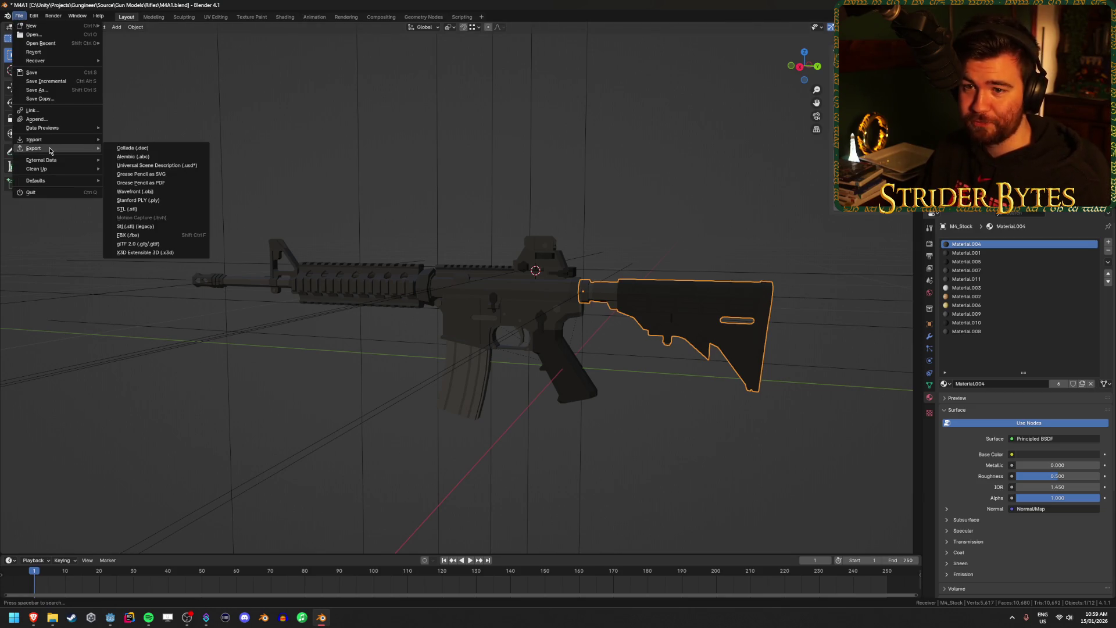
left_click(171, 244)
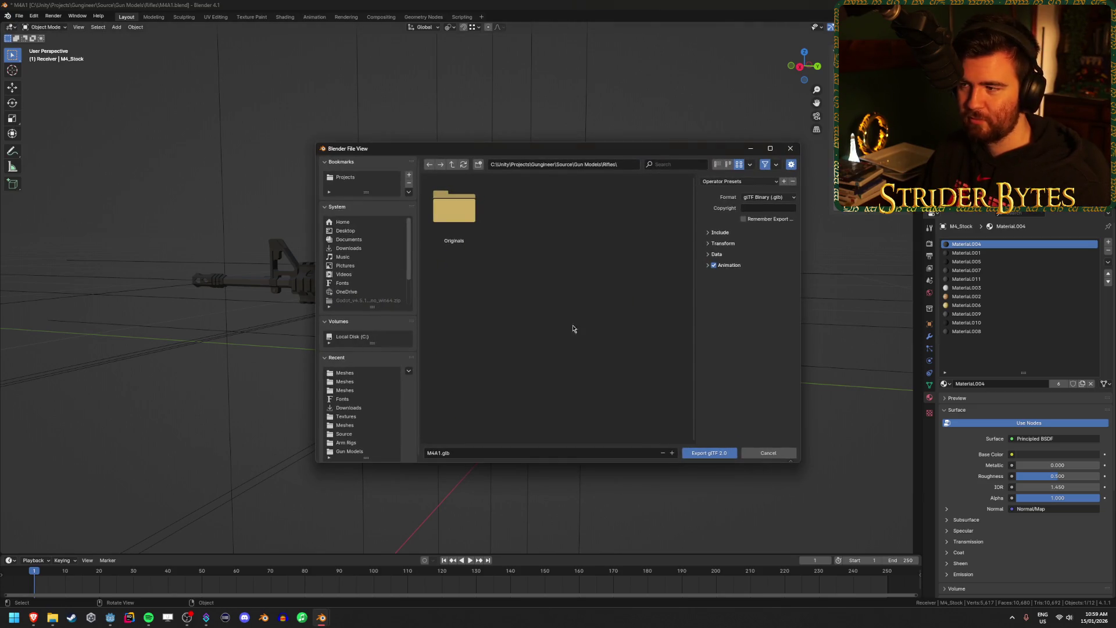
left_click(352, 337)
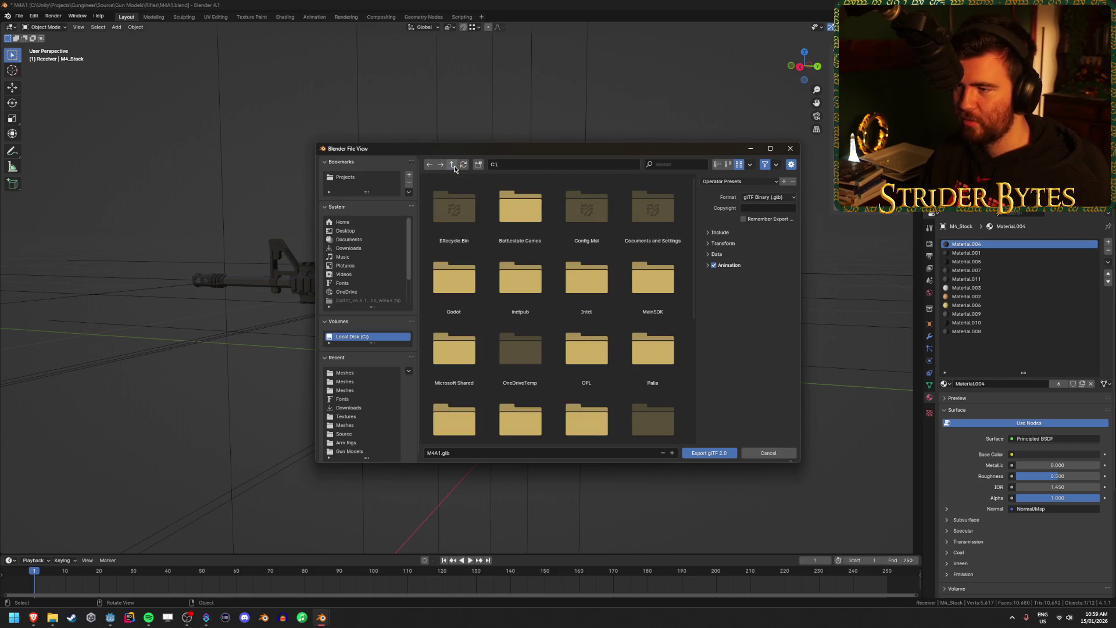
double_click(472, 291)
double_click(598, 214)
double_click(455, 210)
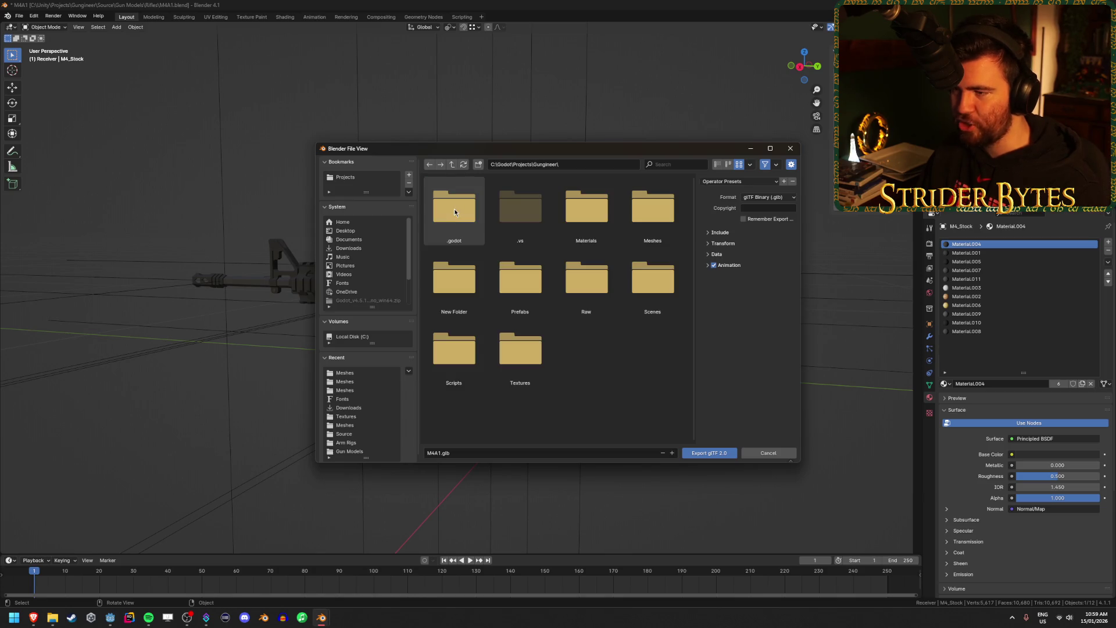
Delete the stray New Folder and create a Gun Models folder inside Raw.
left_click(454, 285)
key("Delete")
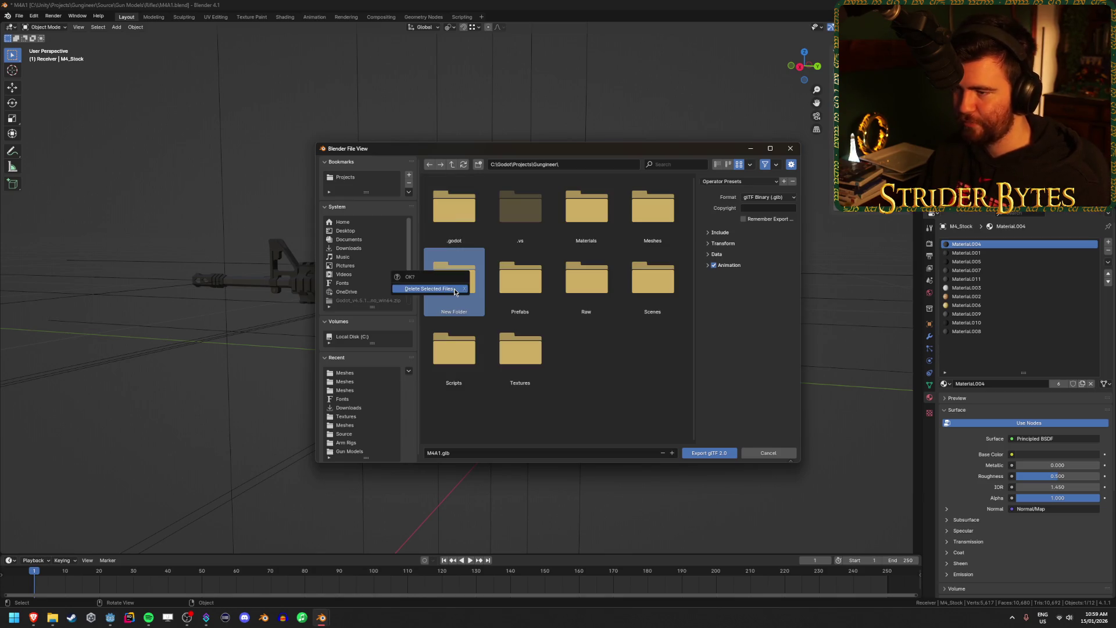
left_click(455, 289)
double_click(520, 285)
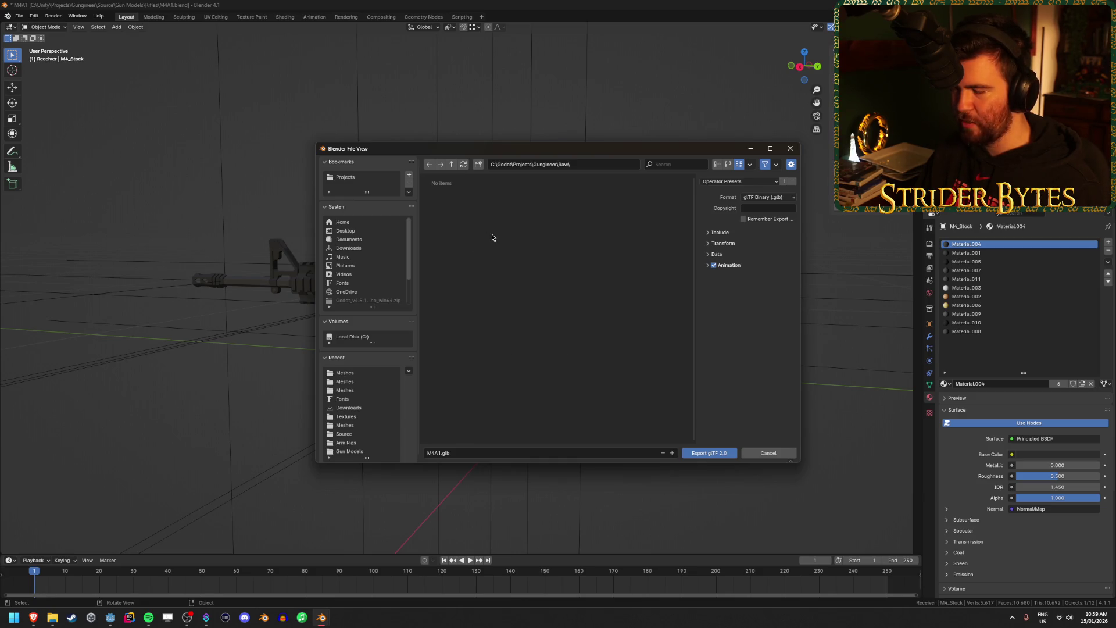
left_click(478, 164)
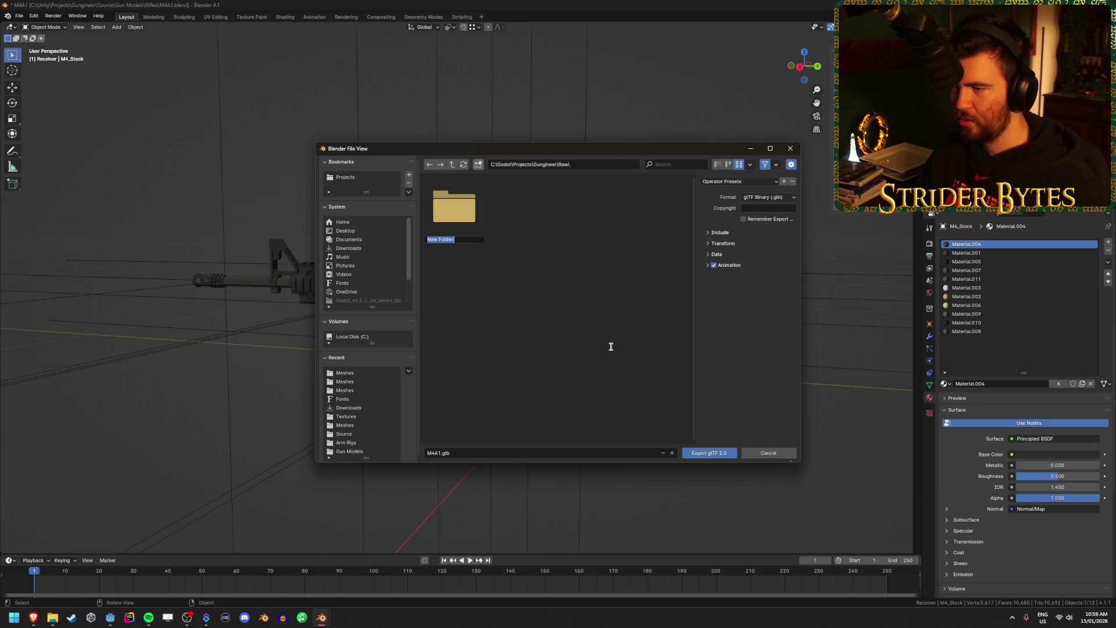
type("Gun Mod")
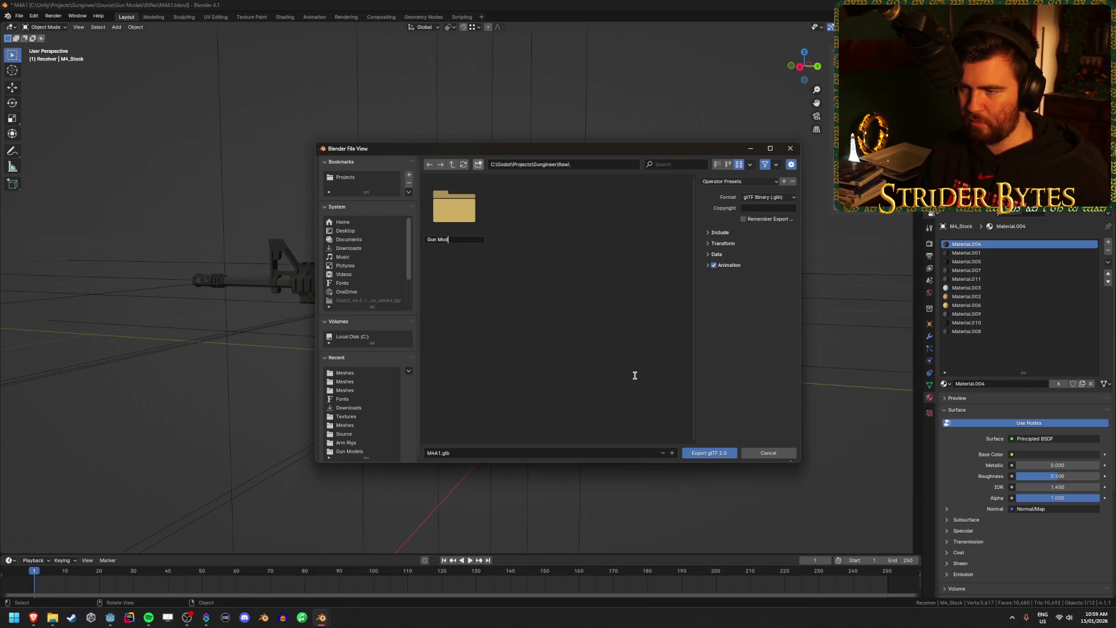
type("els")
key("Return")
double_click(457, 213)
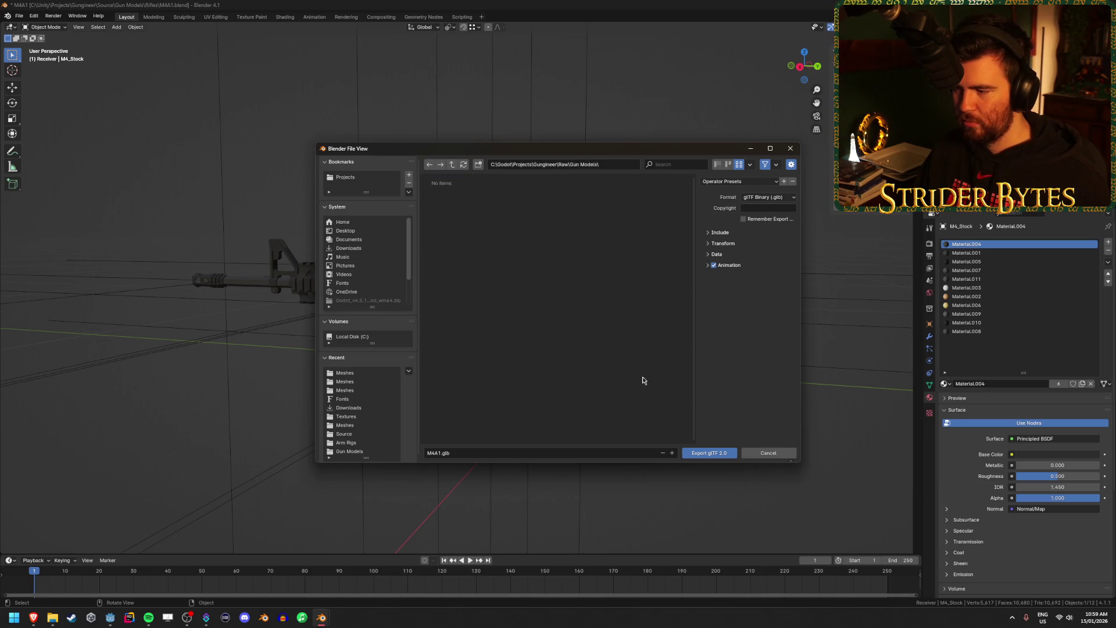
Create a Gun Parts folder inside Meshes and open it.
double_click(453, 165)
double_click(667, 217)
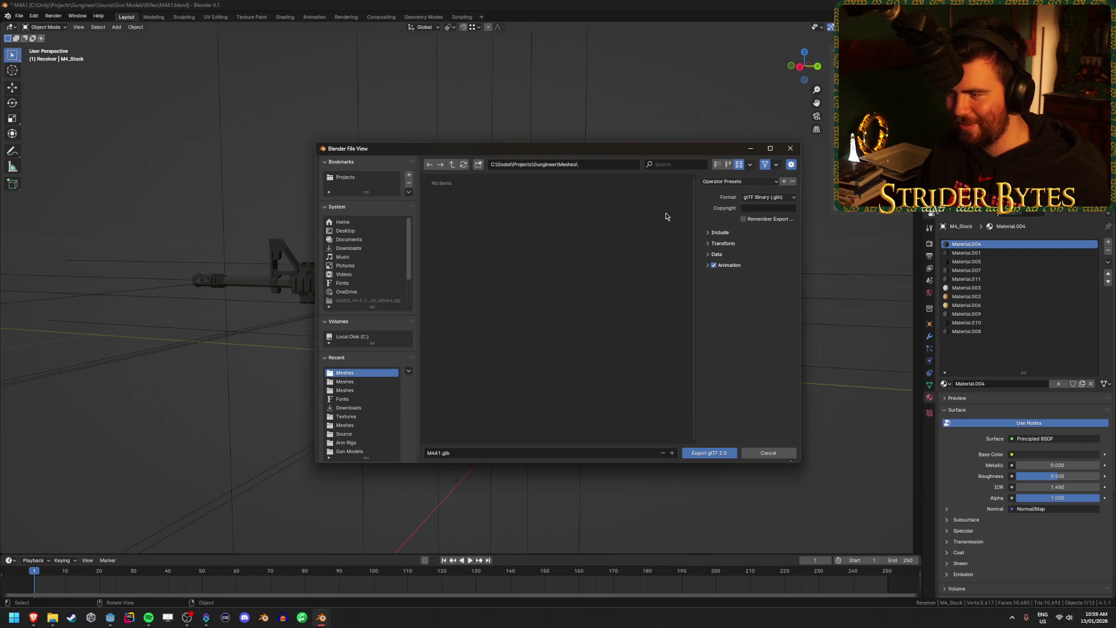
left_click(478, 165)
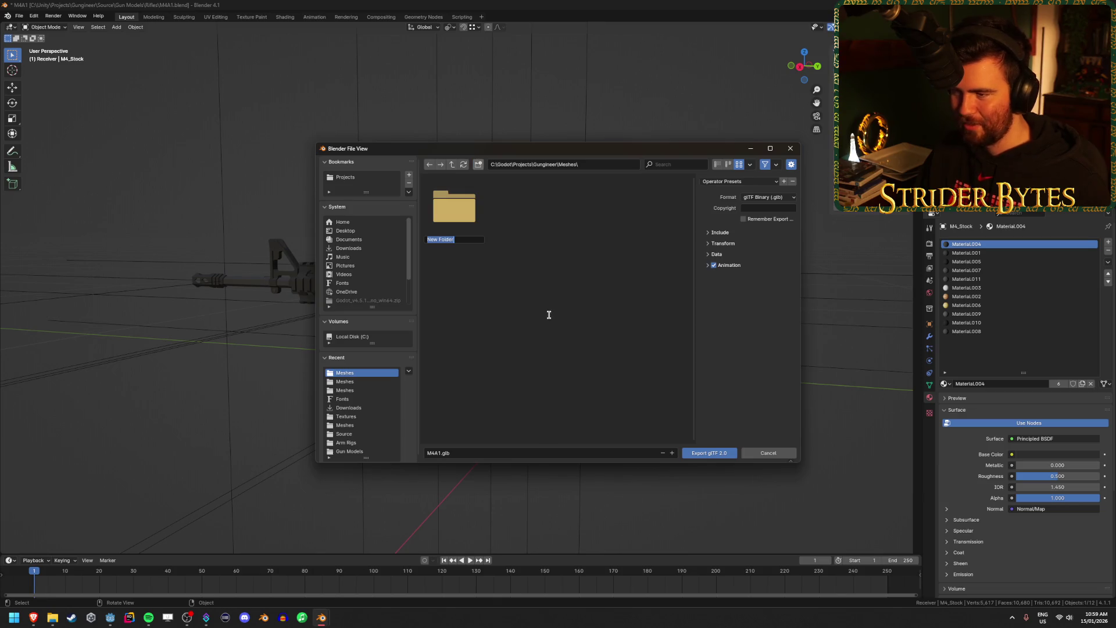
type("Gun Parts")
key("Return")
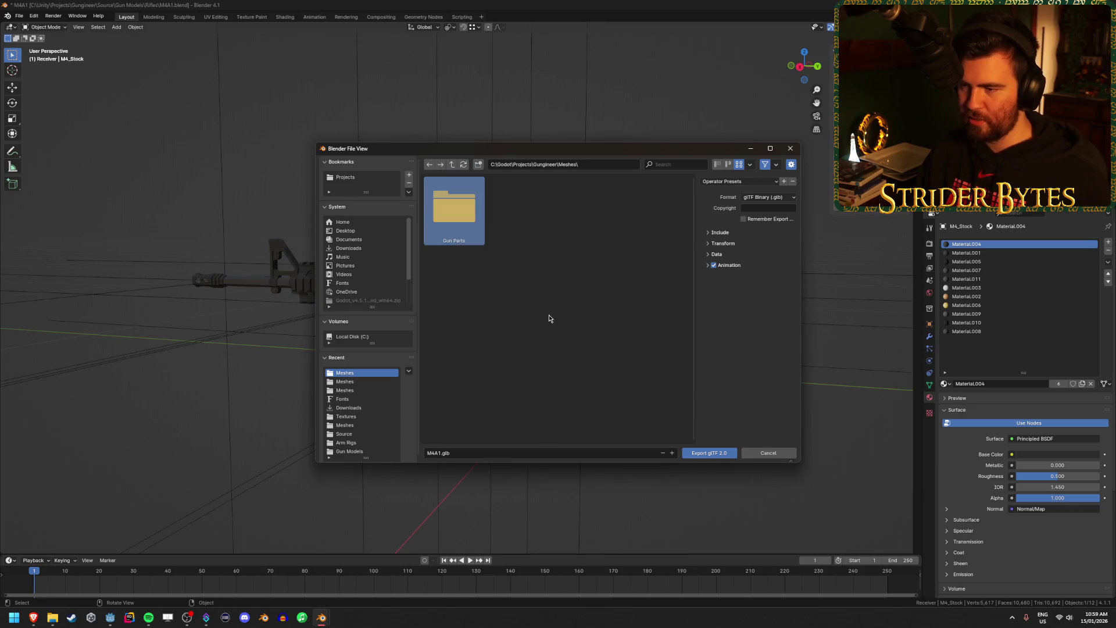
double_click(471, 220)
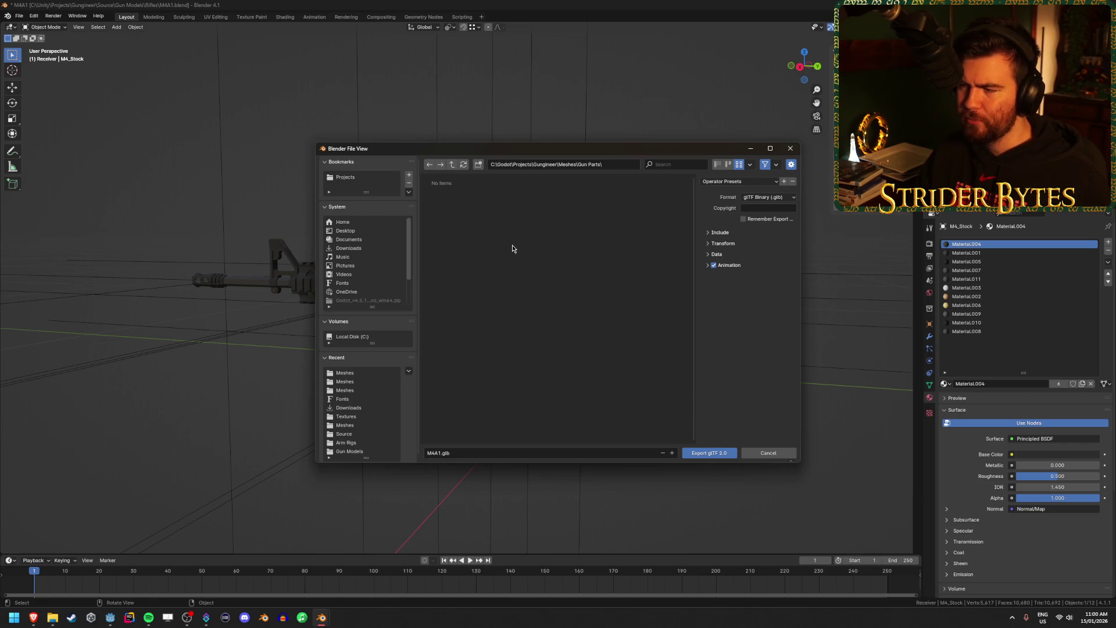
Tick Active Scene under Include, close the export window, and select the rifle stock.
left_click(480, 457)
left_click(440, 453)
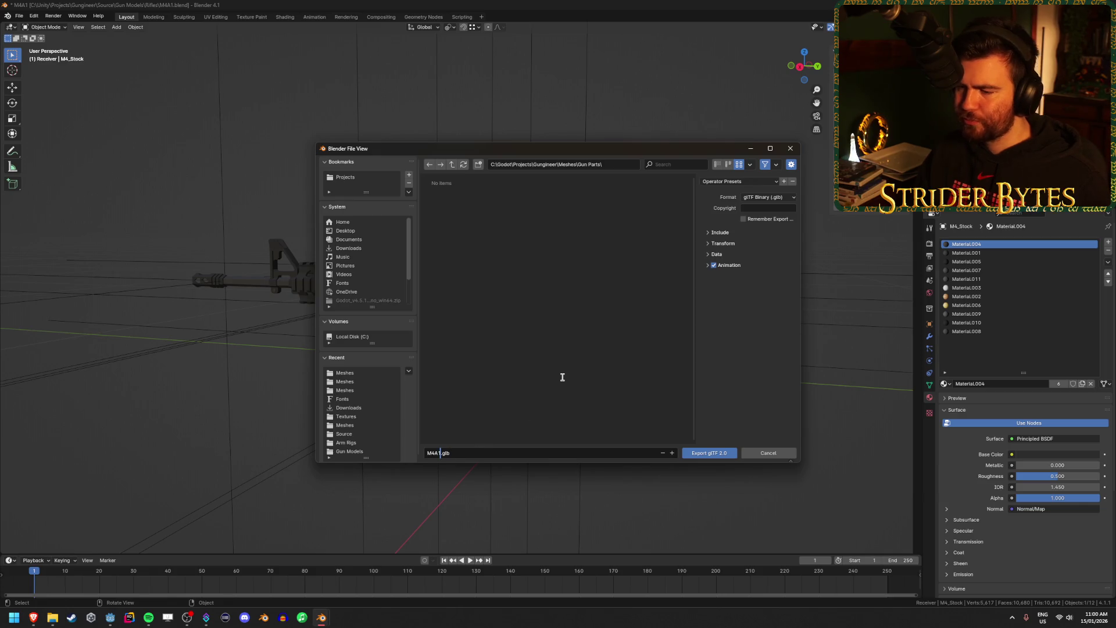
mouse_move(648, 158)
left_mouse_down()
mouse_move(621, 526)
mouse_move(562, 118)
mouse_move(273, 149)
mouse_move(555, 119)
mouse_move(584, 150)
left_mouse_up()
left_click(654, 228)
left_click(678, 274)
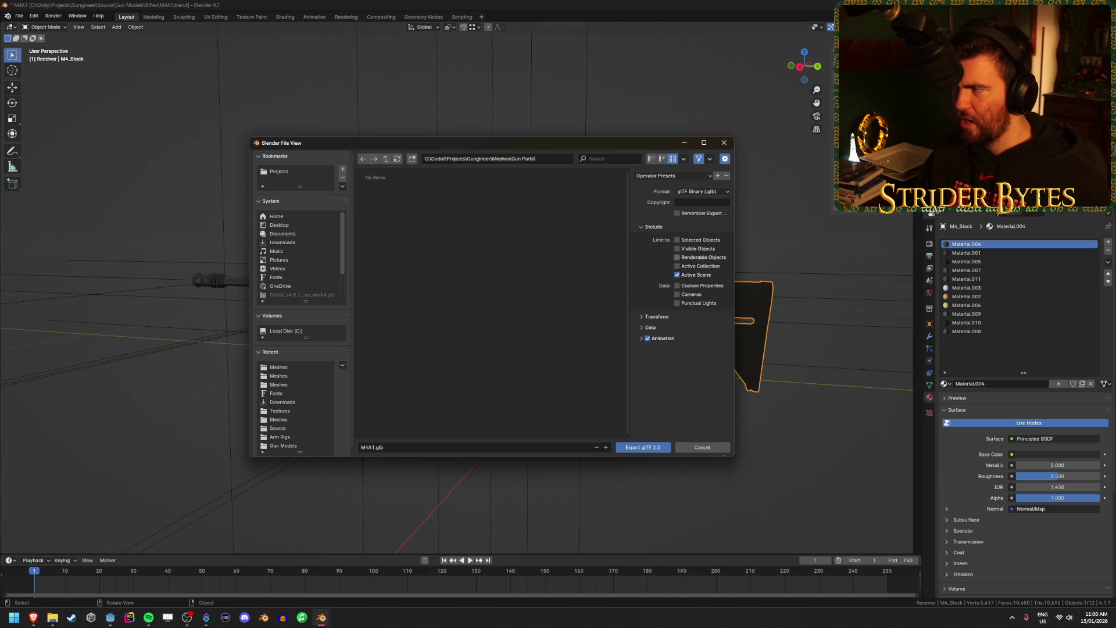
left_click(724, 142)
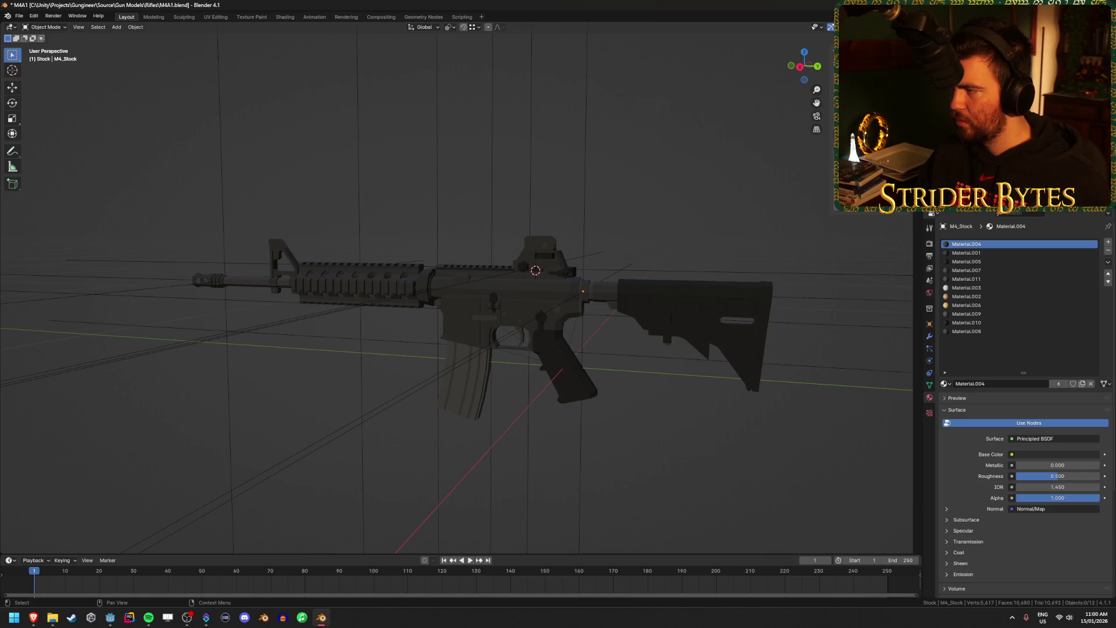
left_click(702, 304)
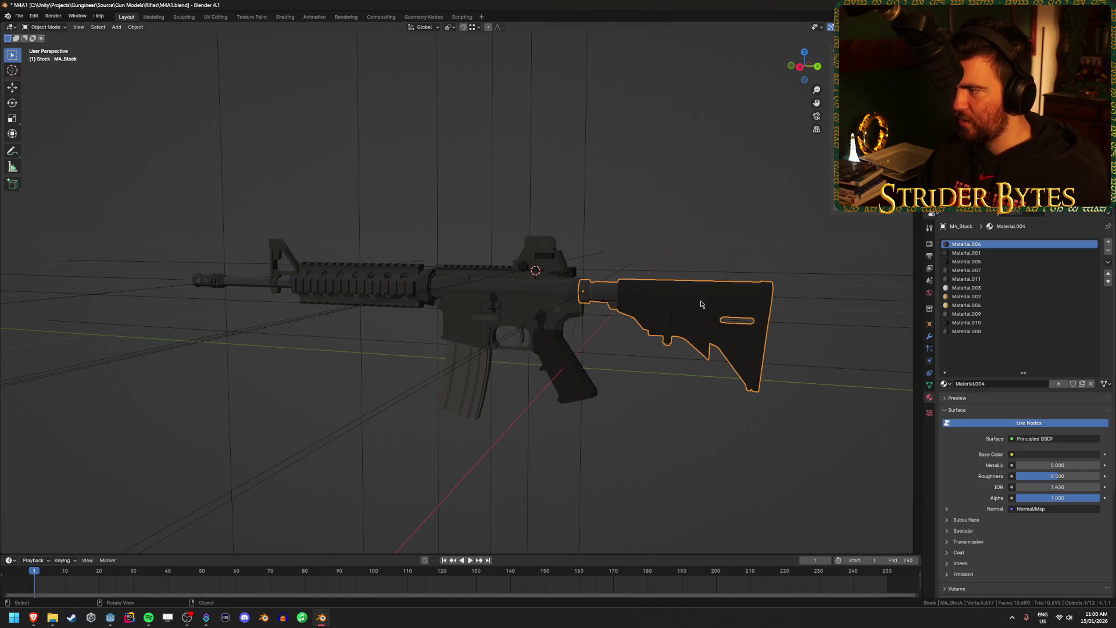
Reopen the glTF 2.0 export and browse to C:\Godot\Projects\Gungineer\Meshes\Gun Parts.
left_click(20, 16)
mouse_move(42, 149)
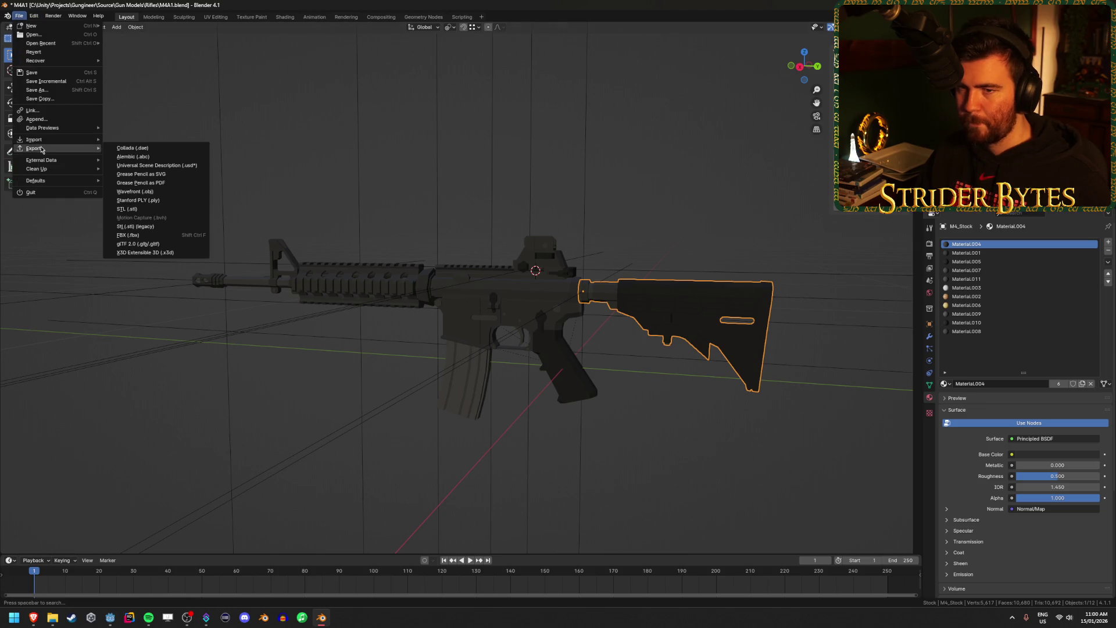
left_click(153, 244)
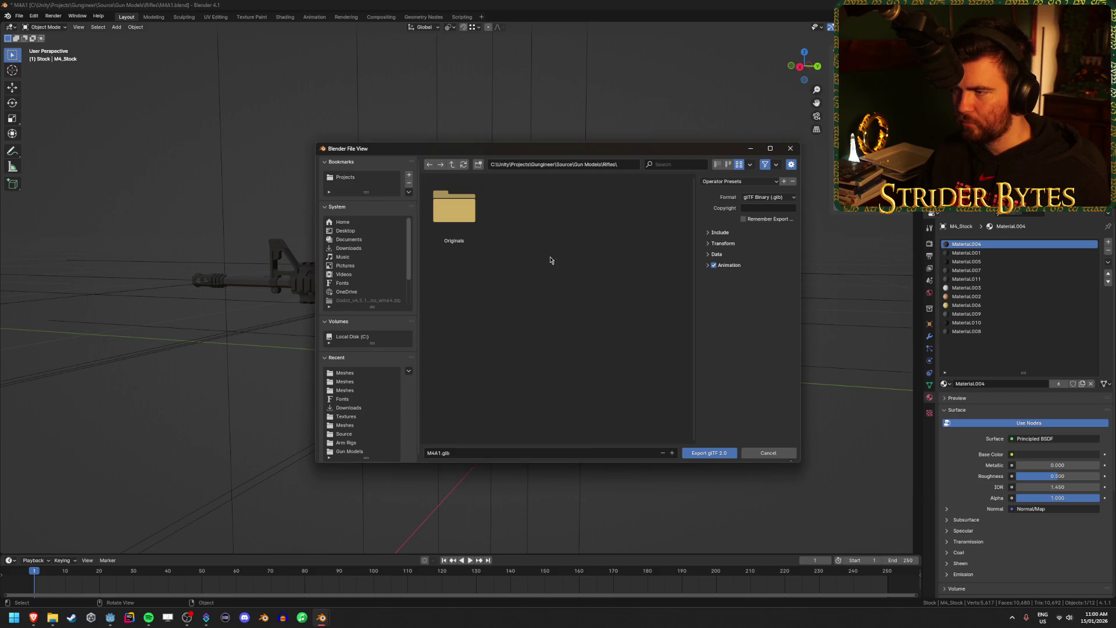
left_click(453, 165)
left_click(452, 165)
left_click(452, 164)
left_click(453, 165)
left_click(453, 165)
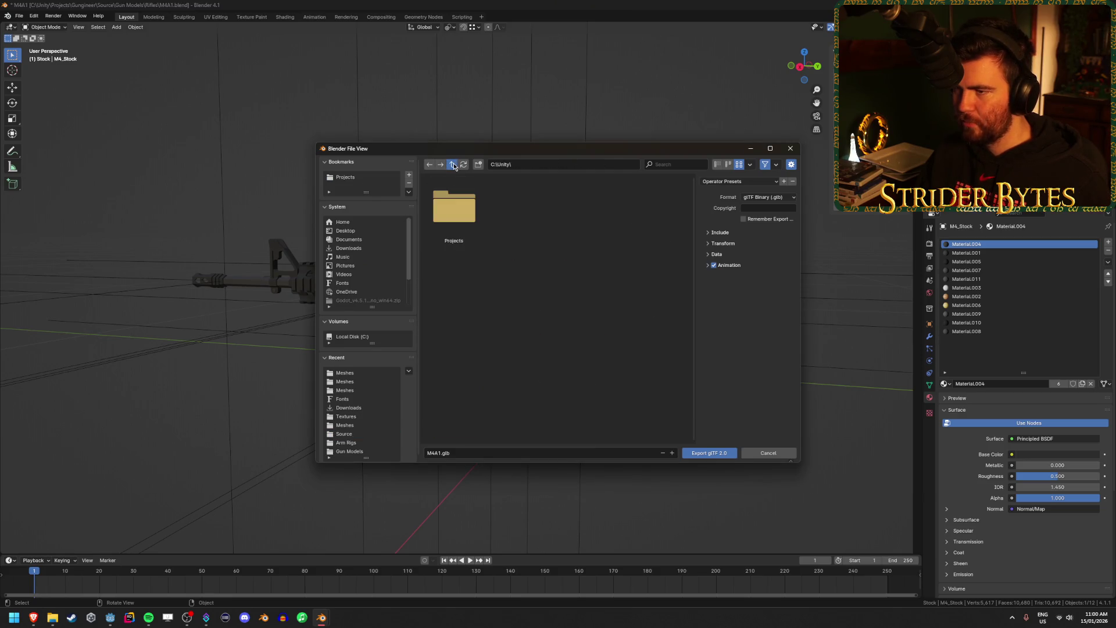
left_click(453, 165)
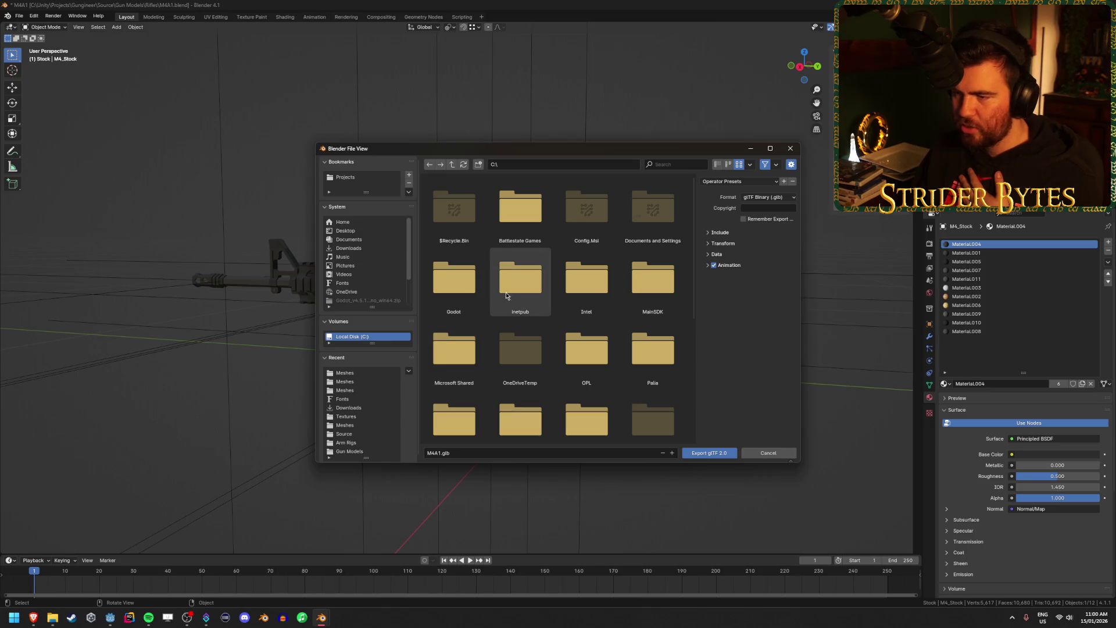
double_click(457, 282)
double_click(587, 210)
double_click(461, 218)
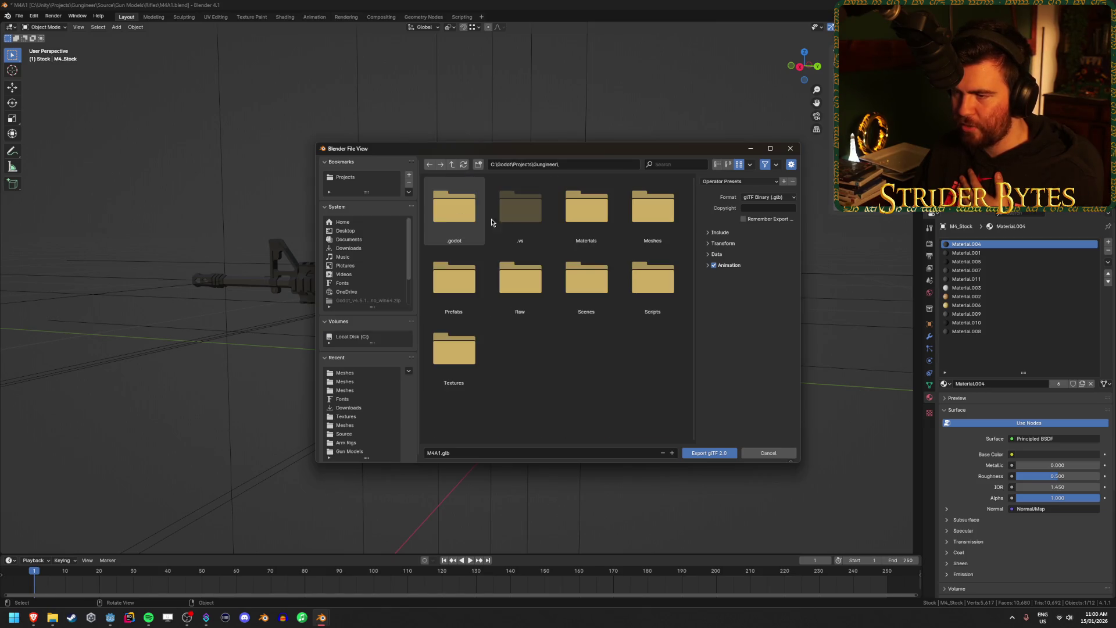
double_click(646, 199)
double_click(452, 210)
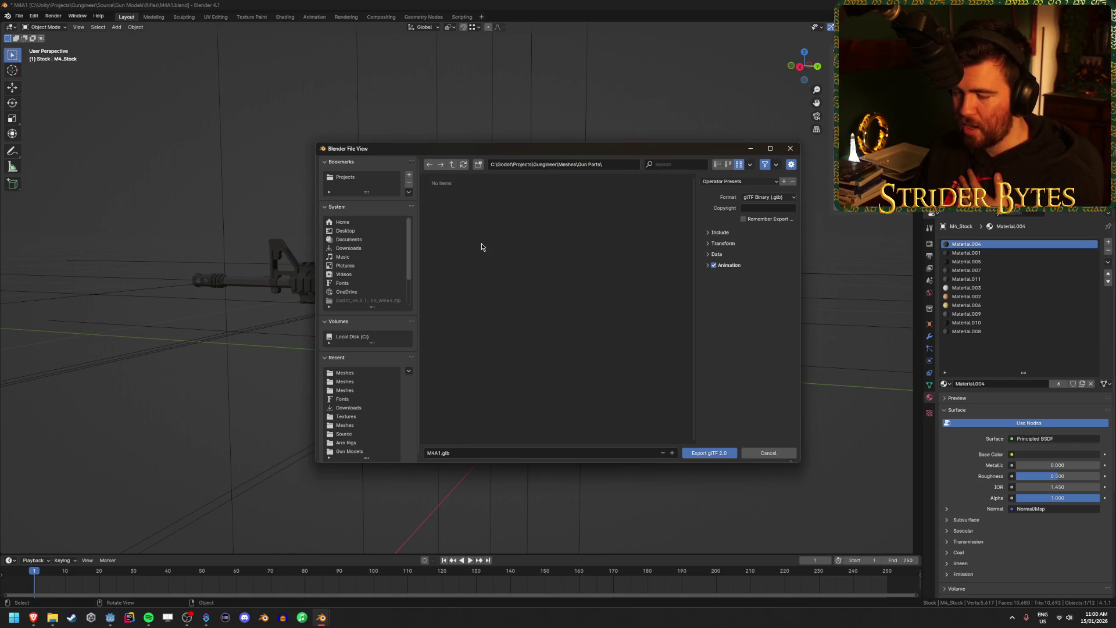
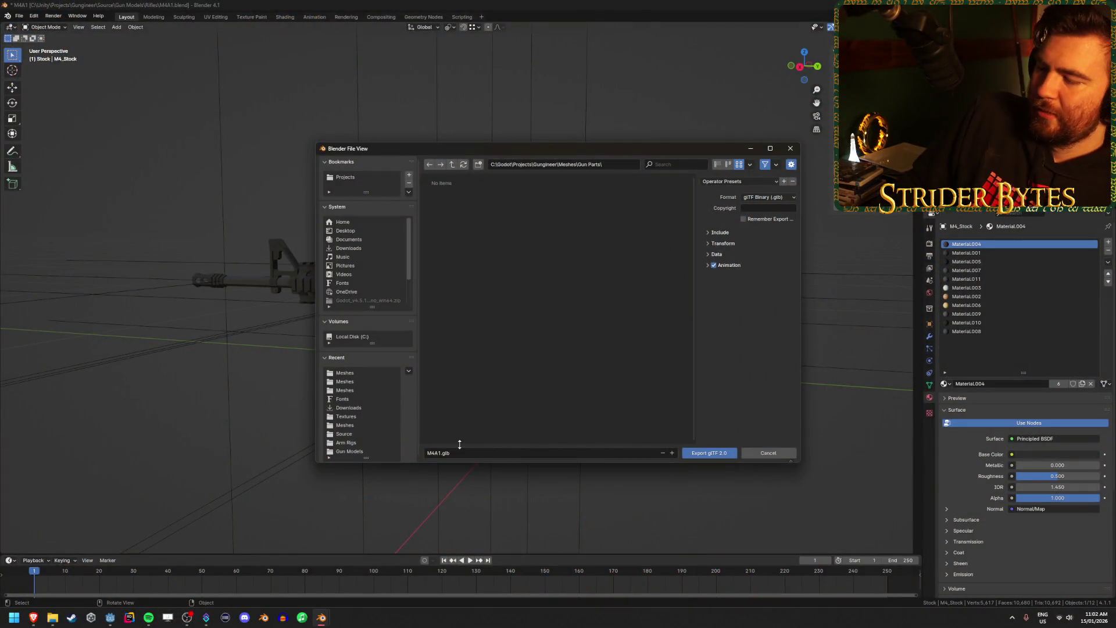
Export the stock as Stock_M4A1.glb, limited to the active collection and without animation.
left_click(459, 453)
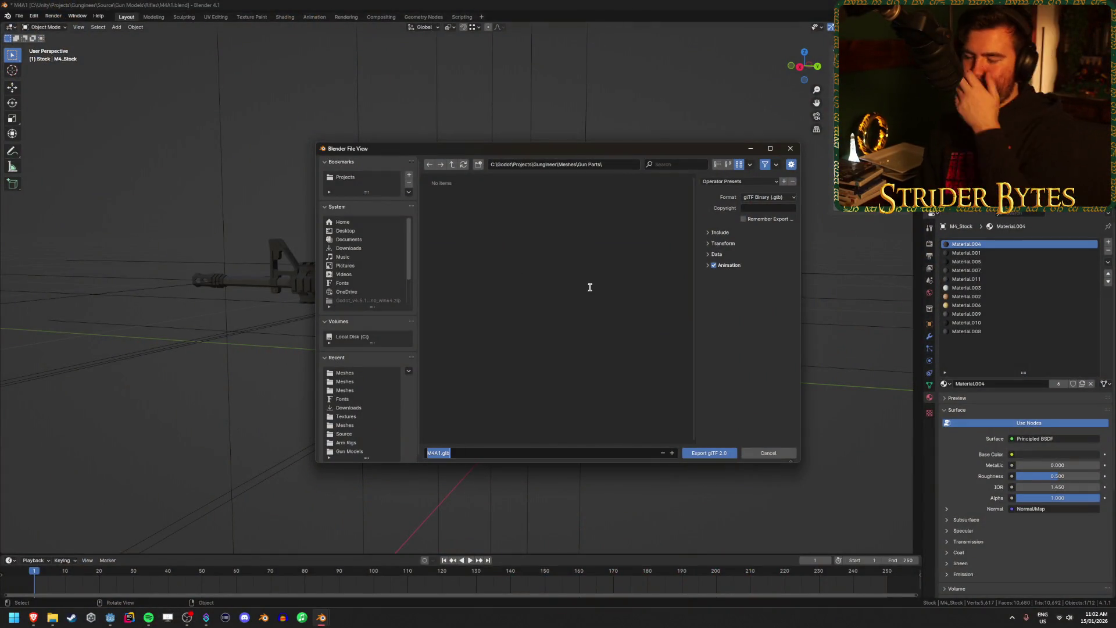
key("Home")
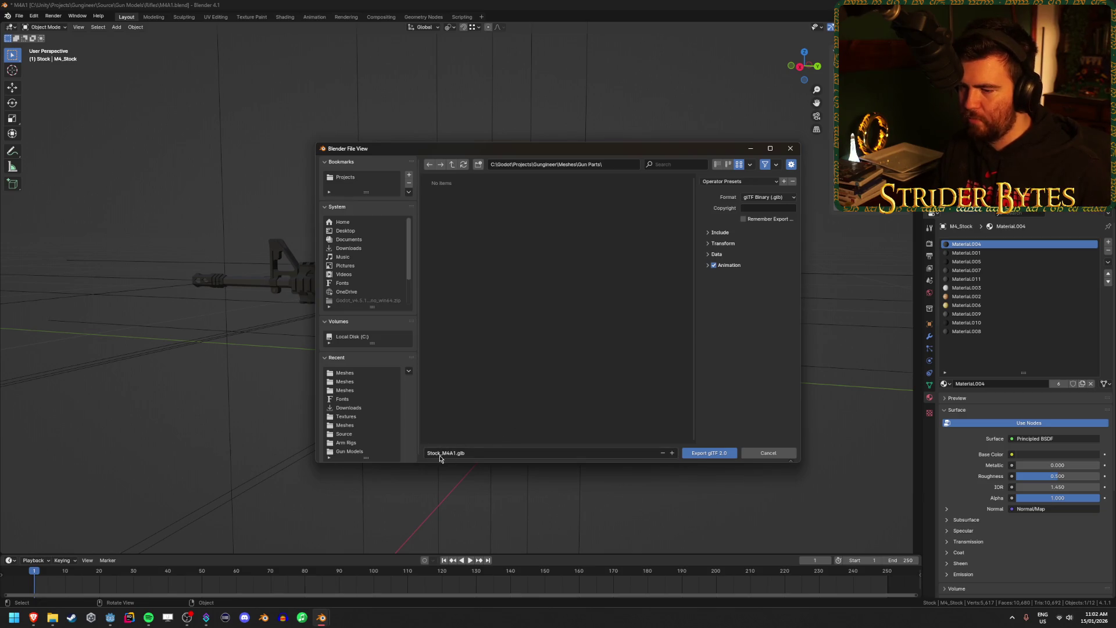
left_click(714, 266)
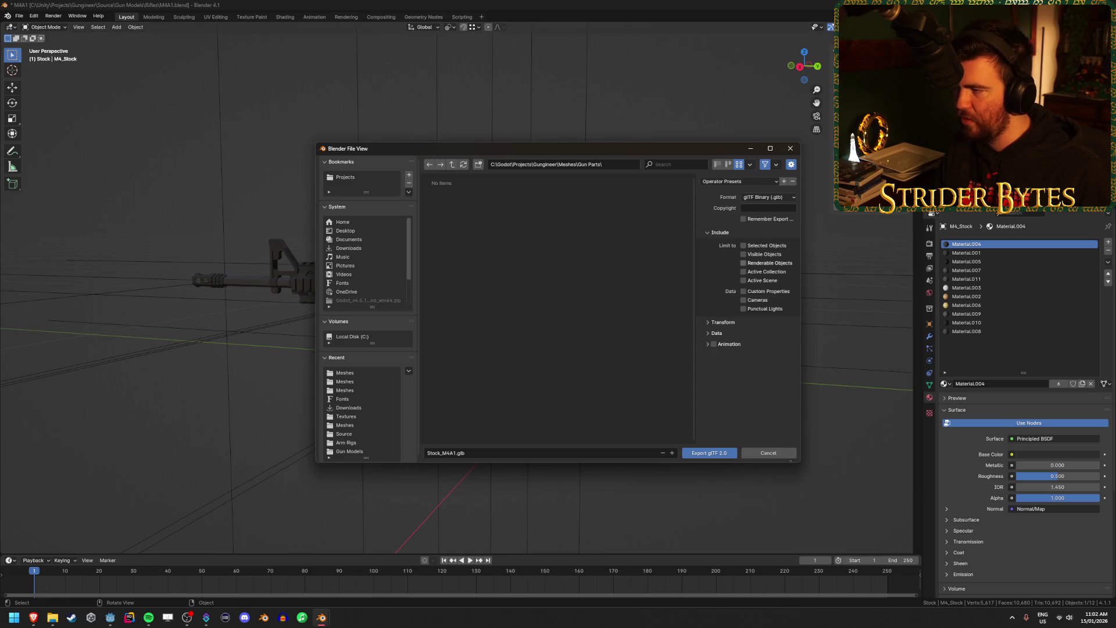
left_click(744, 273)
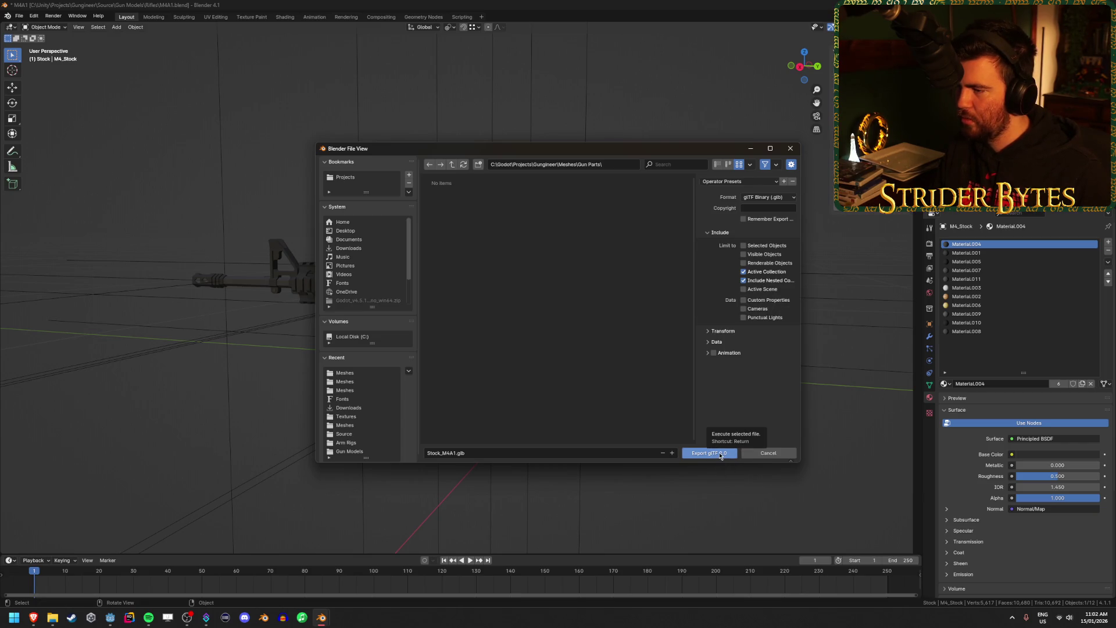
left_click(711, 454)
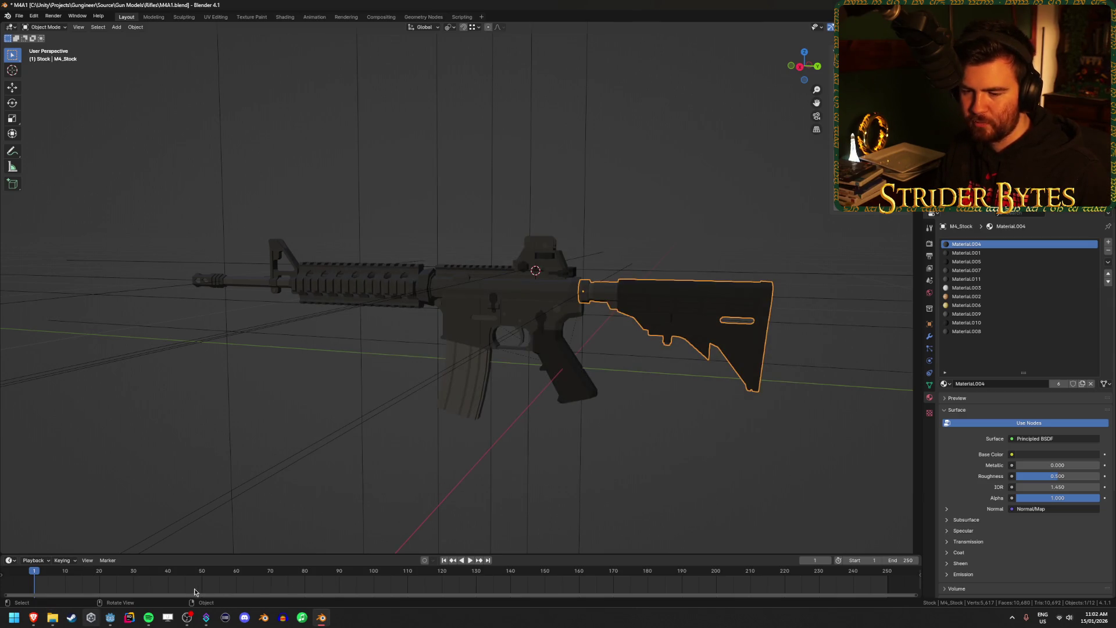
left_click(111, 617)
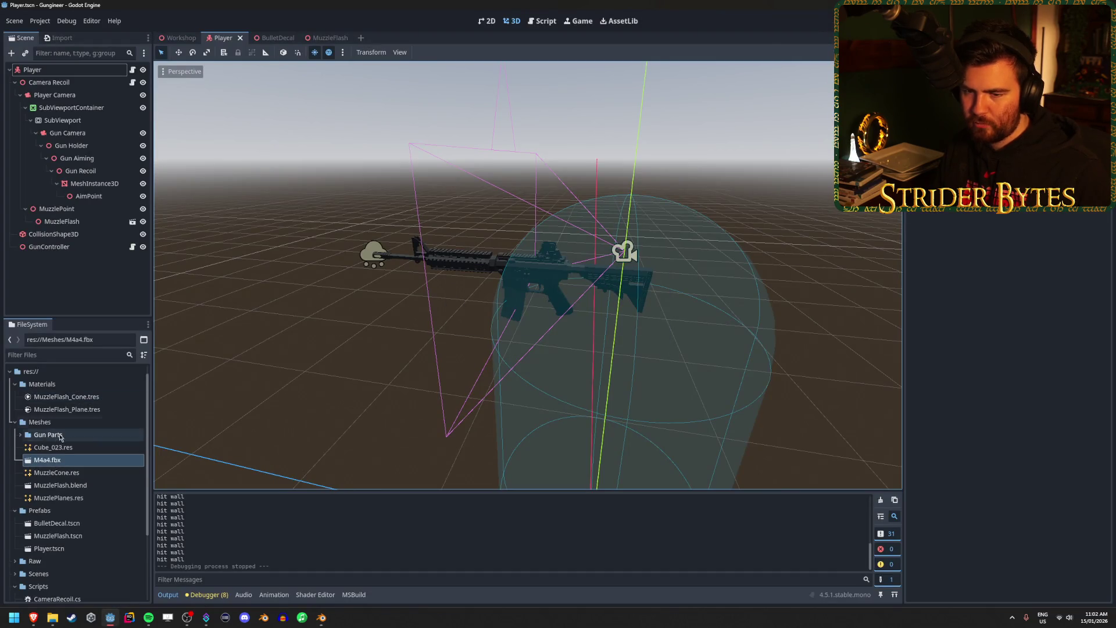
Inspect Stock_M4A1.glb's import settings in the Gun Parts folder, previewing it from the side.
left_click(21, 436)
double_click(58, 447)
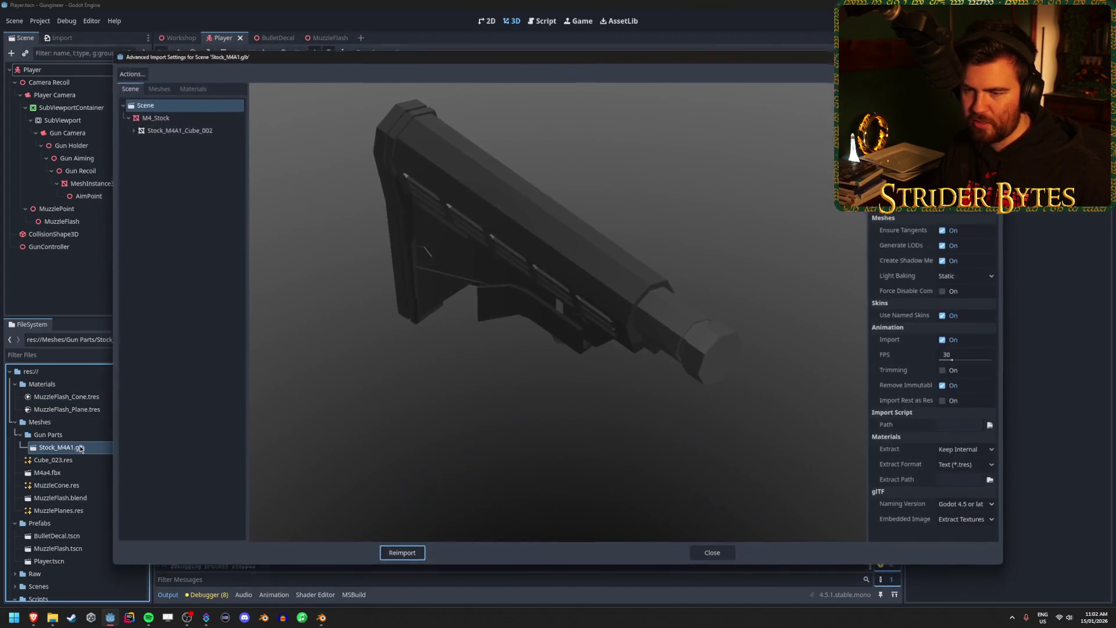
mouse_move(446, 365)
left_mouse_down()
mouse_move(489, 332)
mouse_move(426, 312)
mouse_move(636, 304)
mouse_move(500, 304)
mouse_move(417, 212)
mouse_move(511, 236)
mouse_move(444, 280)
mouse_move(581, 291)
mouse_move(349, 291)
left_mouse_up()
key("Escape")
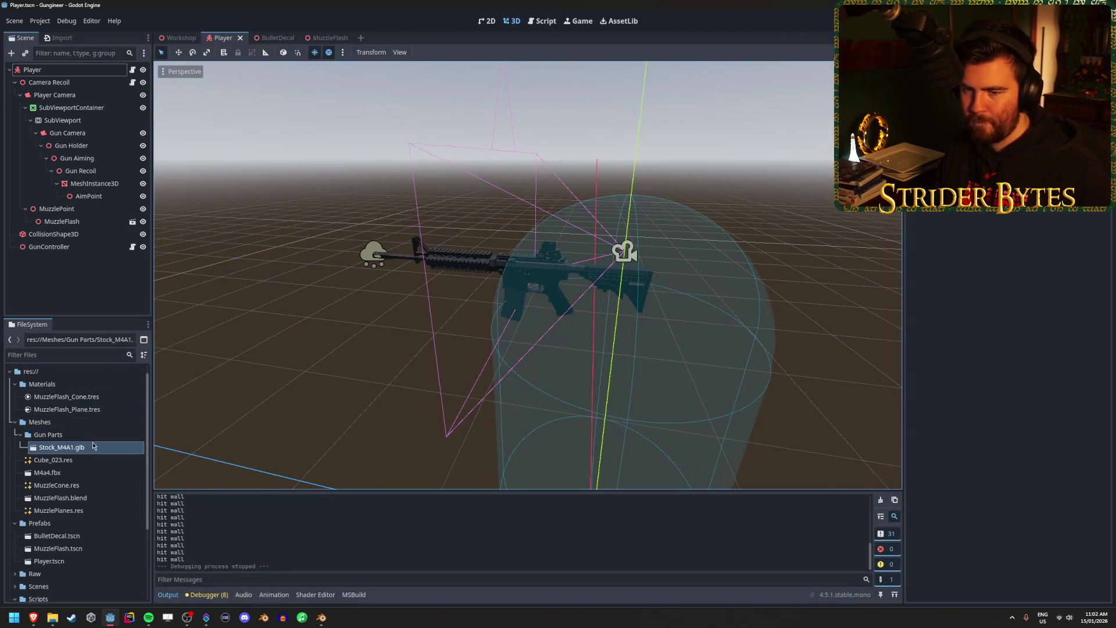
Place Stock_M4A1 into the Workshop scene and move it up beside the rifle.
left_click(179, 38)
left_click_drag(61, 447, 500, 419)
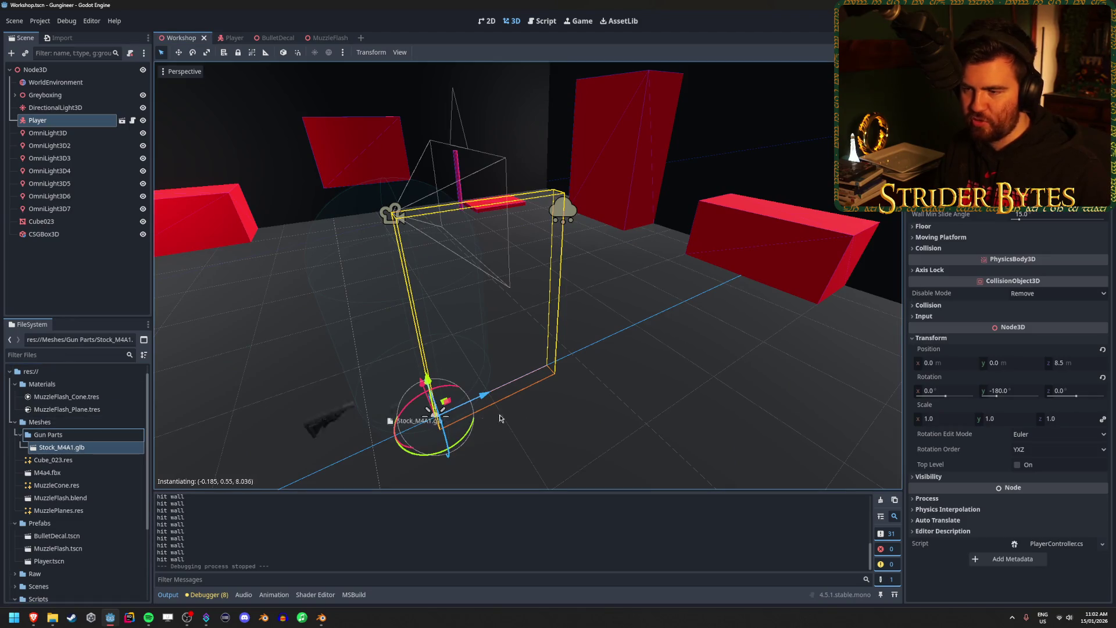
left_click_drag(632, 393, 632, 394)
key("f")
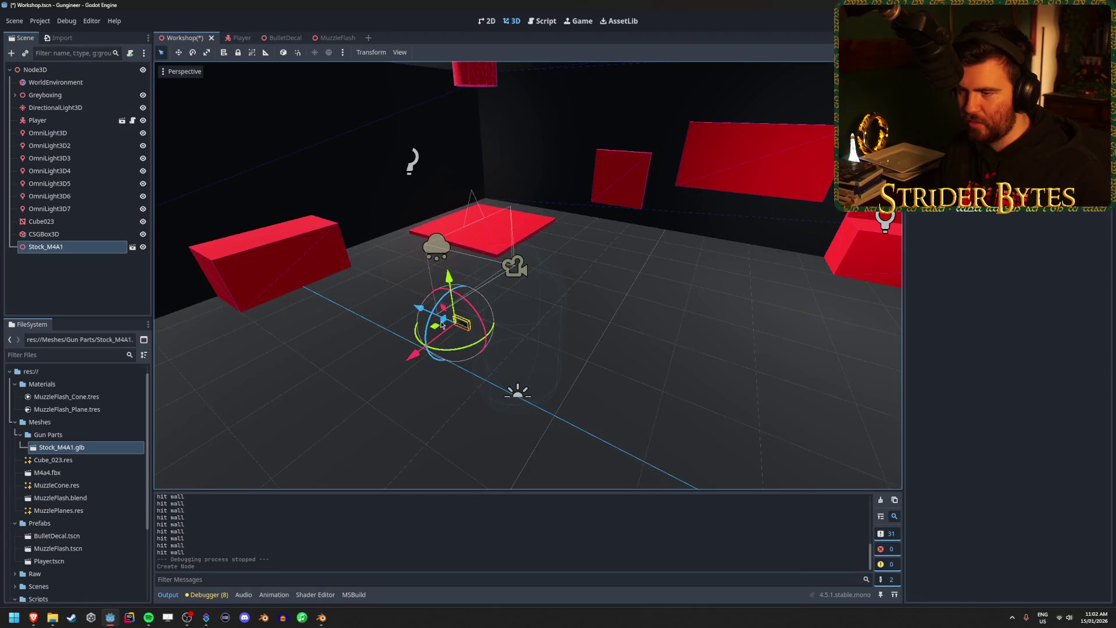
left_click_drag(474, 348, 885, 236)
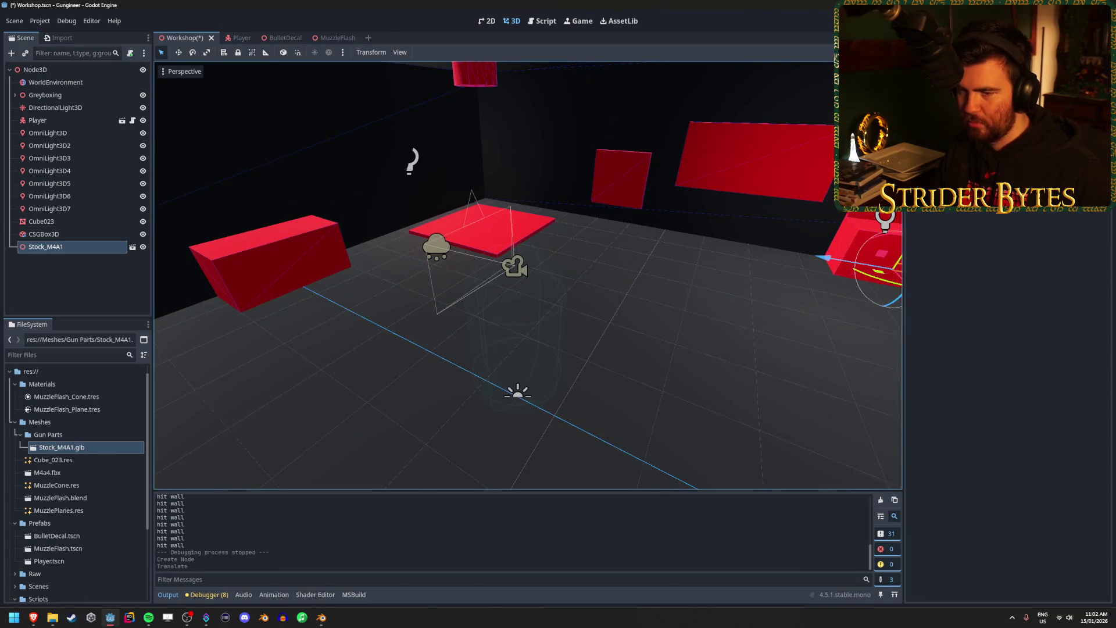
key("f")
mouse_move(422, 296)
left_mouse_down()
mouse_move(401, 244)
mouse_move(399, 175)
left_mouse_up()
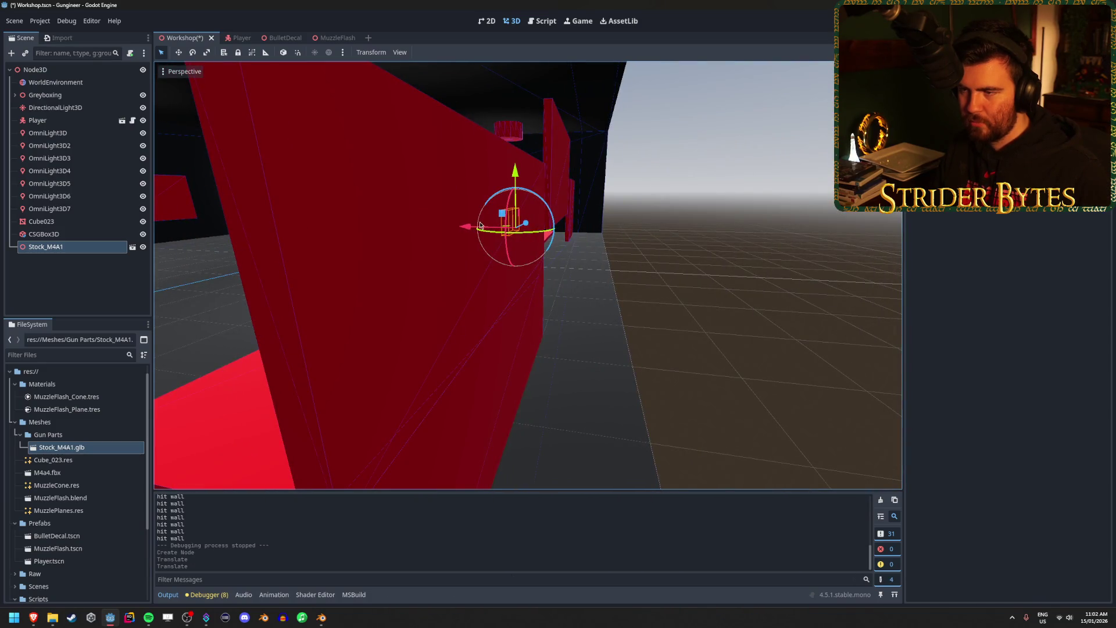
left_click_drag(480, 226, 415, 229)
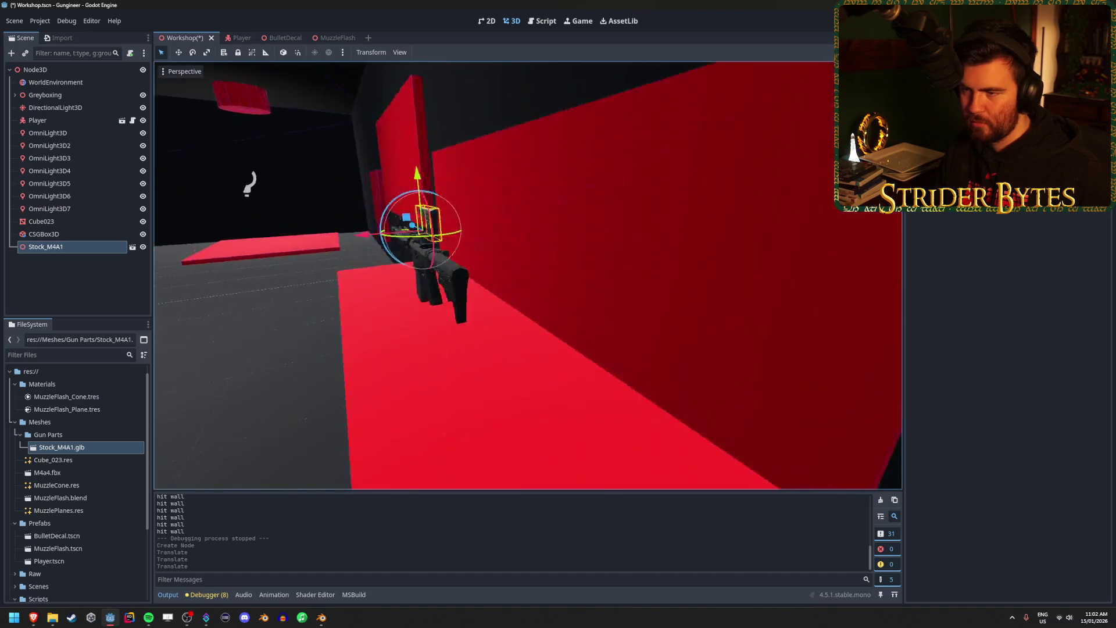
mouse_move(415, 289)
left_mouse_down()
mouse_move(504, 318)
mouse_move(567, 321)
left_mouse_up()
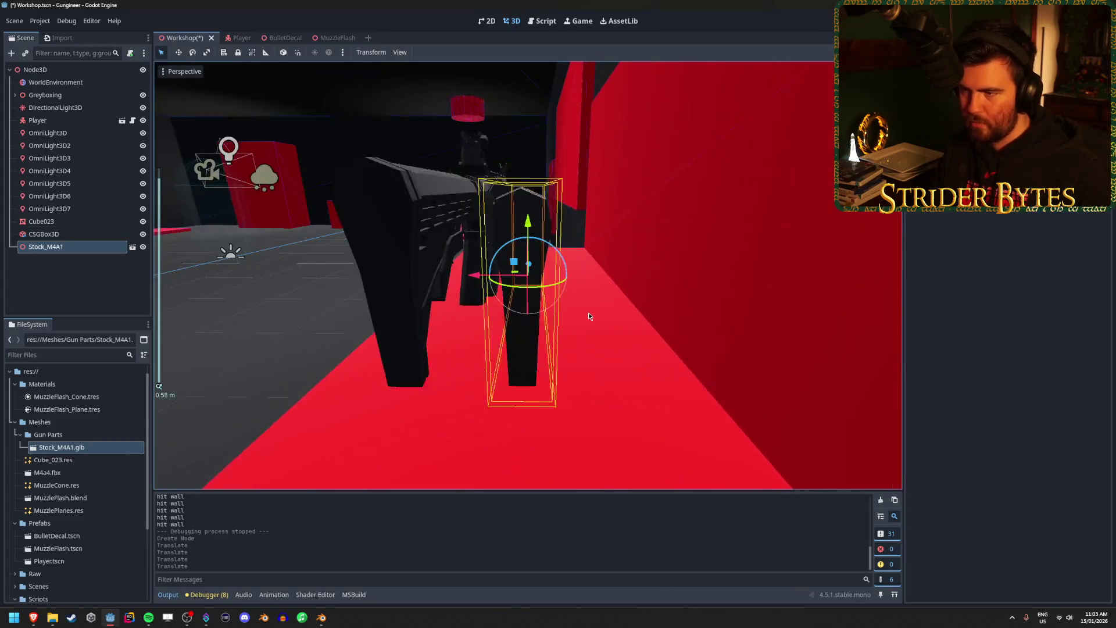
Nudge the stock along X onto the rifle's rear and orbit to check the fit.
scroll(589, 312, "down", 2)
key("g")
left_click(646, 207)
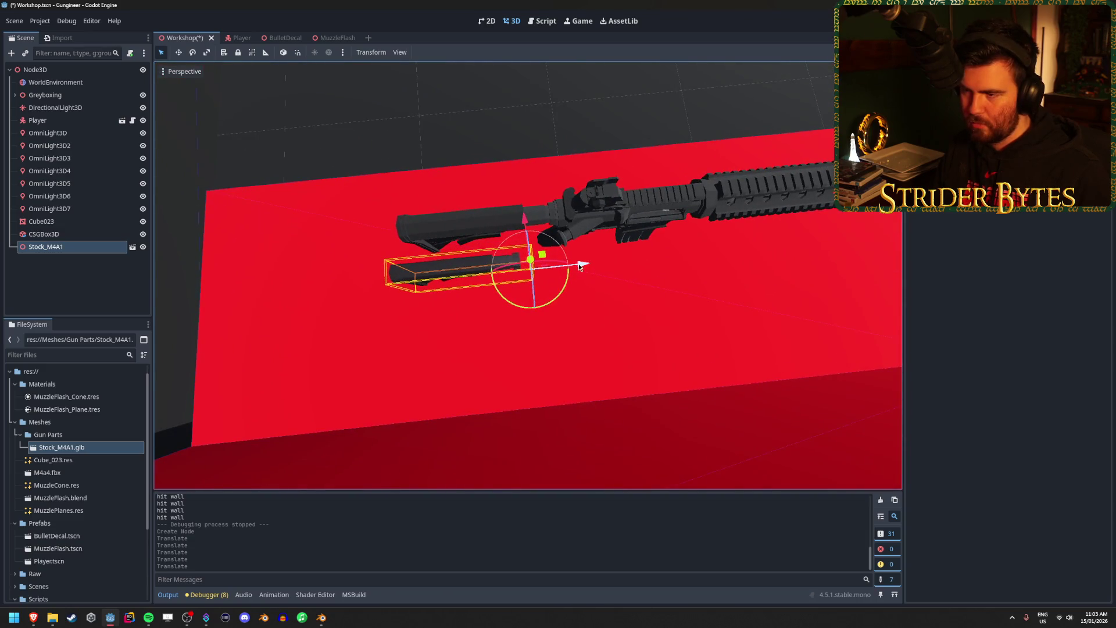
left_click_drag(580, 267, 593, 267)
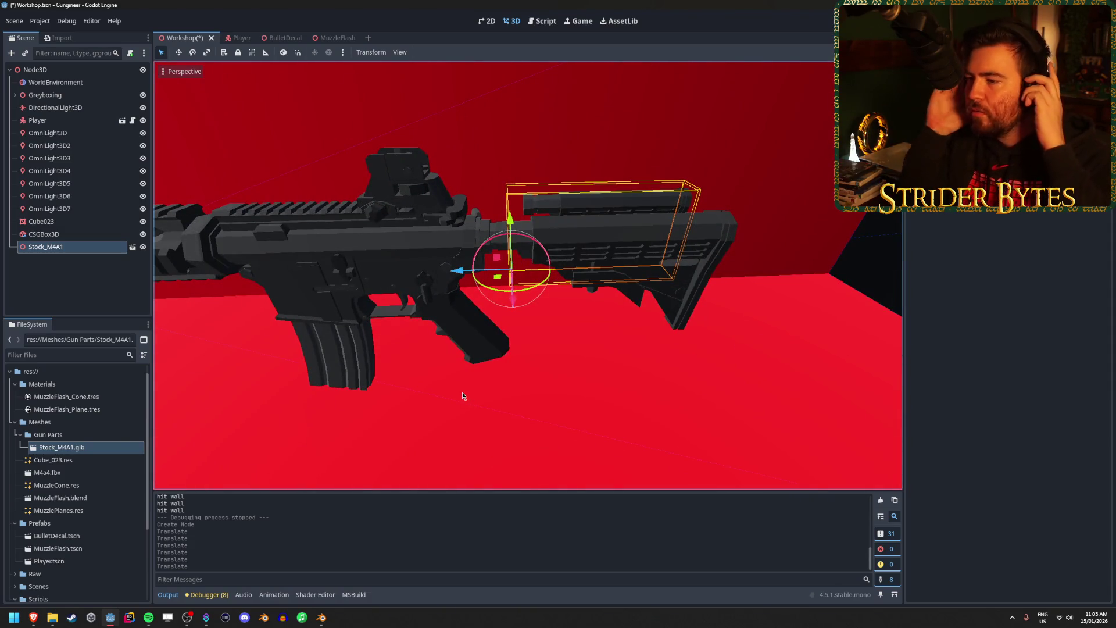
scroll(454, 386, "down", 5)
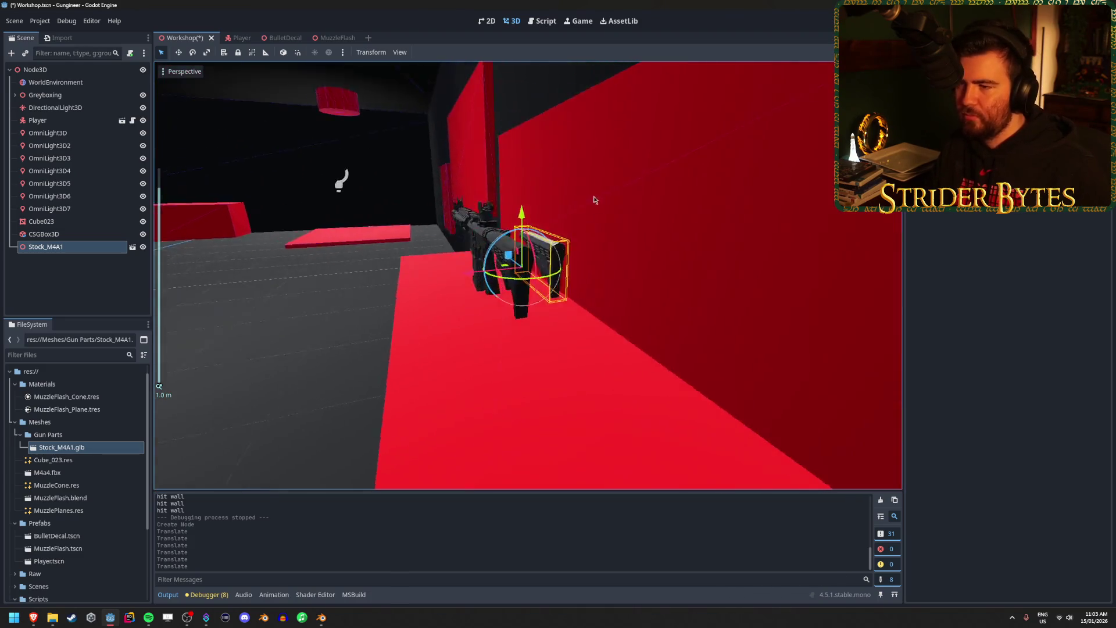
mouse_move(594, 200)
left_mouse_down()
mouse_move(755, 202)
mouse_move(609, 213)
left_mouse_up()
Delete the test Stock_M4A1 node from the Workshop scene.
key("Delete")
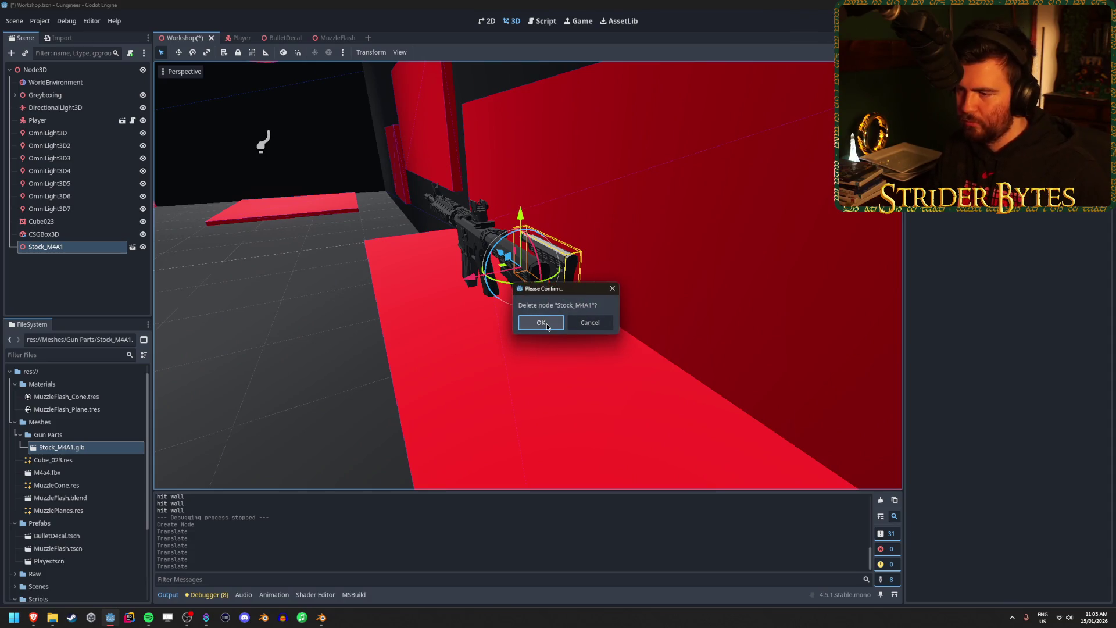
left_click(546, 325)
scroll(406, 337, "down", 6)
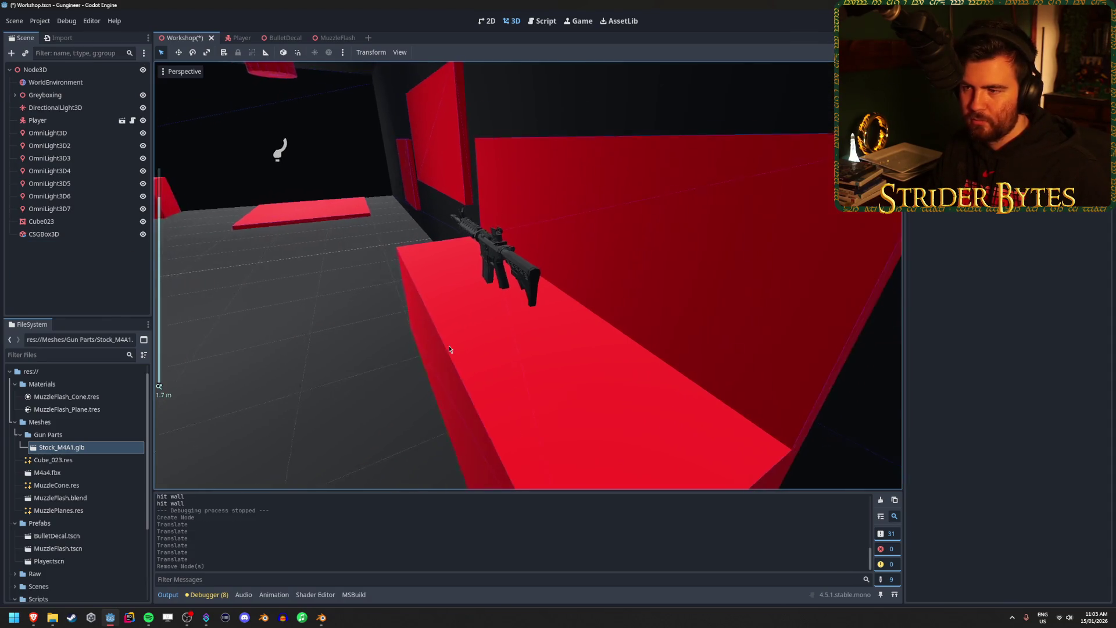
Review the M4A1 rifle in Blender, then save the model and quit with Ctrl+Q.
left_click(322, 617)
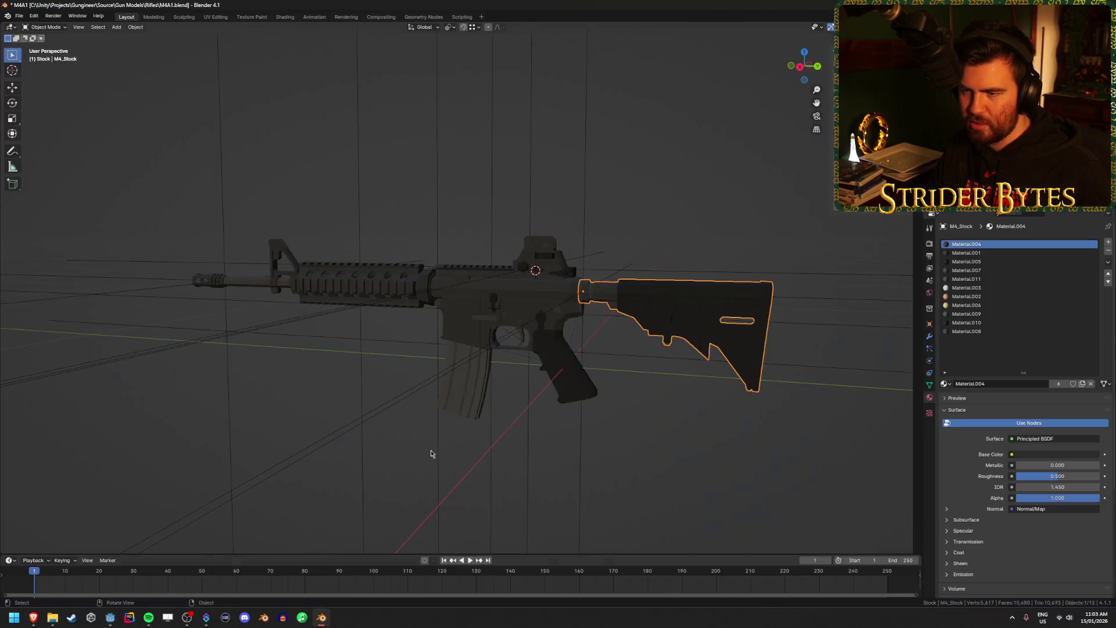
mouse_move(324, 184)
left_mouse_down()
mouse_move(352, 229)
mouse_move(352, 259)
left_mouse_up()
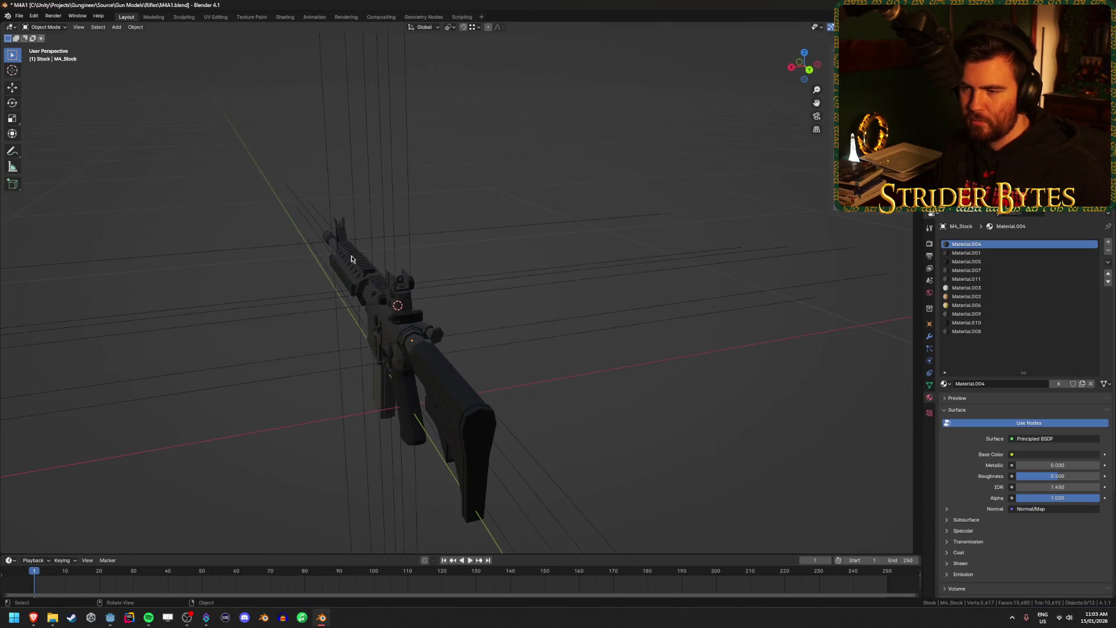
mouse_move(277, 328)
left_mouse_down()
mouse_move(406, 308)
mouse_move(613, 352)
mouse_move(512, 386)
mouse_move(462, 384)
mouse_move(439, 401)
left_mouse_up()
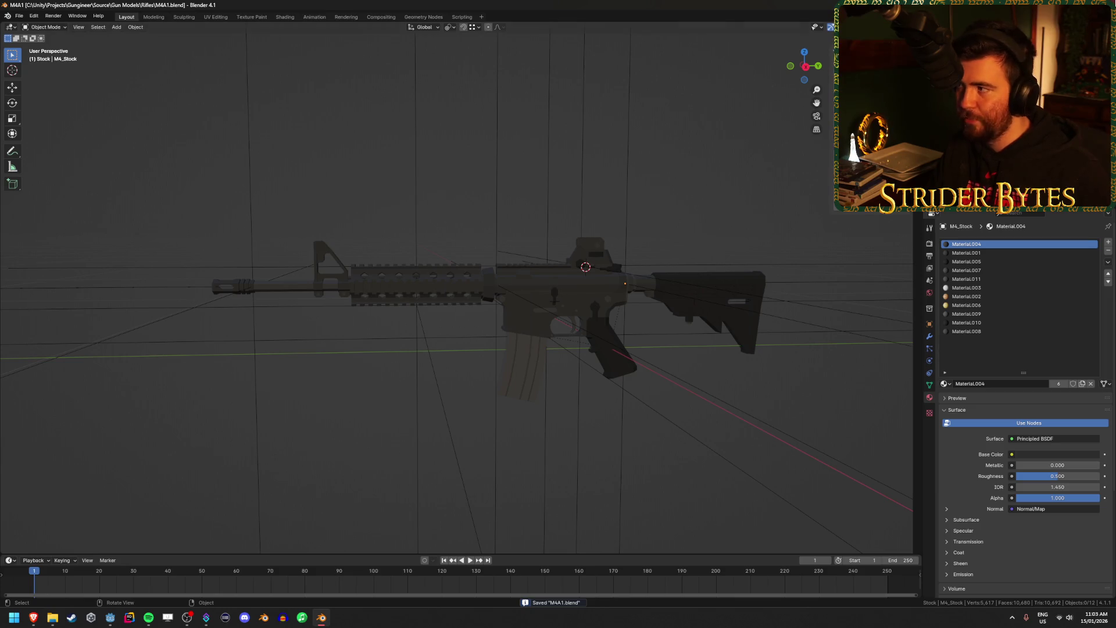
key("ctrl+q")
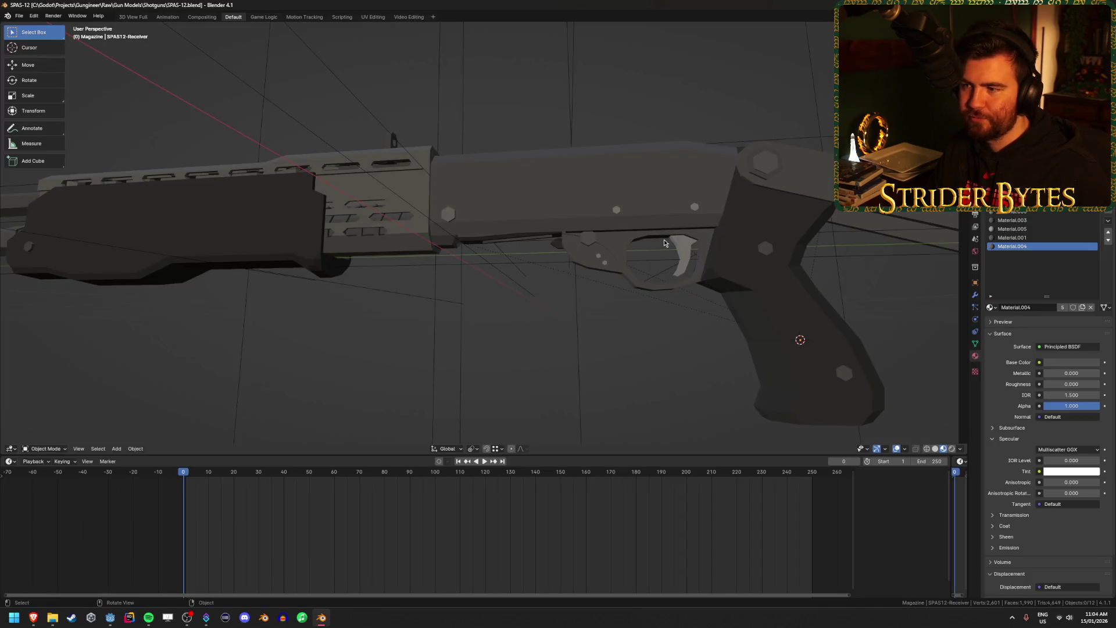
Look over the SPAS-12 shotgun from an angled view, then quit Blender.
scroll(664, 239, "down", 5)
scroll(651, 287, "up", 5)
scroll(548, 291, "down", 5)
mouse_move(685, 267)
left_mouse_down()
mouse_move(622, 277)
mouse_move(652, 277)
left_mouse_up()
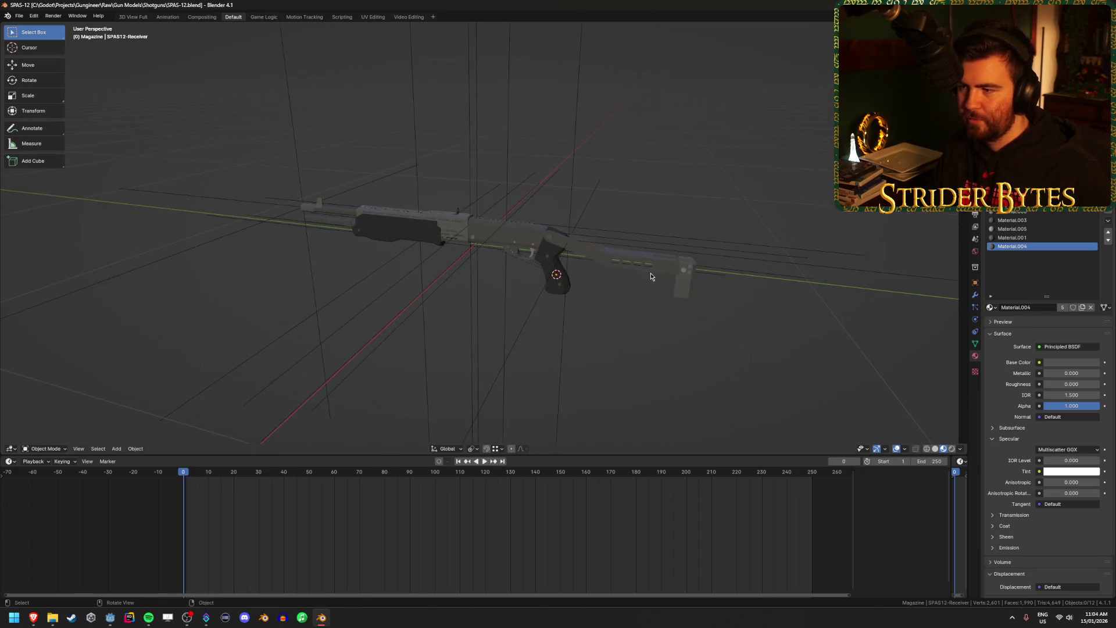
key("ctrl+q")
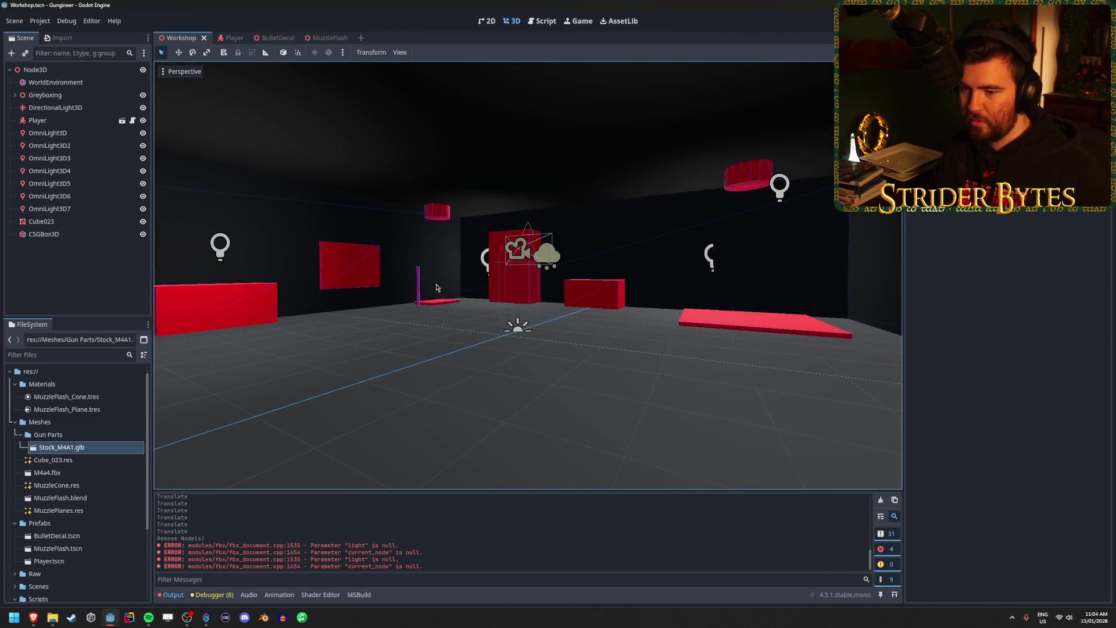
Clear the output log and collapse the Gun Parts folder.
left_click(886, 504)
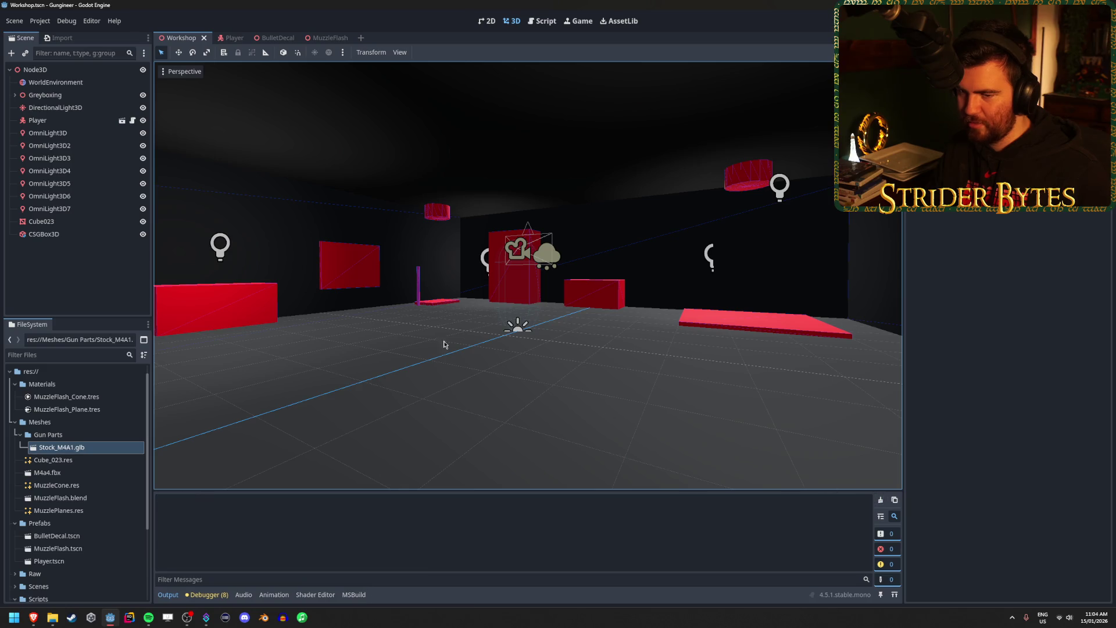
left_click(20, 435)
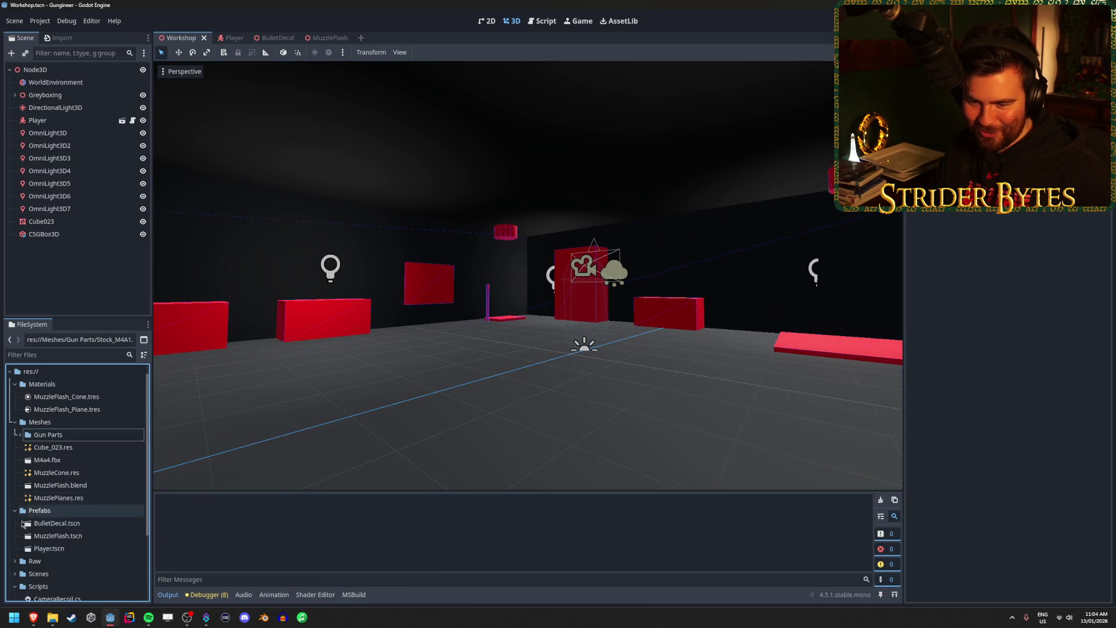
scroll(22, 523, "down", 3)
Browse Raw > Gun Models > Pistols > low-poly-beretta-92fs, then collapse Gun Models again.
left_click(15, 473)
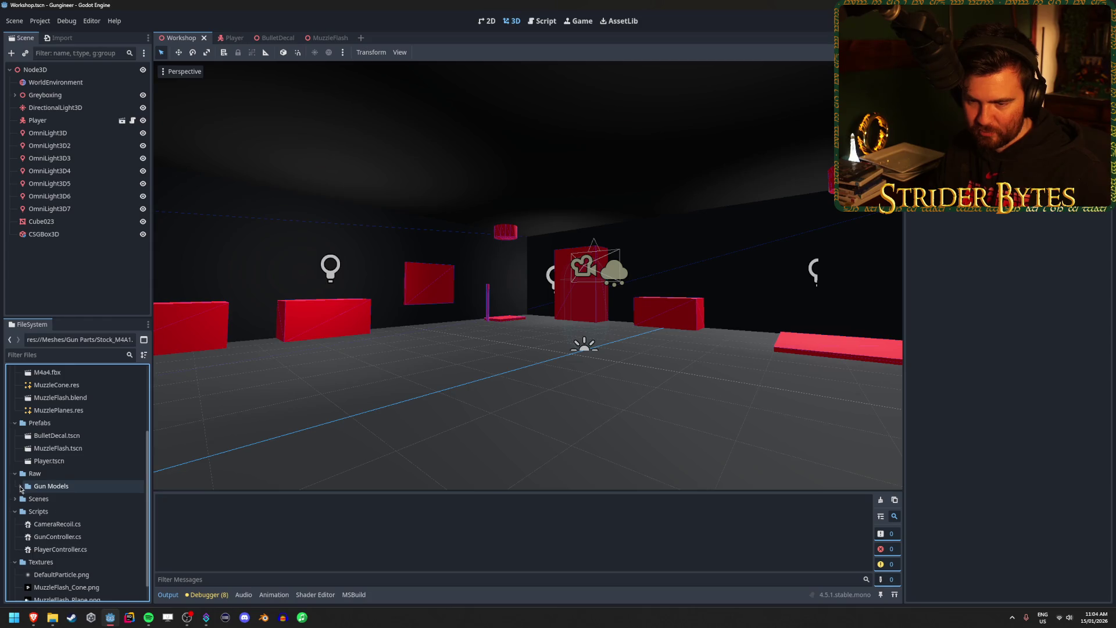
left_click(20, 486)
left_click(25, 499)
left_click(84, 512)
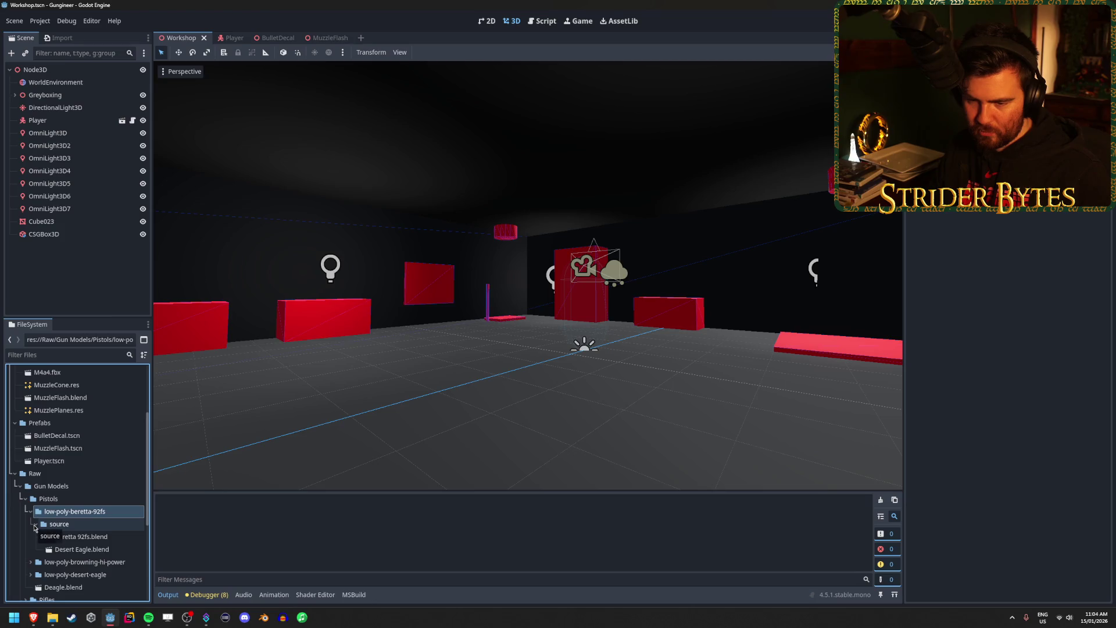
left_click(30, 512)
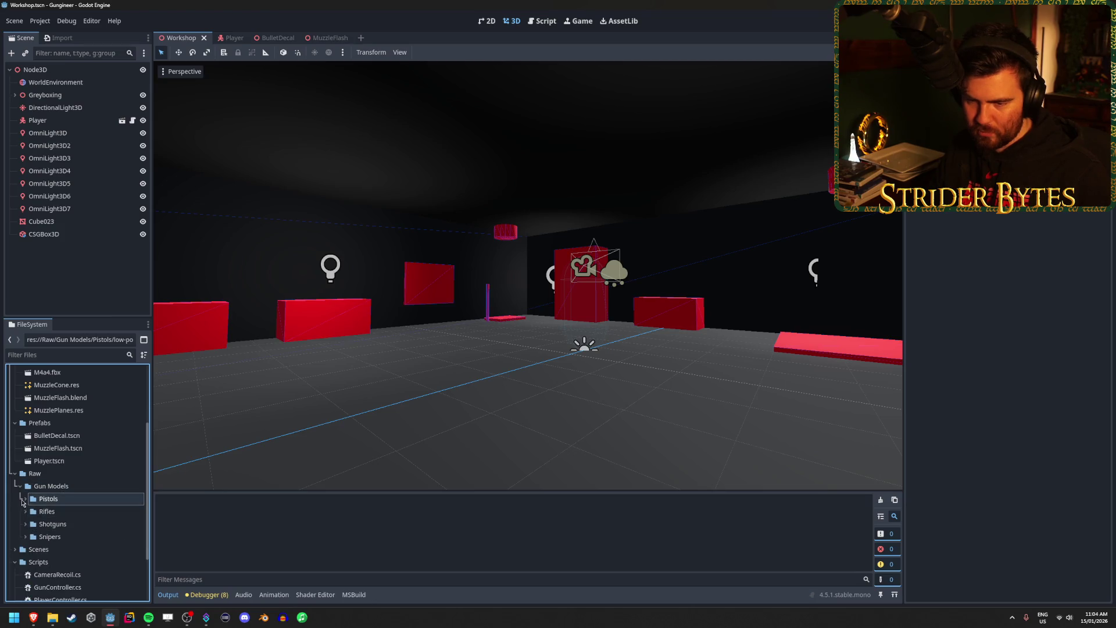
scroll(29, 515, "down", 2)
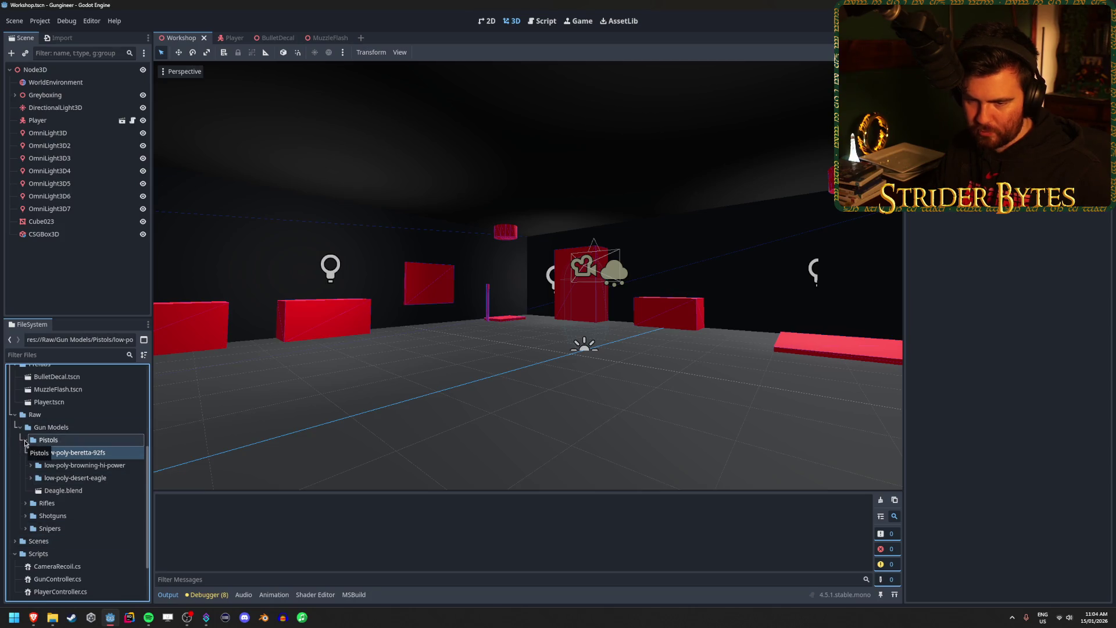
left_click(20, 428)
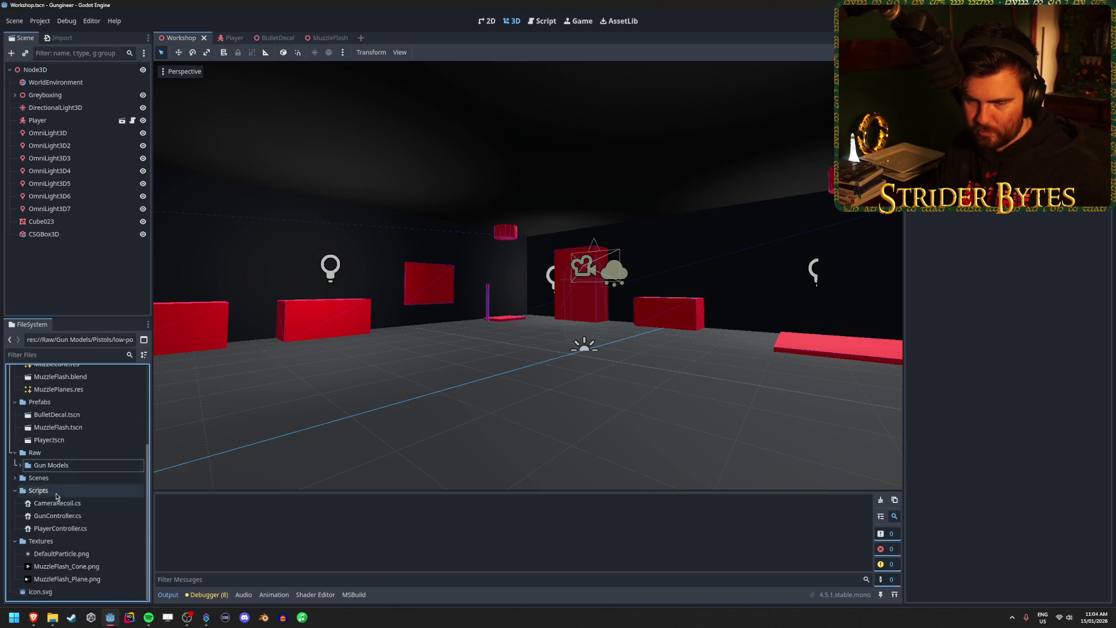
scroll(56, 495, "up", 5)
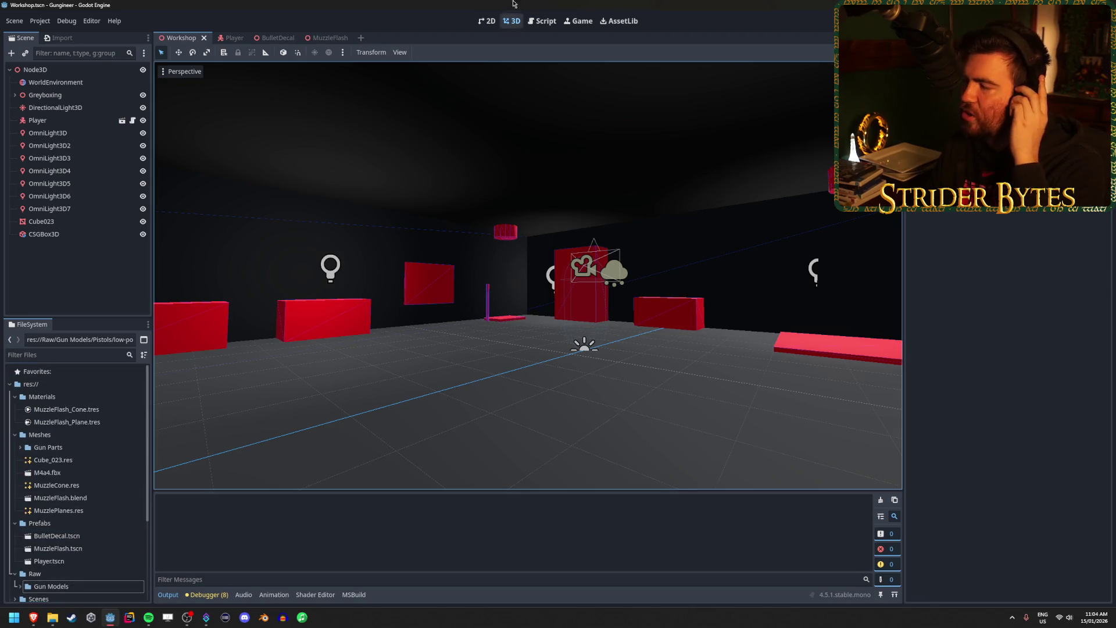
Move OmniLight3D to a new position along the X axis.
scroll(465, 214, "up", 5)
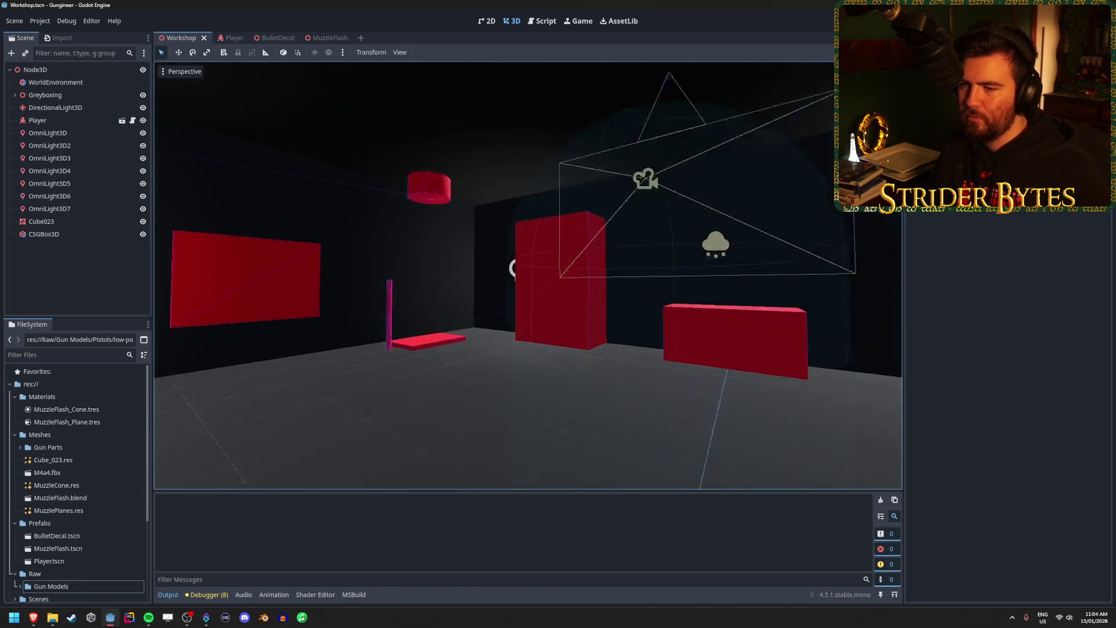
scroll(513, 269, "up", 10)
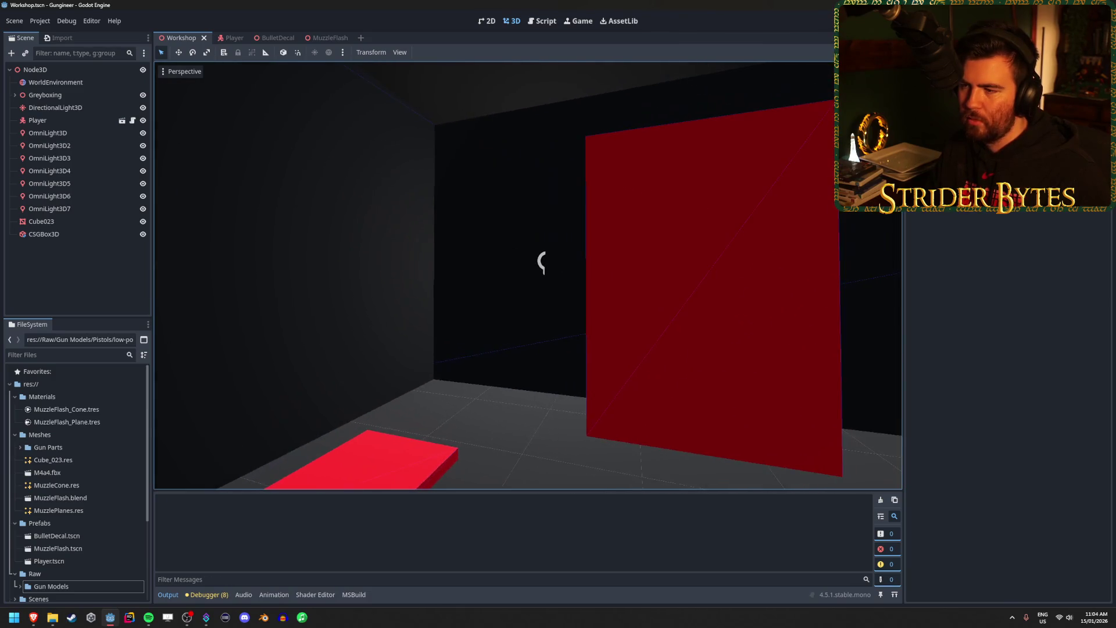
scroll(541, 259, "down", 15)
mouse_move(541, 259)
left_mouse_down()
mouse_move(524, 219)
mouse_move(593, 274)
mouse_move(444, 226)
left_mouse_up()
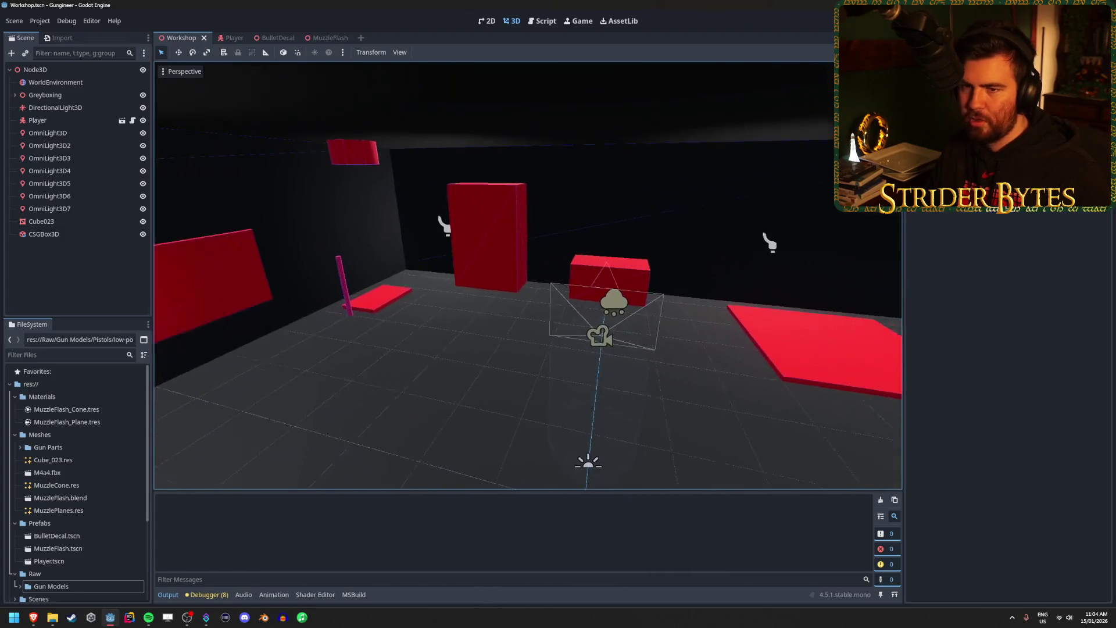
left_click(53, 210)
key("Up")
key("Up")
key("Up")
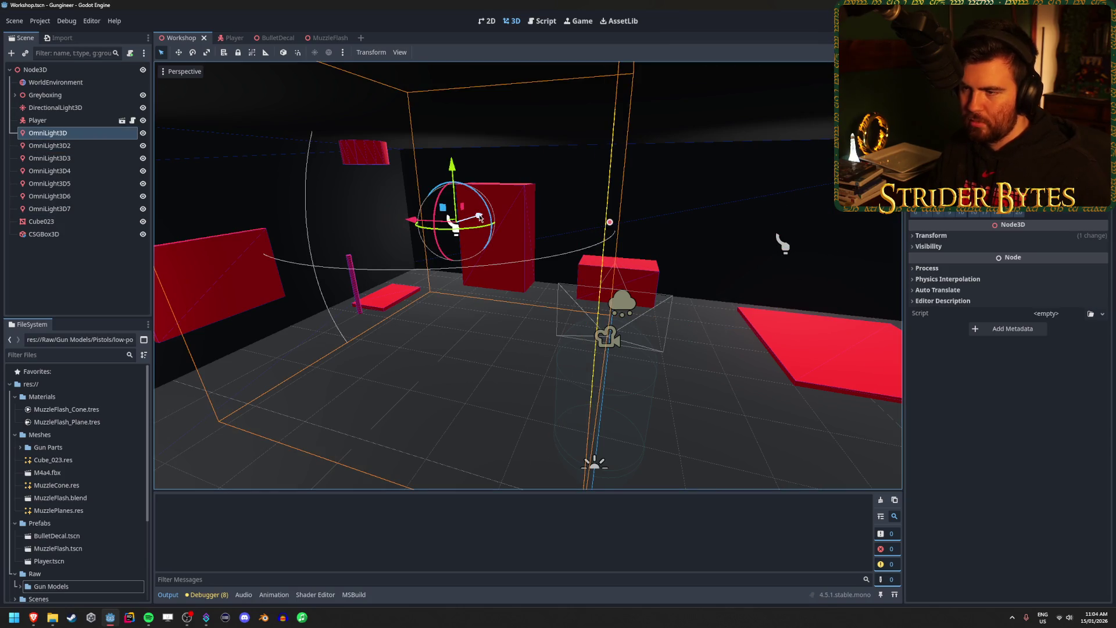
key("x")
left_click(408, 250)
Move OmniLight3D2 to a new position along the Z axis.
left_click(408, 250)
key("Down")
key("f")
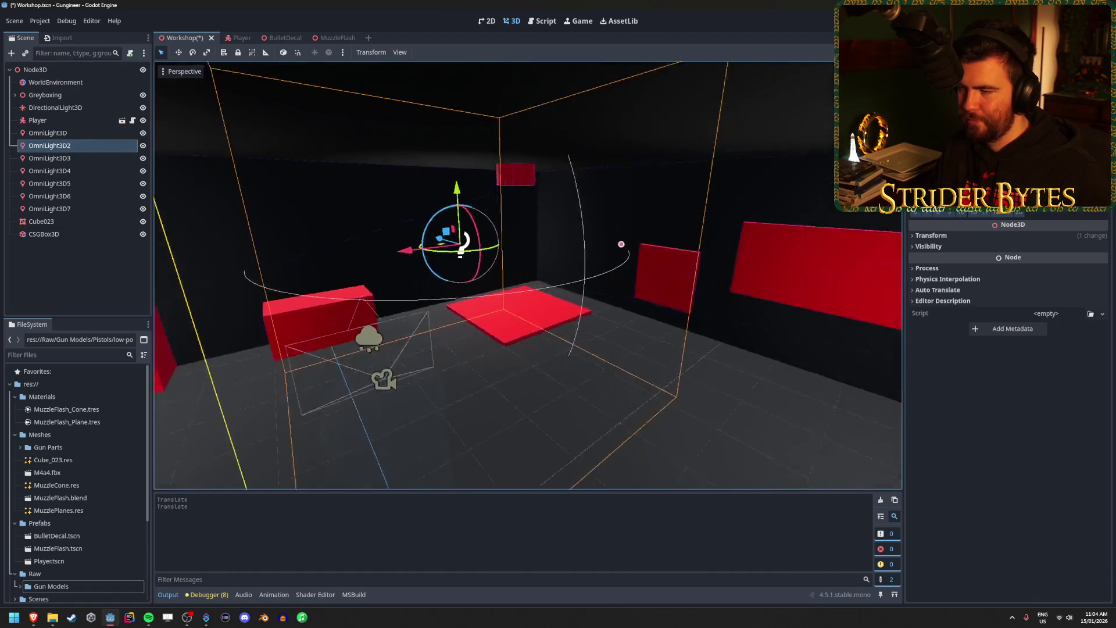
key("g")
key("z")
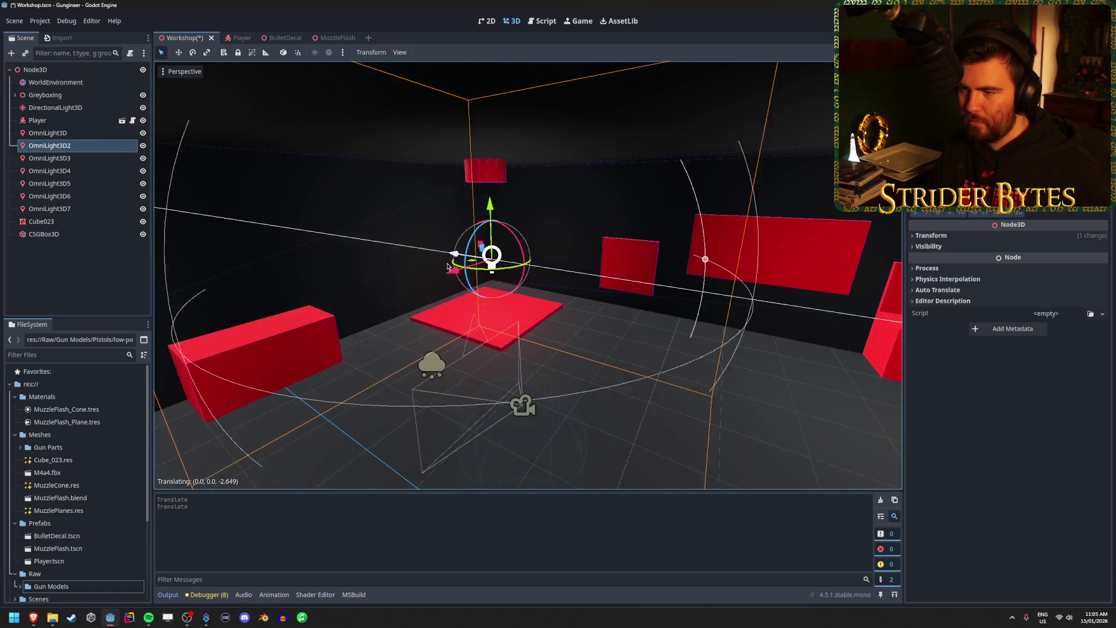
left_click(448, 267)
Save the Workshop scene with the repositioned lights.
key("ctrl+s")
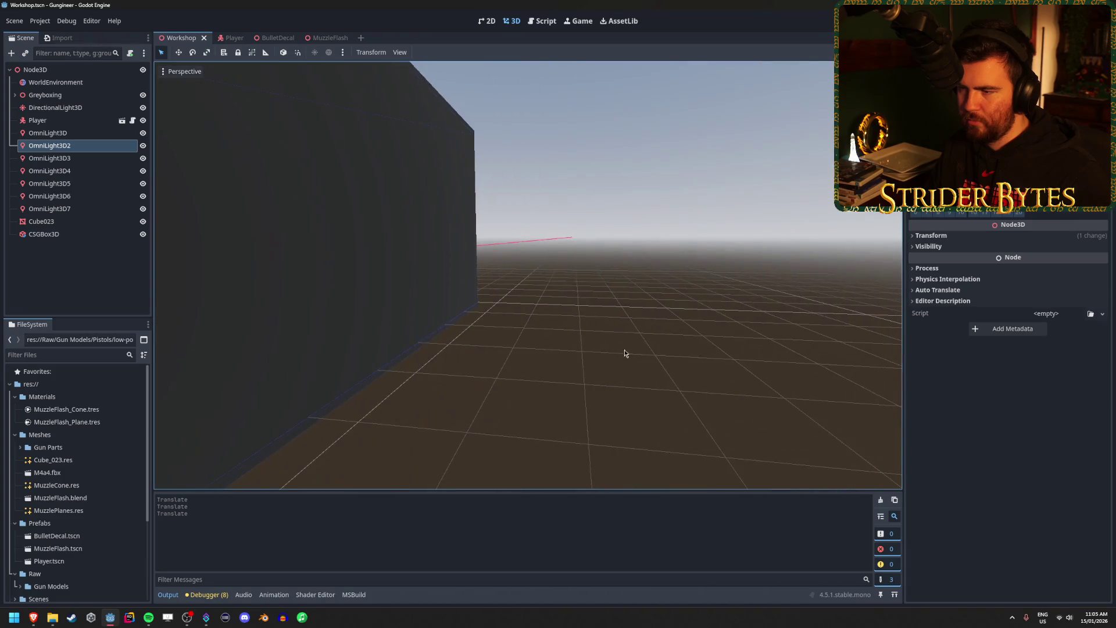
left_click(625, 350)
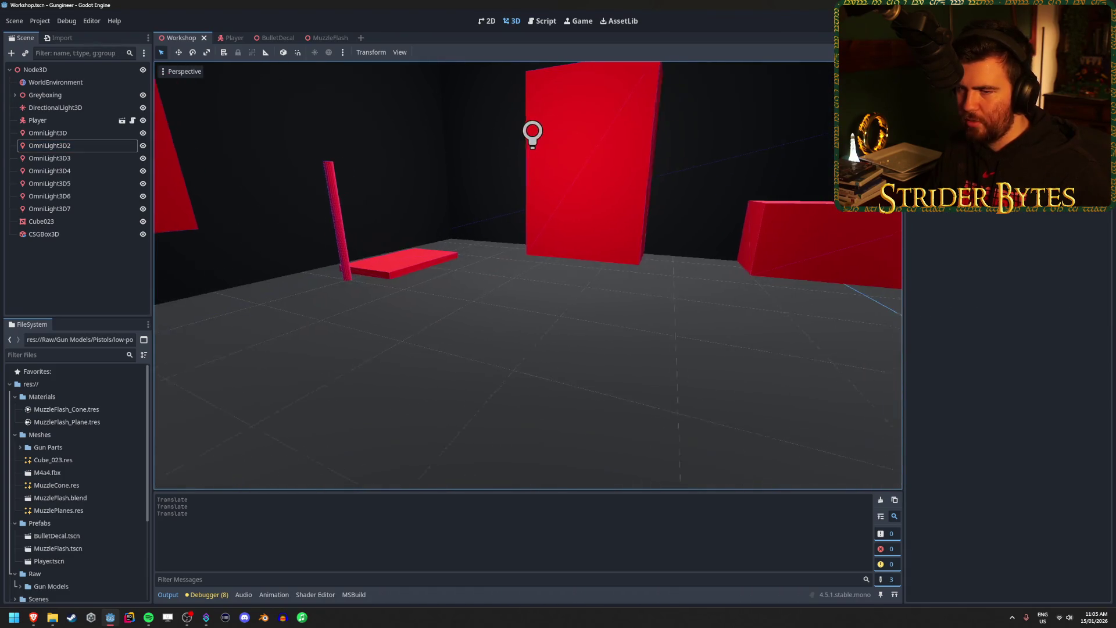
right_click(69, 282)
left_click(57, 263)
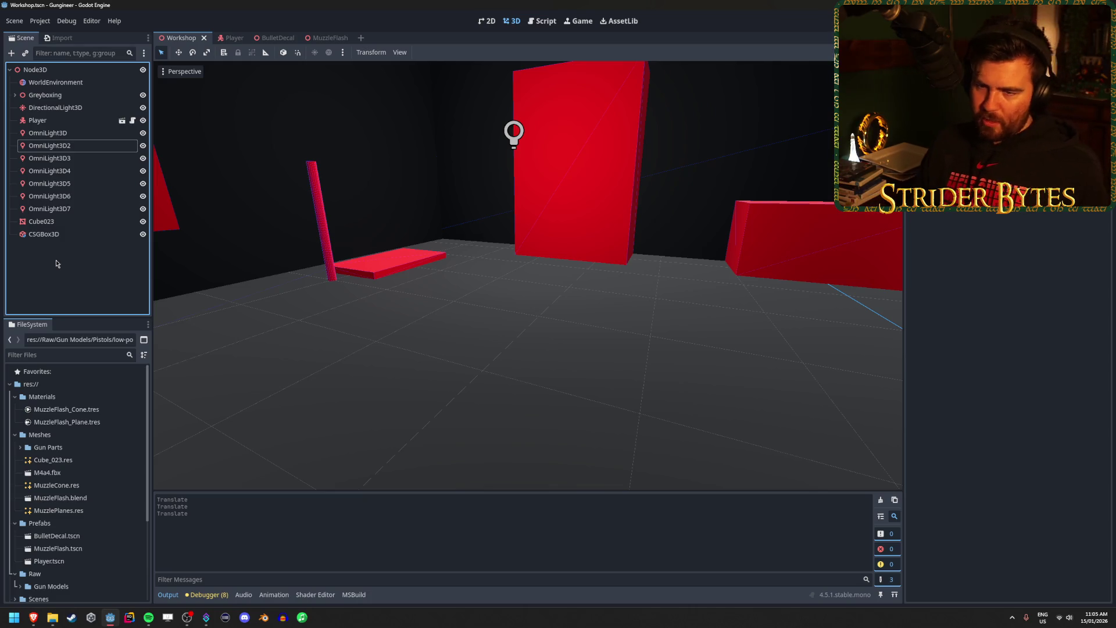
Switch to the Player scene with the Player root node selected.
left_click(231, 38)
left_click(52, 82)
left_click(55, 70)
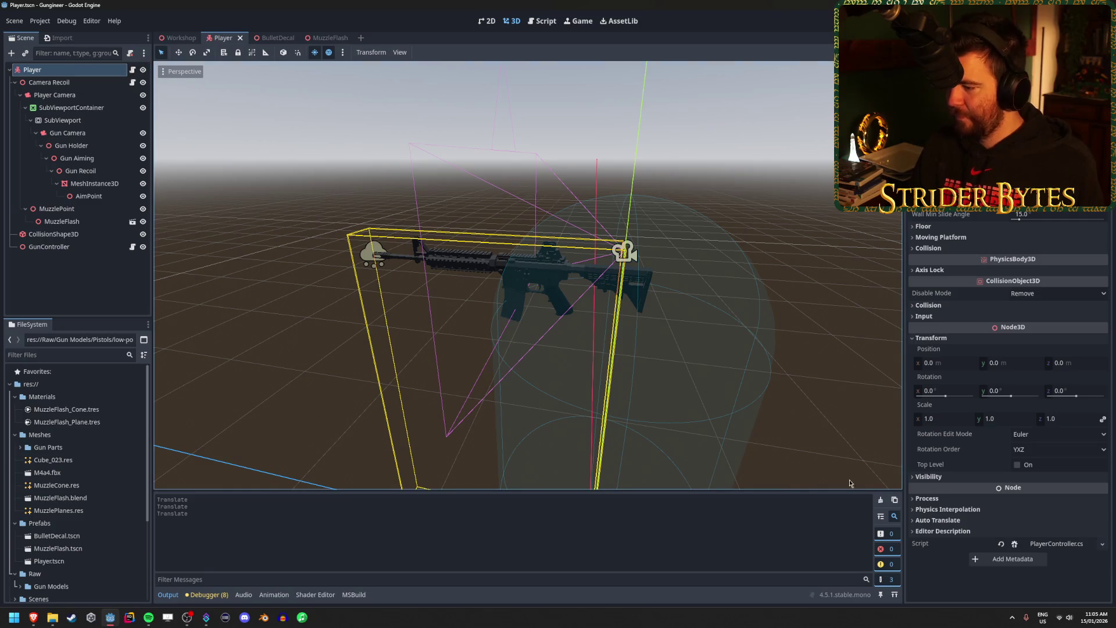
Collapse the Camera Recoil branch and fly the view in and out around the gun.
left_click(76, 273)
left_click(15, 82)
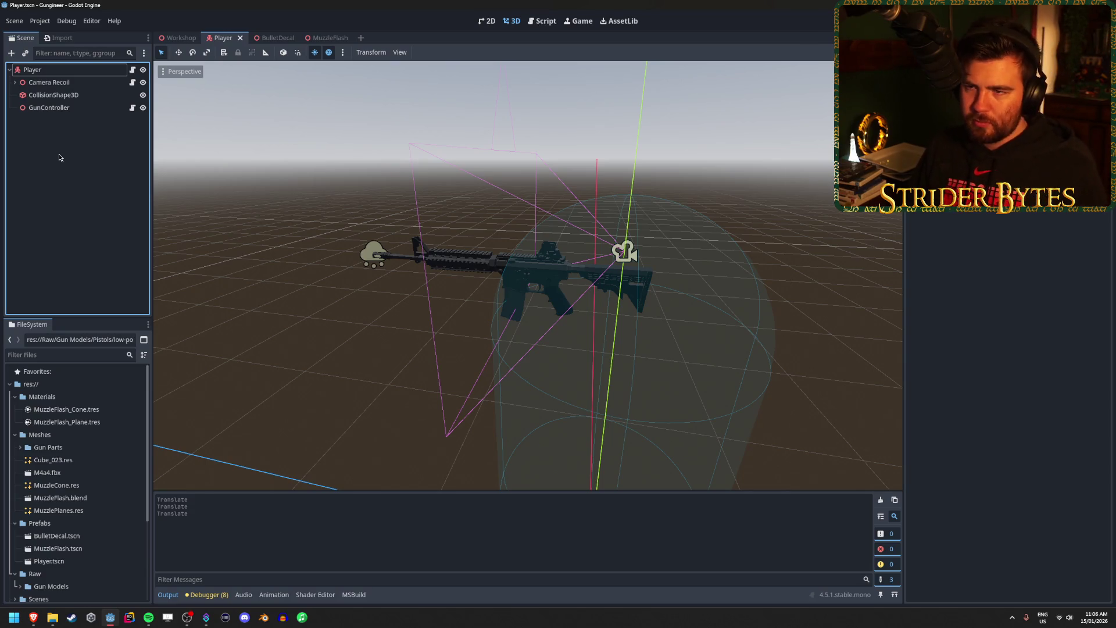
right_click(398, 281)
key("w")
key("s")
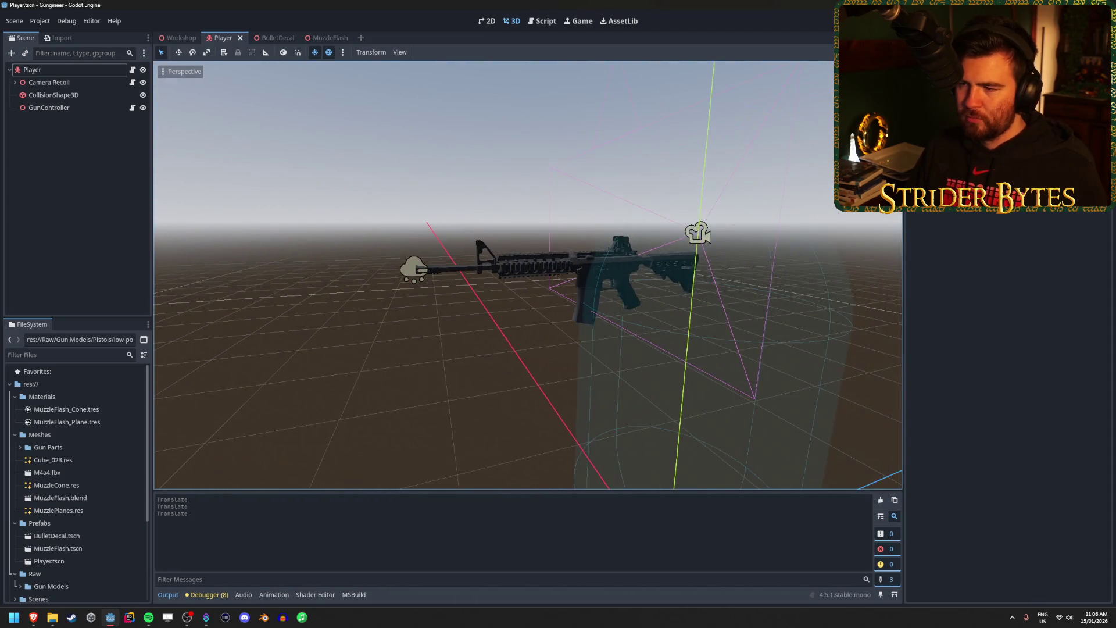
Bring up the Create New Node dialog with Ctrl+A.
left_click(66, 192)
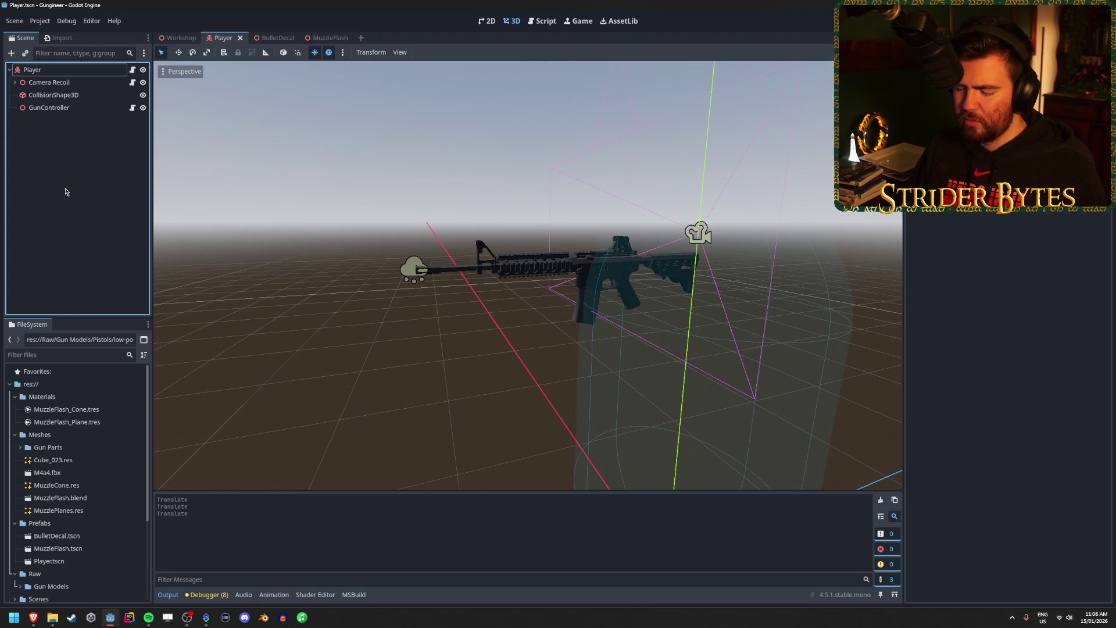
left_click(75, 83)
left_click(73, 94)
left_click(66, 147)
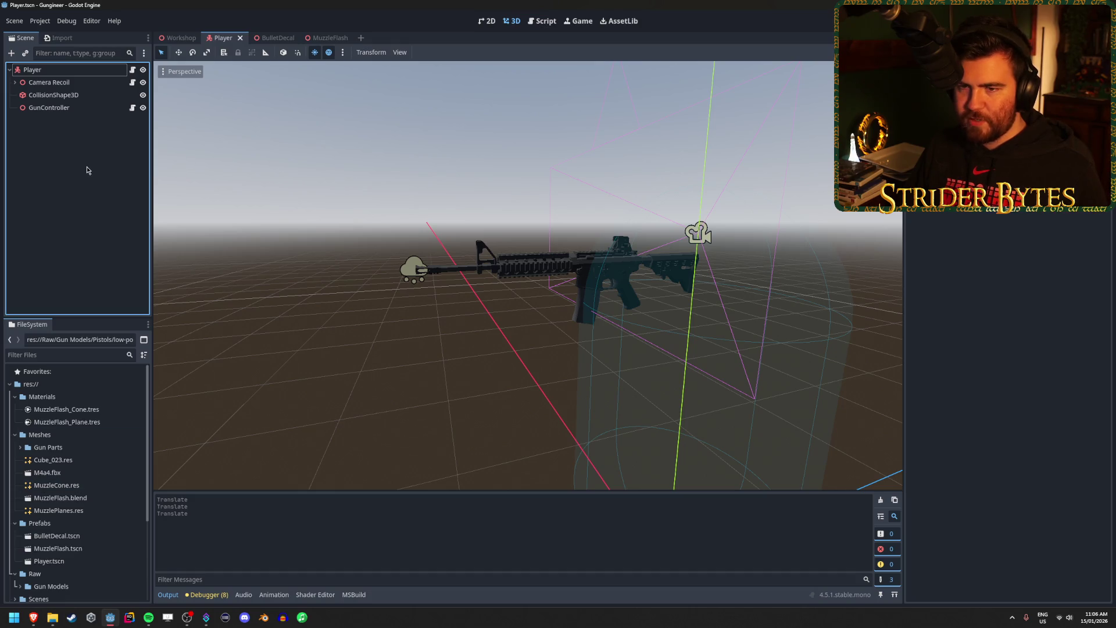
key("ctrl+a")
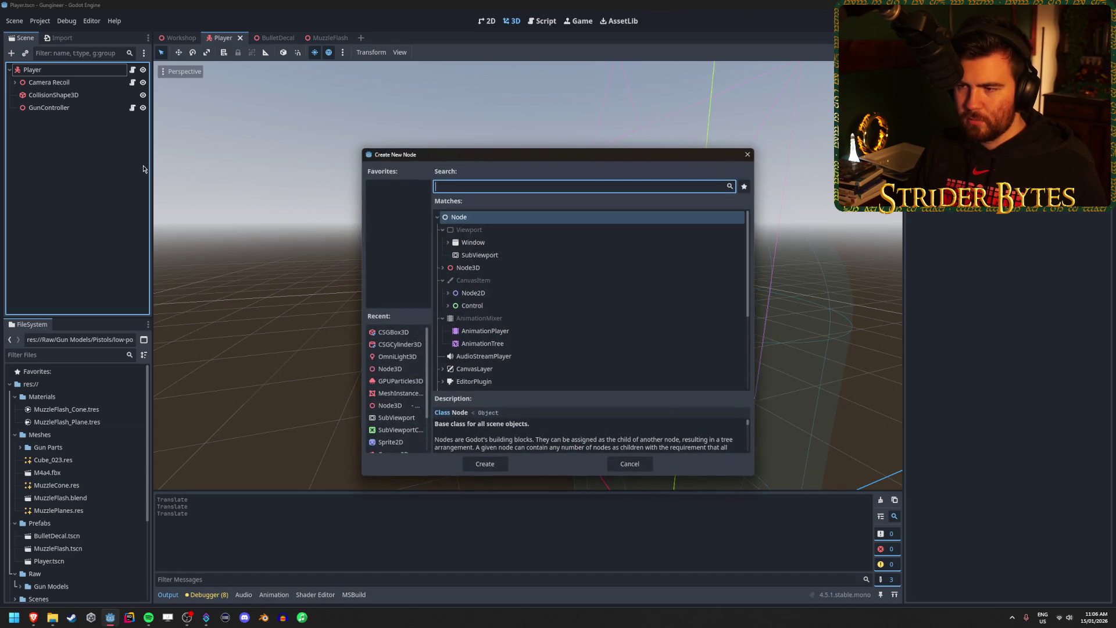
Add a Node3D child under the Player node.
left_click(514, 273)
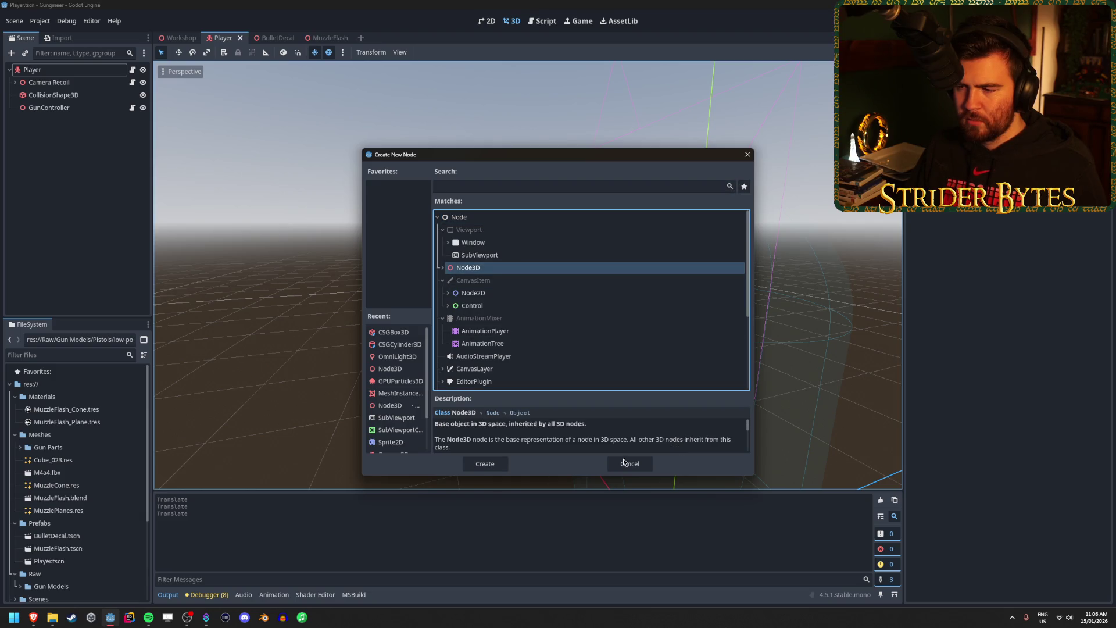
left_click(623, 463)
right_click(90, 154)
left_click(122, 164)
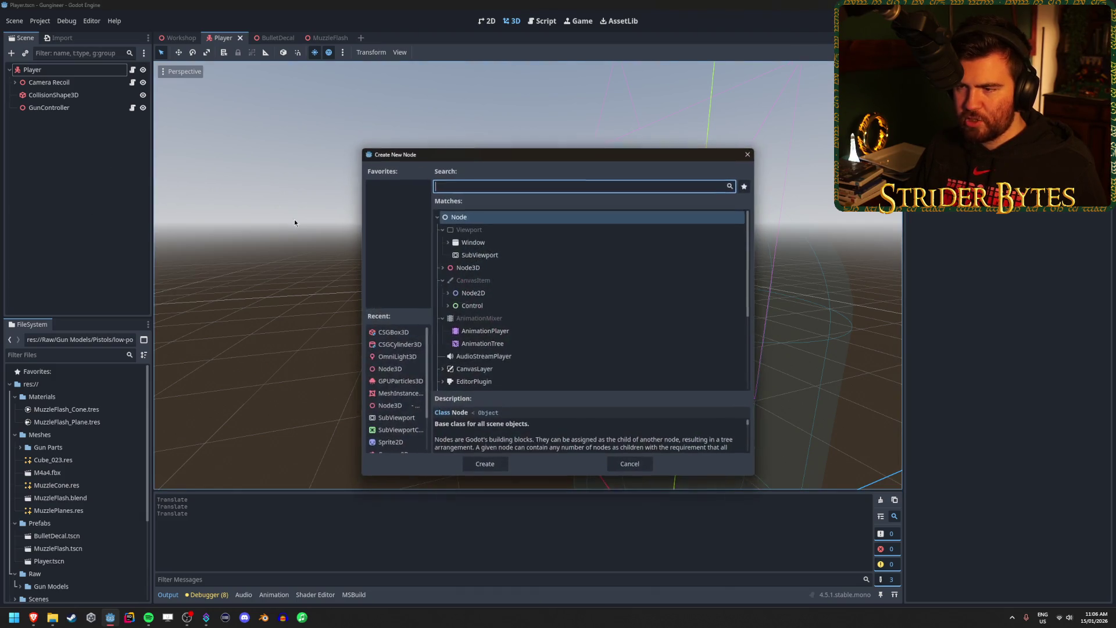
left_click(468, 268)
left_click(485, 463)
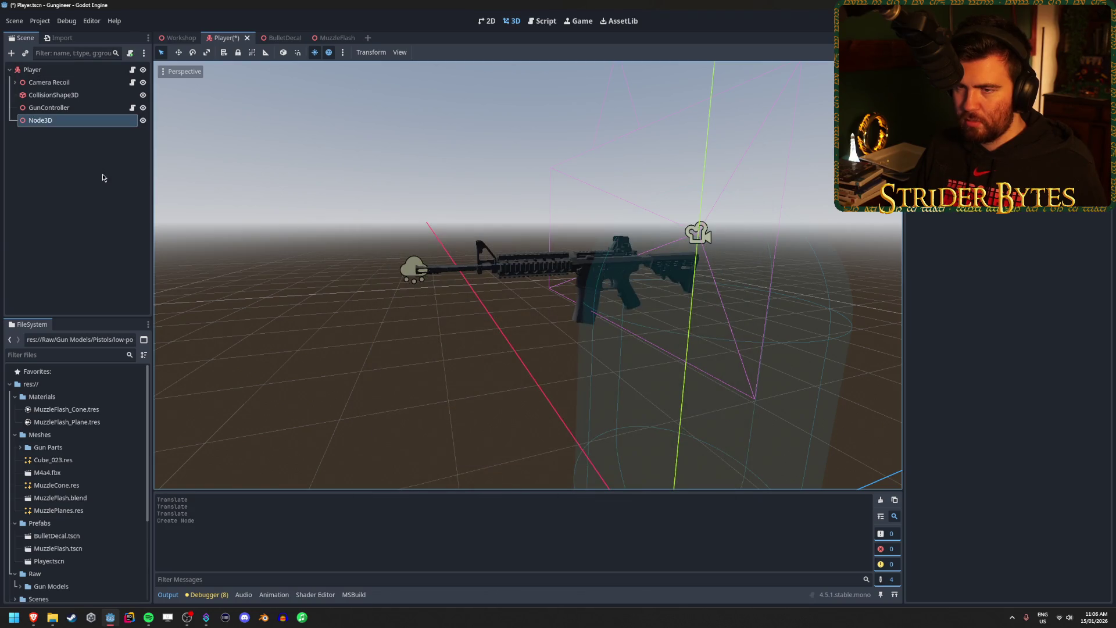
left_click(11, 53)
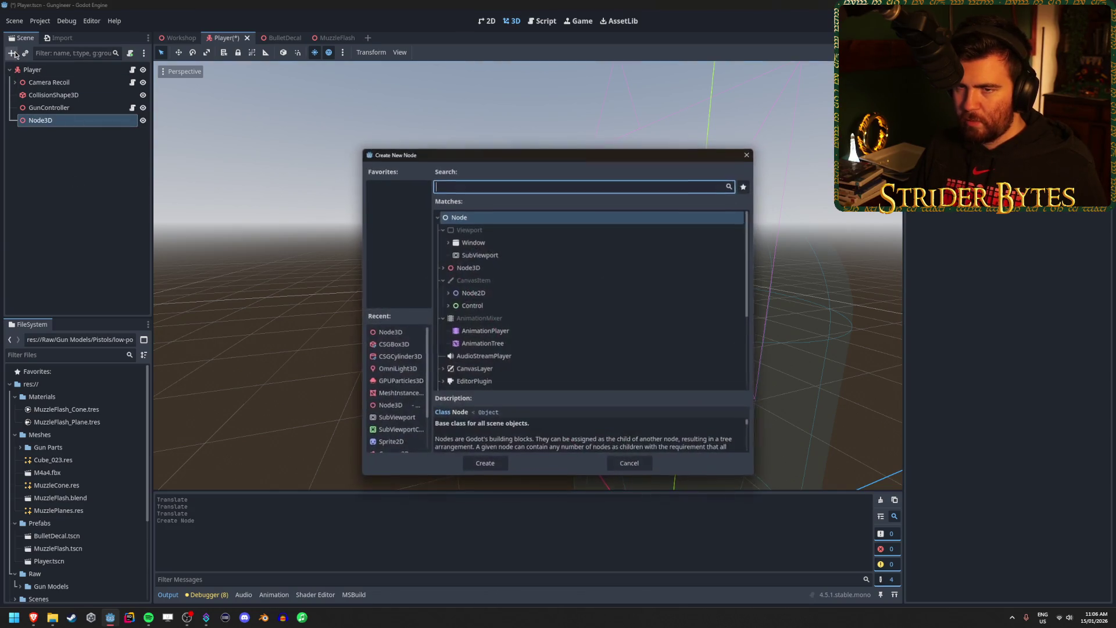
scroll(558, 349, "down", 3)
type("script")
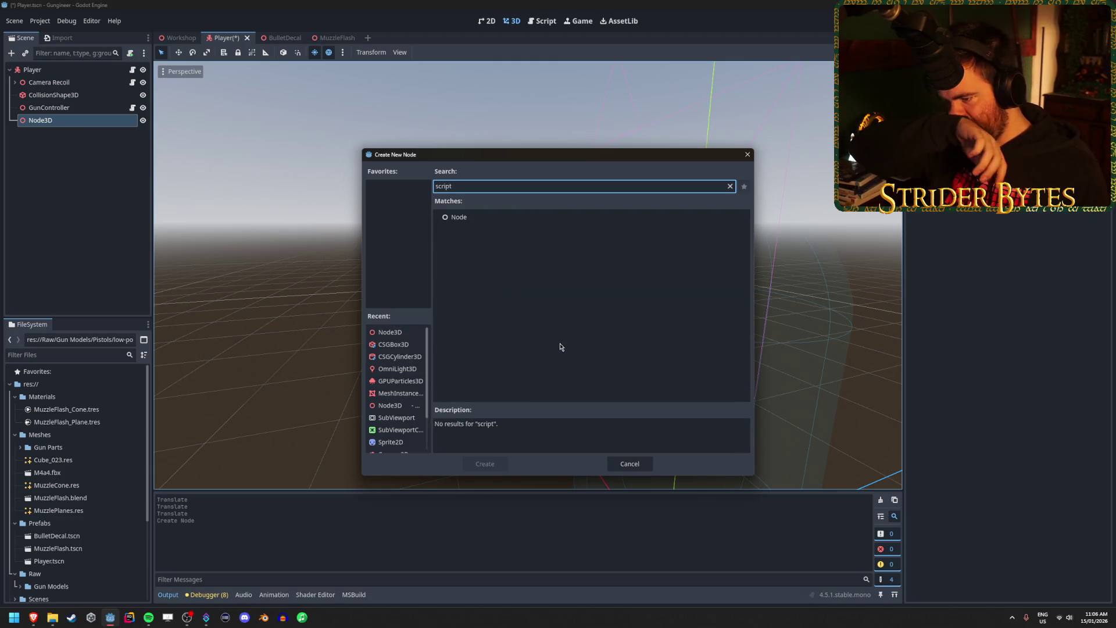
key("Escape")
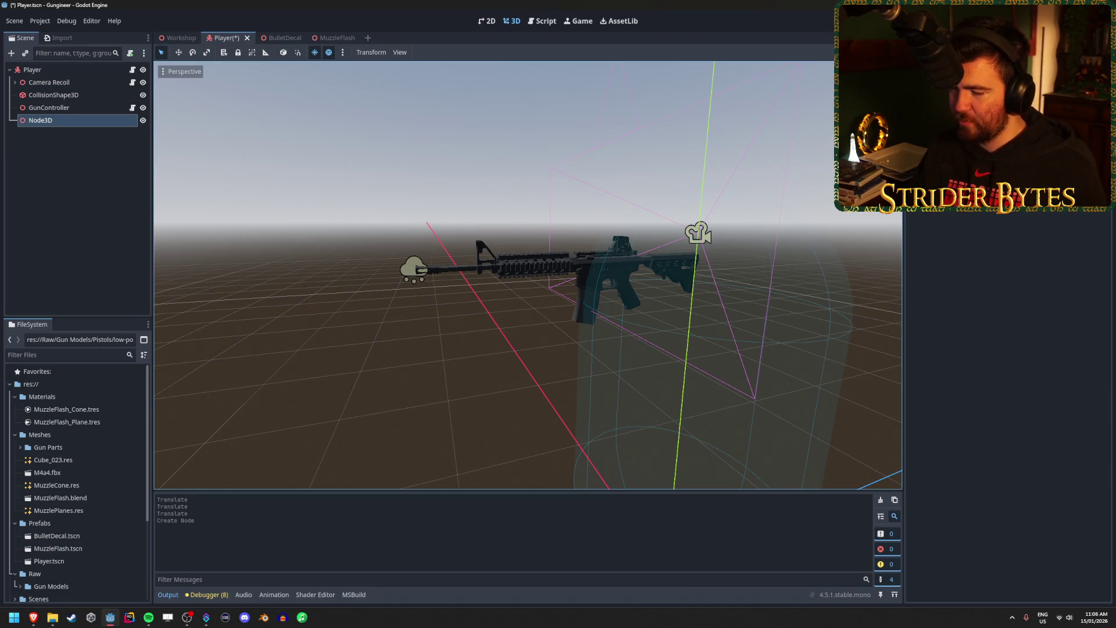
Attach a new C# script, PlayerInteraction.cs, to the Node3D.
left_click(1069, 206)
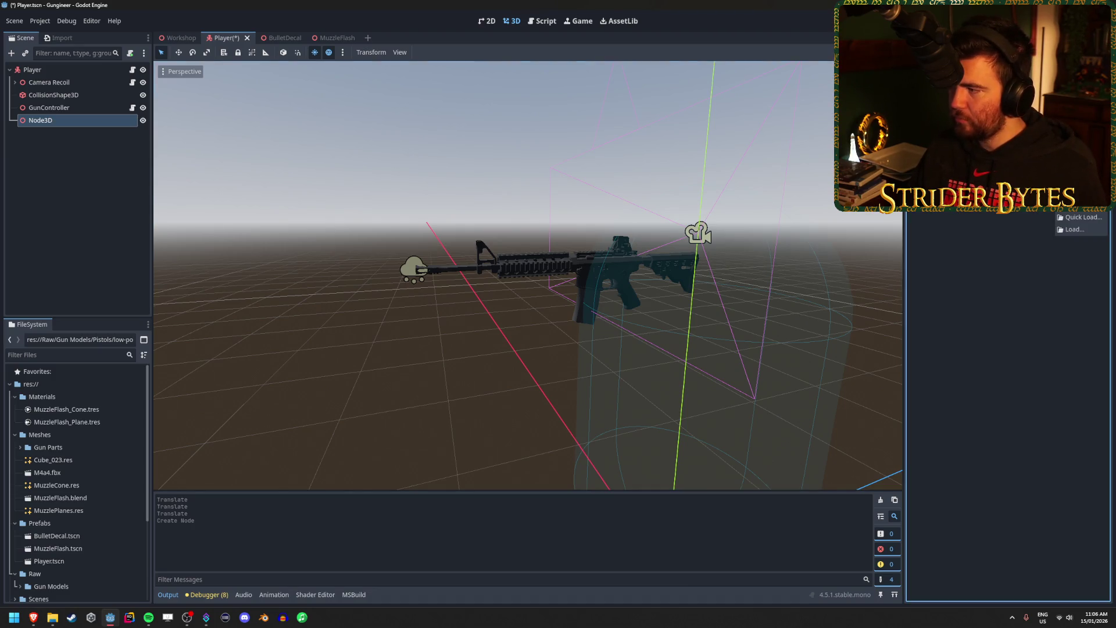
left_click(1082, 204)
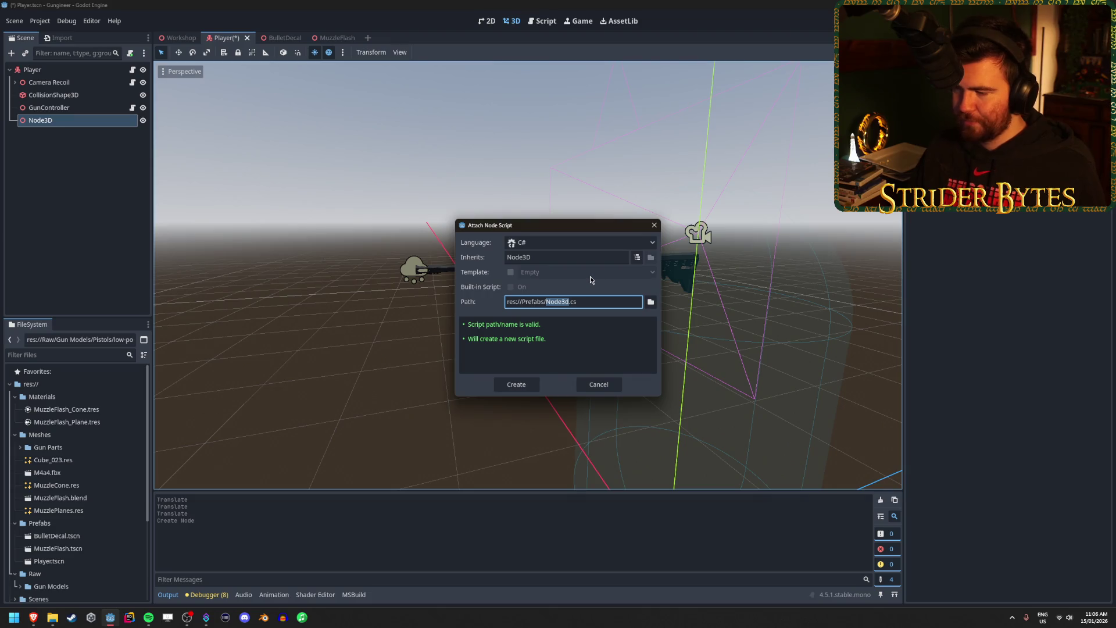
key("BackSpace")
type("PlayerInteraction")
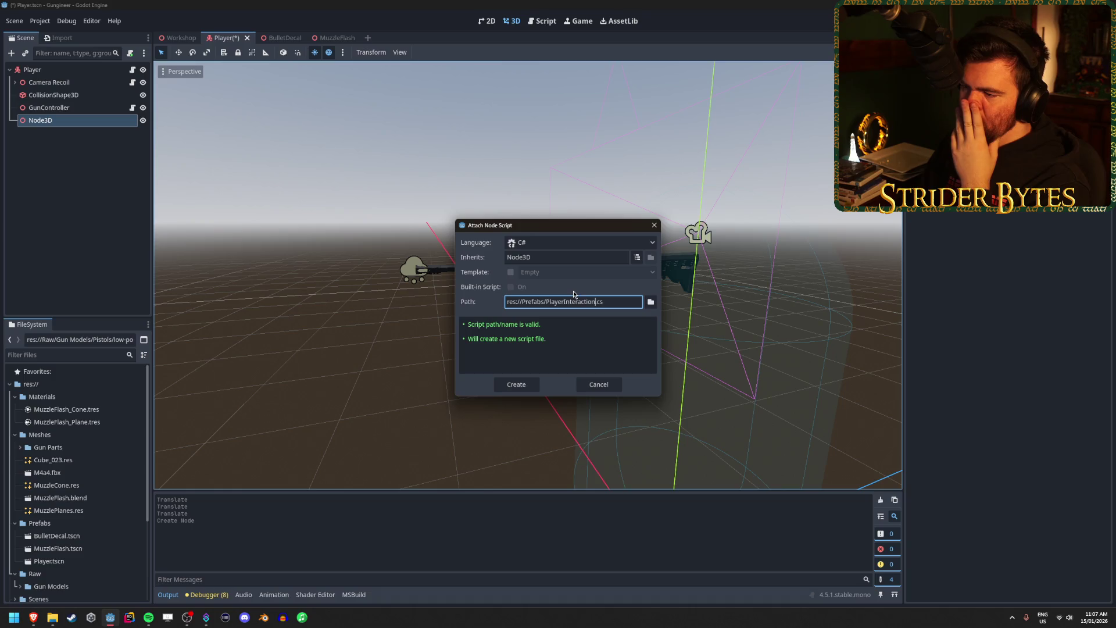
left_click(524, 386)
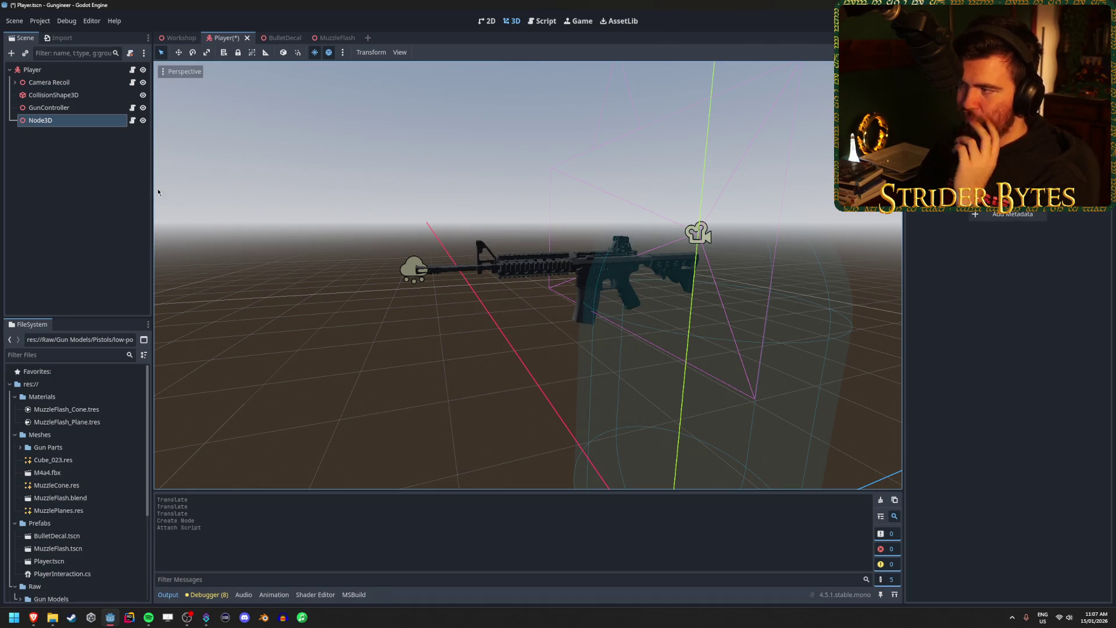
Rename the Node3D node to PlayerInteraction.
double_click(58, 120)
type("PlayerIn")
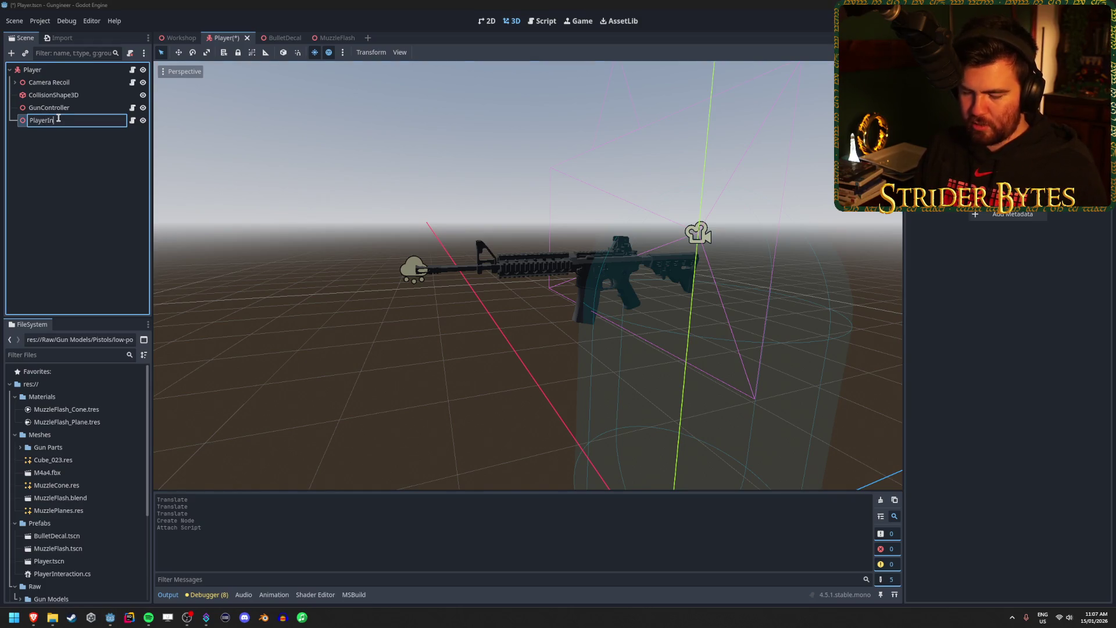
type("teracti")
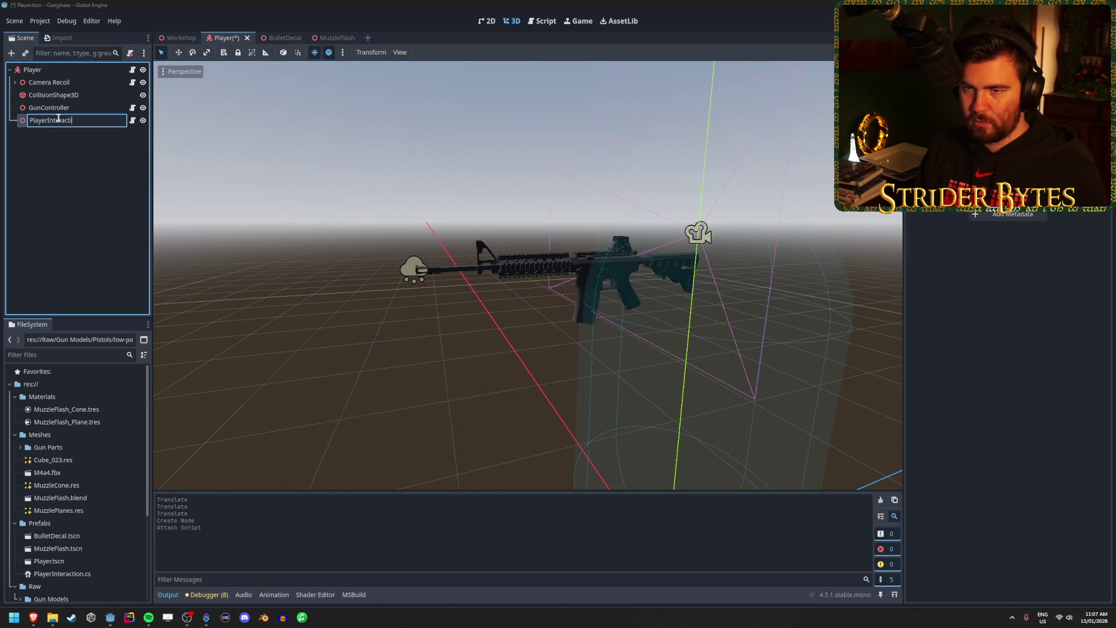
type("on")
key("Return")
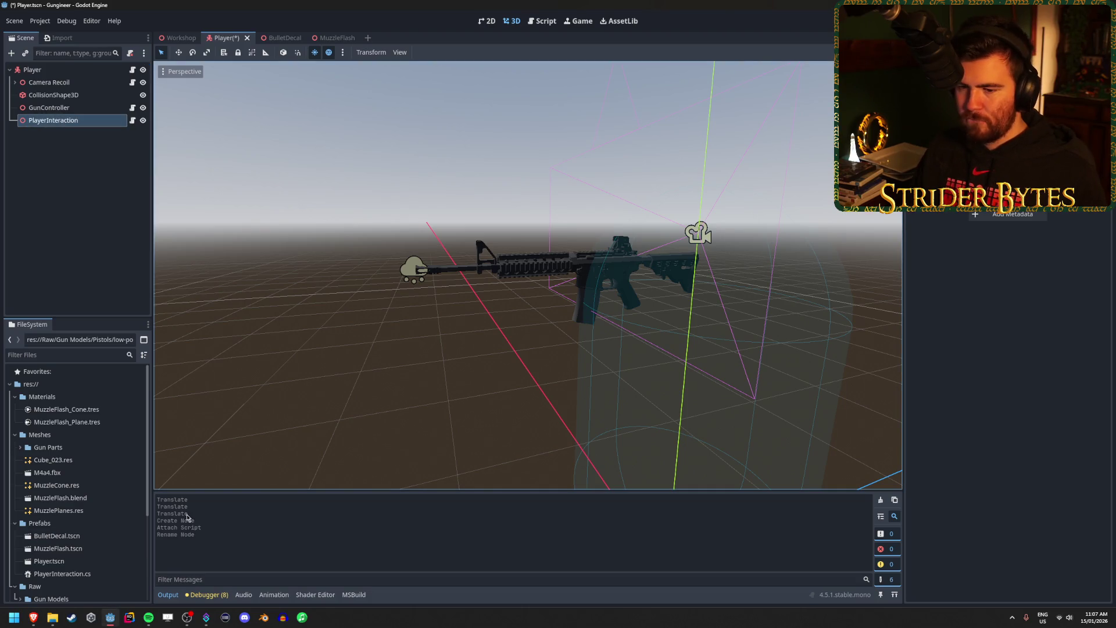
Move PlayerInteraction.cs from Prefabs into Scripts and open it in the external editor.
scroll(97, 509, "down", 5)
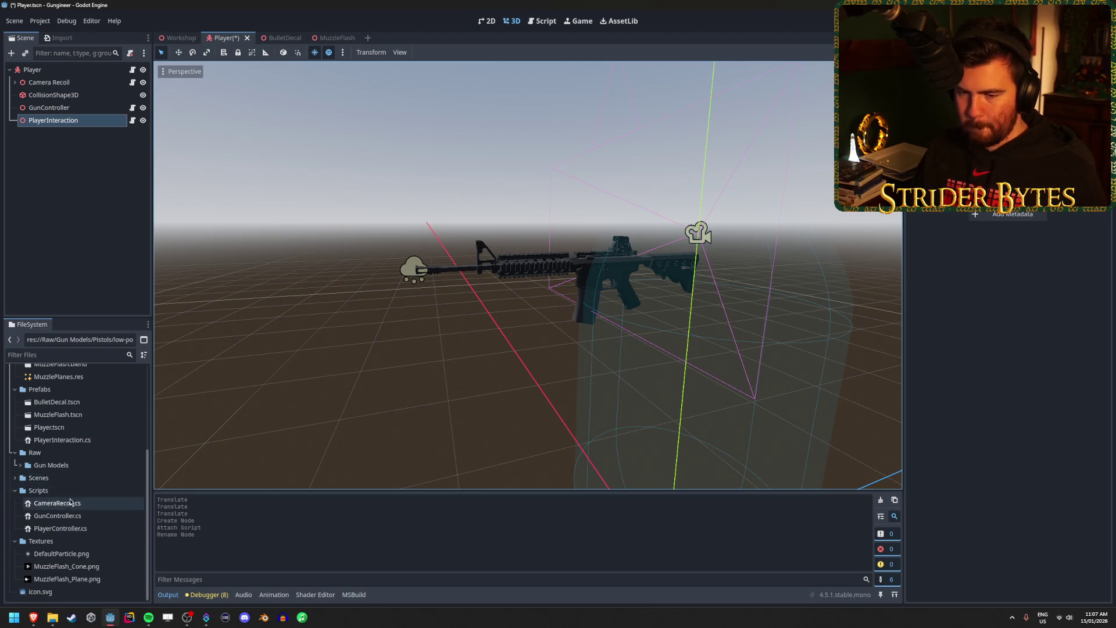
scroll(73, 502, "up", 5)
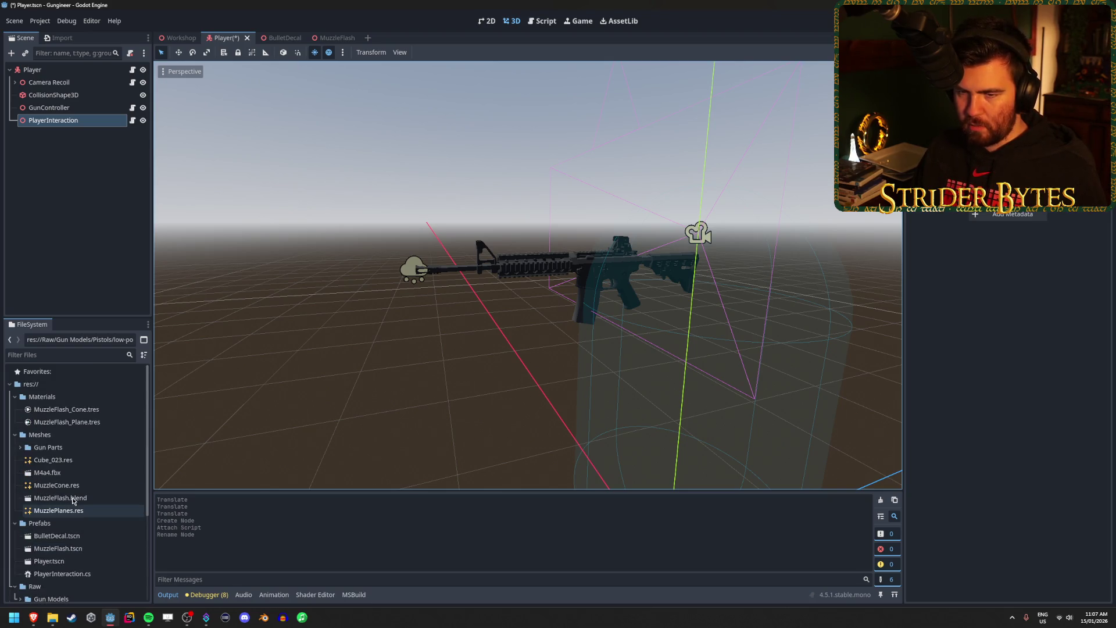
scroll(73, 502, "down", 5)
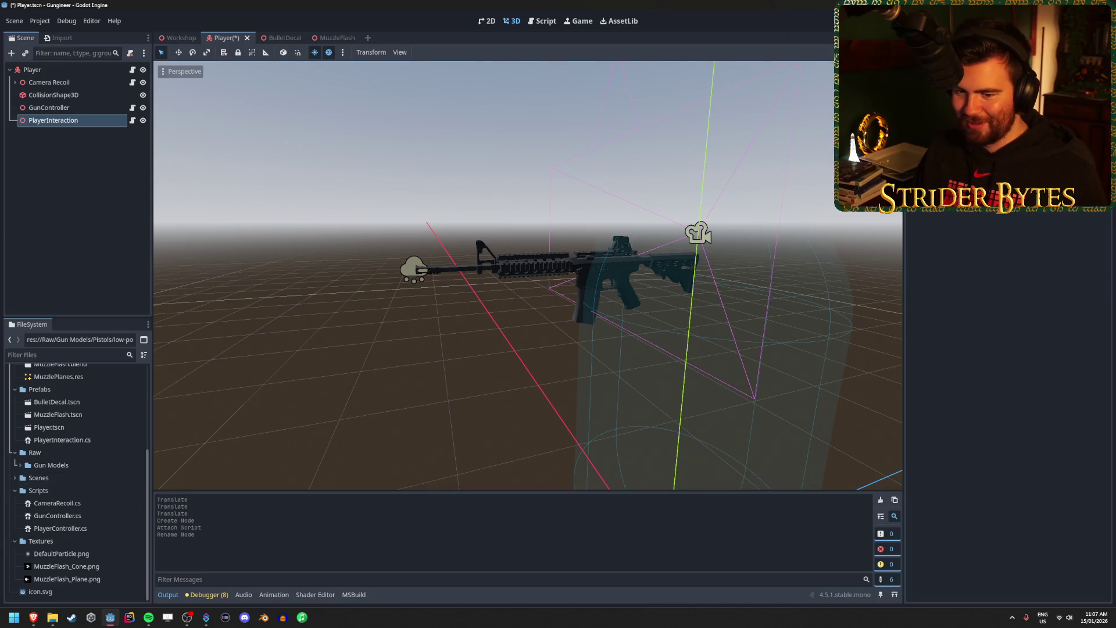
left_click(14, 490)
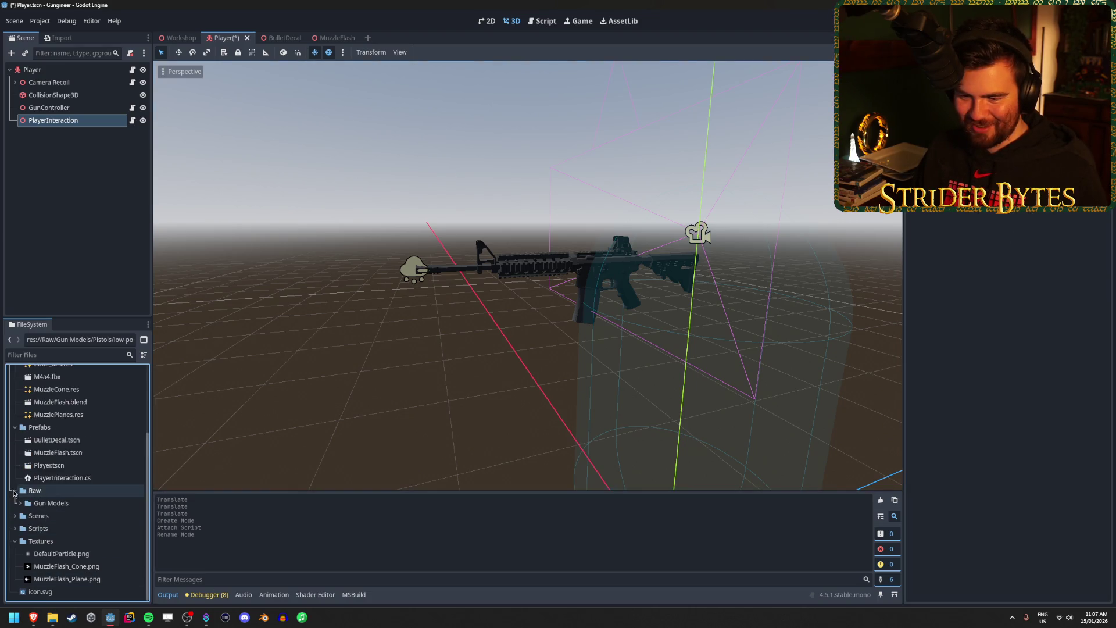
left_click(74, 480)
left_click_drag(74, 480, 51, 531)
left_click(15, 529)
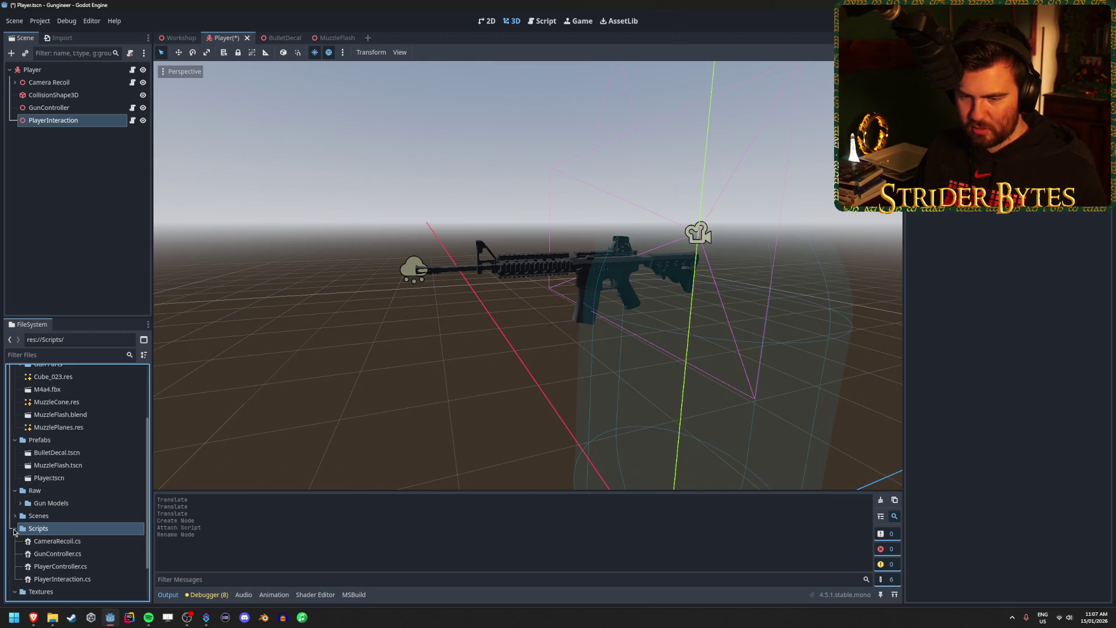
left_click(67, 579)
double_click(67, 581)
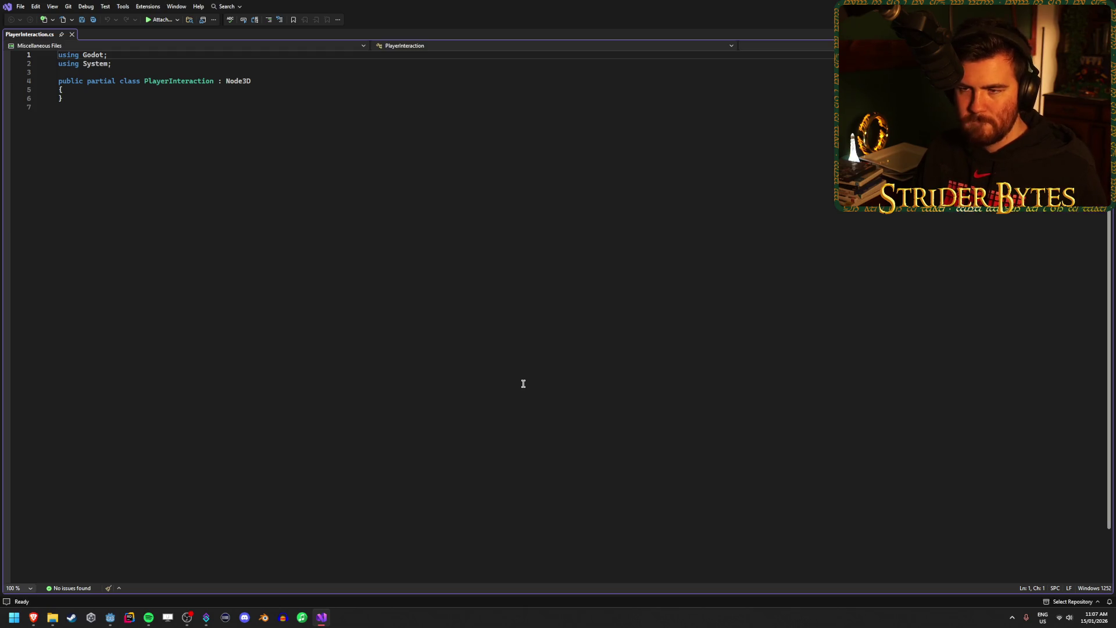
Insert blank lines inside the PlayerInteraction class body, dismiss the update notice, and return to Godot.
left_click(103, 88)
key("Return")
key("Return")
key("Up")
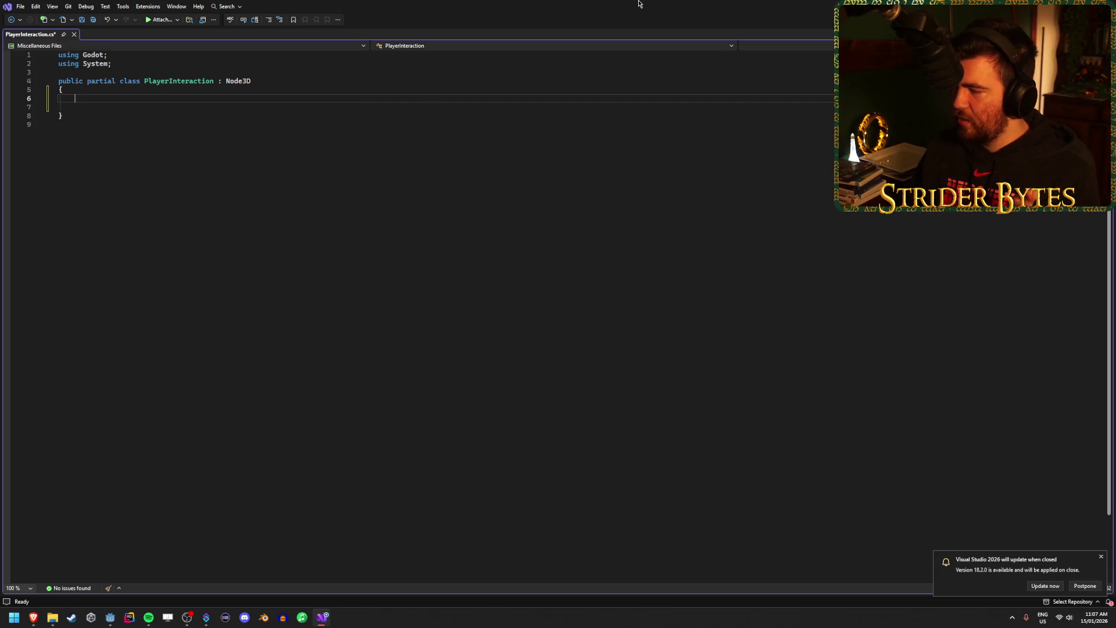
left_click(1101, 557)
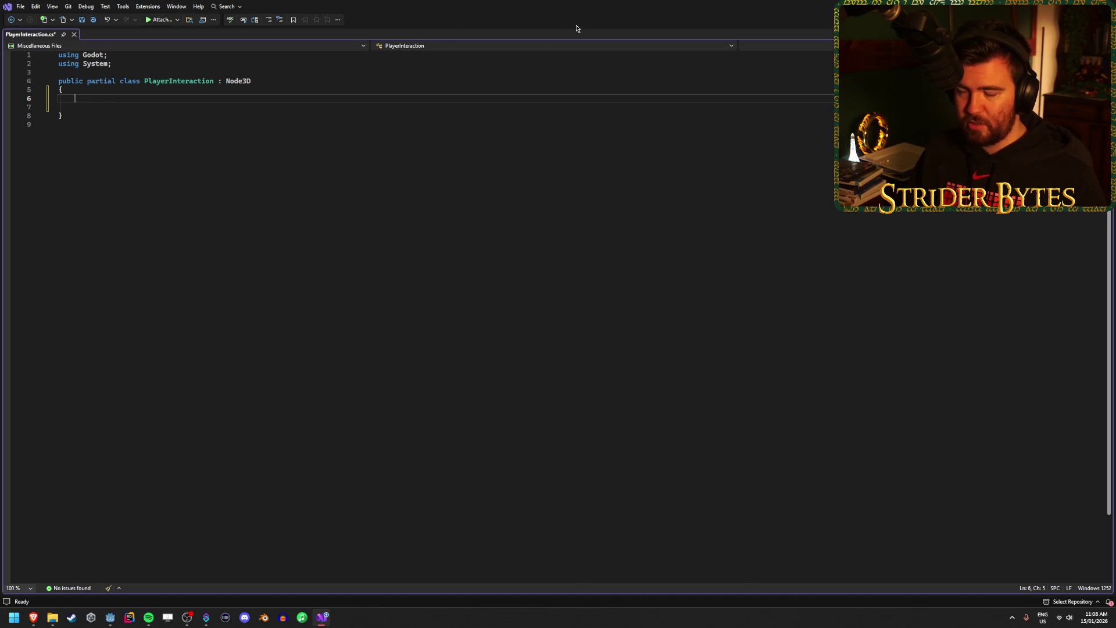
key("alt+Tab")
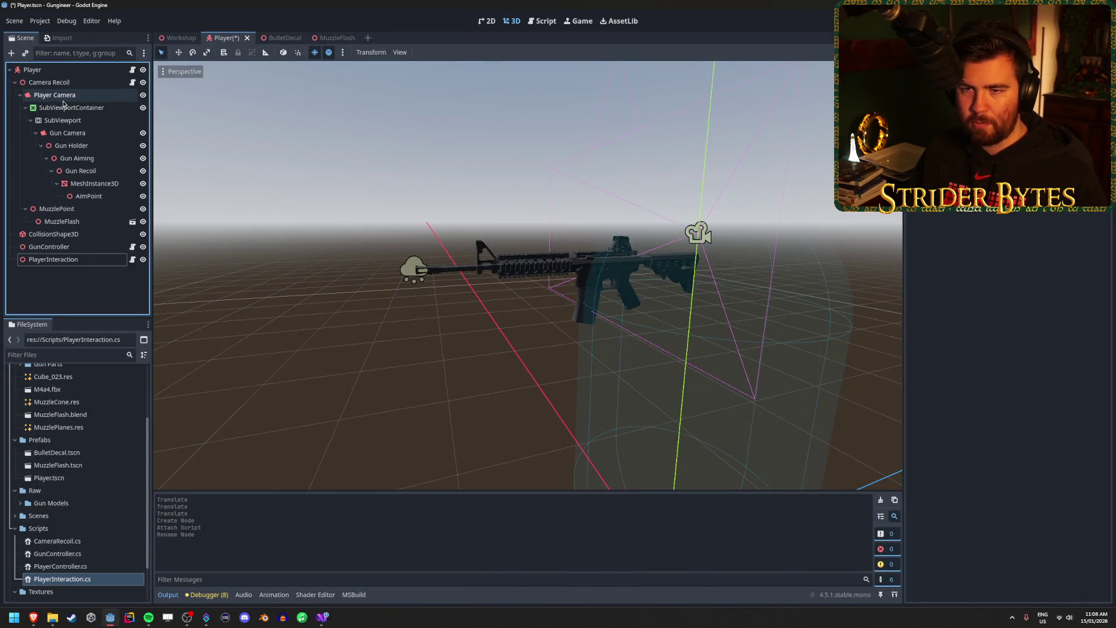
Search 'raycast' and choose RayCast3D as a child node for Player Camera.
left_click(54, 97)
right_click(54, 98)
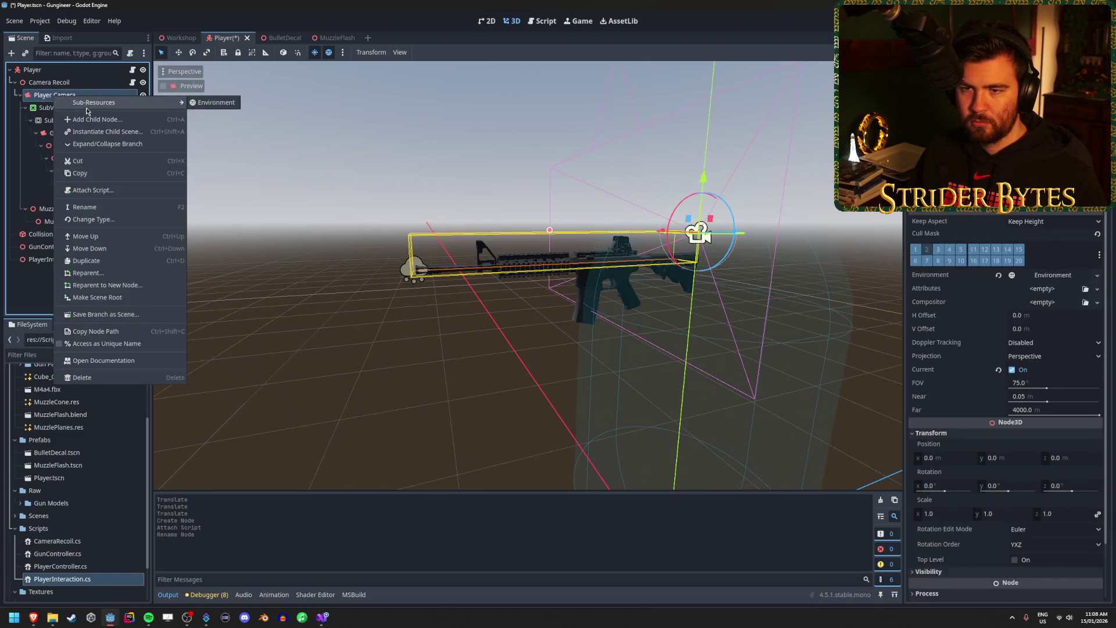
left_click(90, 119)
type("raycas")
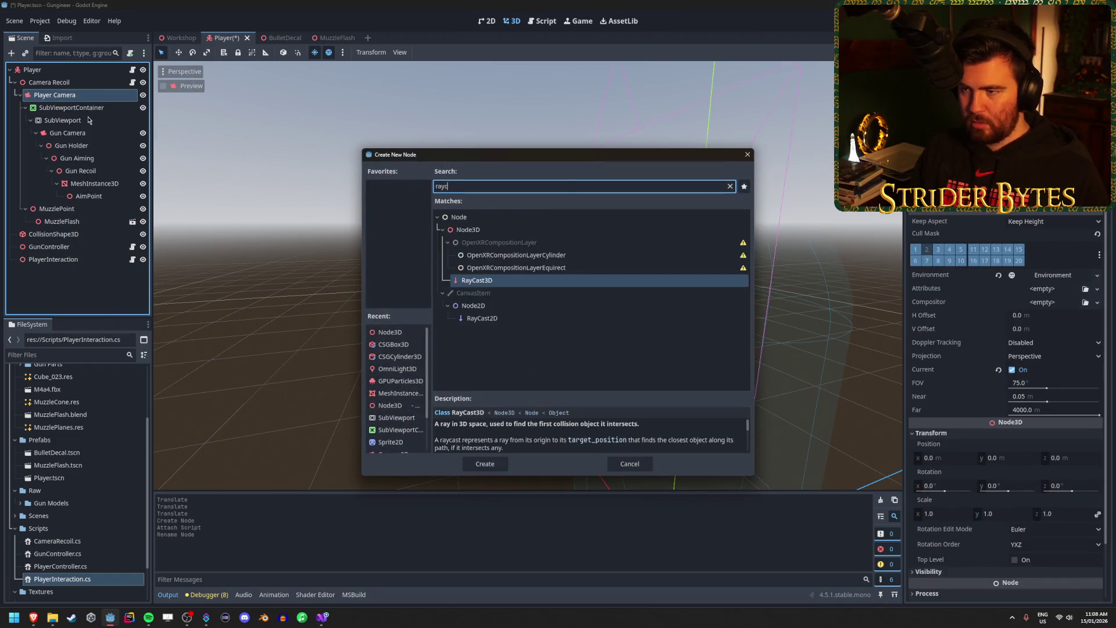
left_click(511, 282)
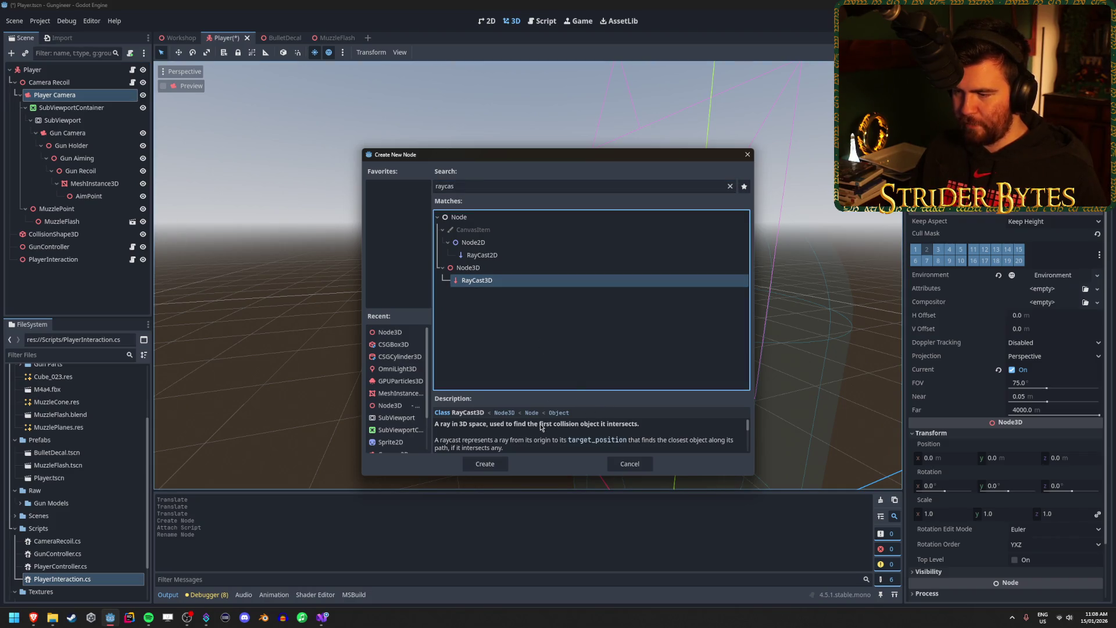
Create the RayCast3D under Player Camera, then save and run the game with F5.
scroll(463, 428, "down", 1)
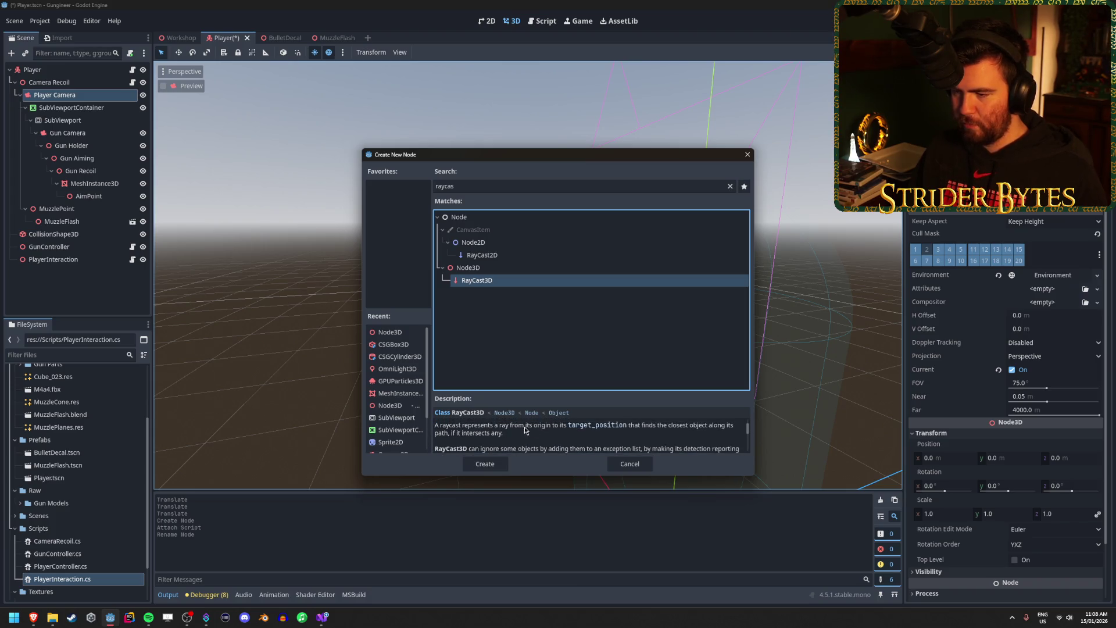
scroll(626, 432, "down", 3)
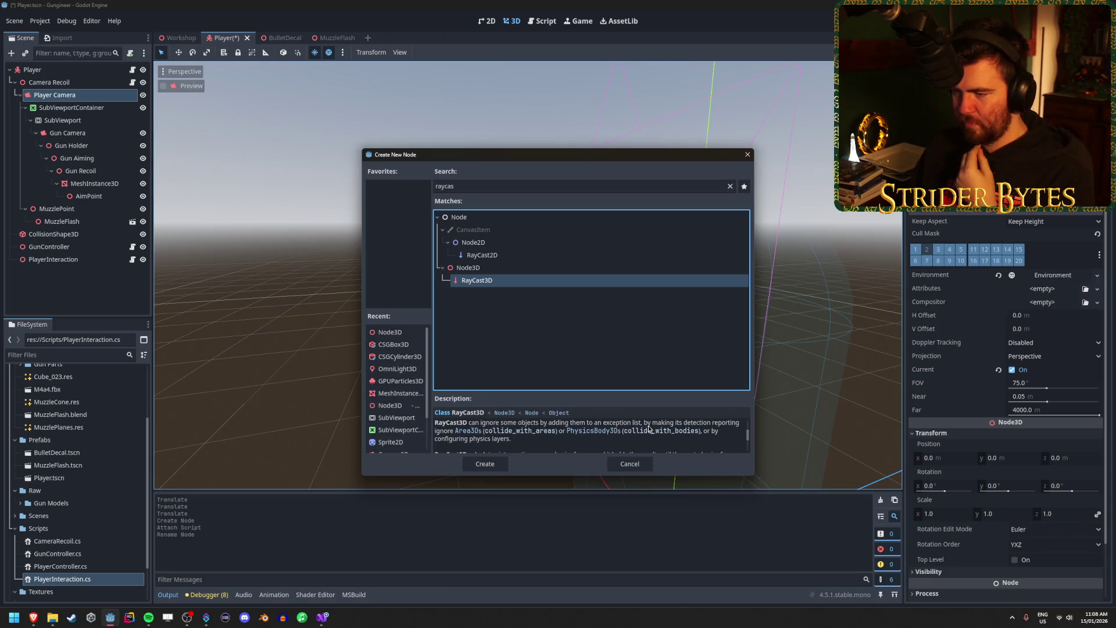
scroll(714, 425, "down", 4)
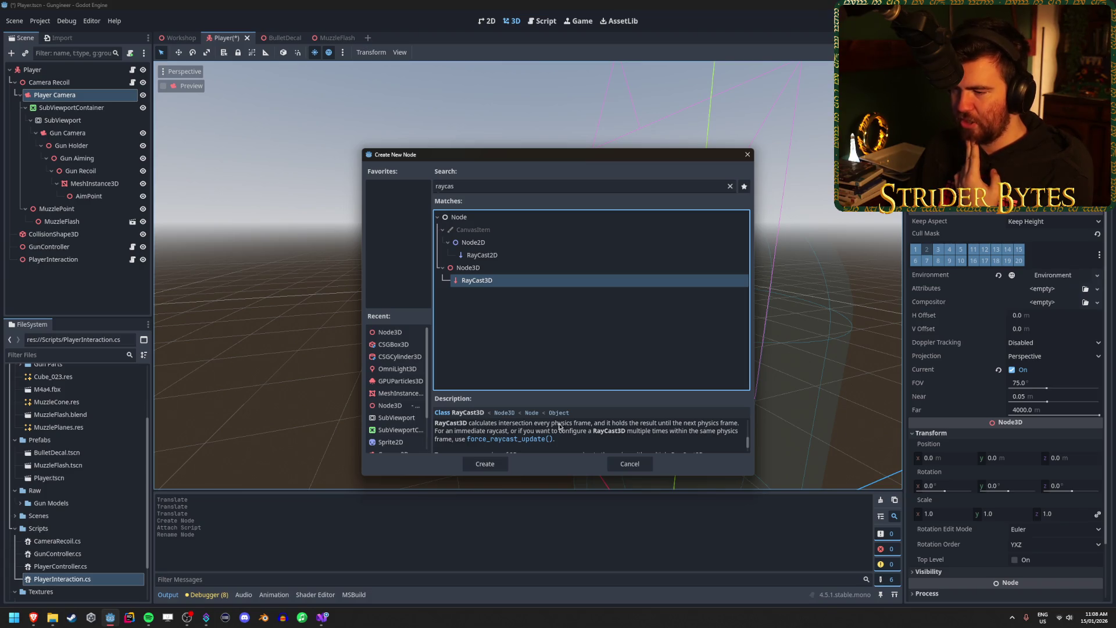
scroll(648, 426, "down", 2)
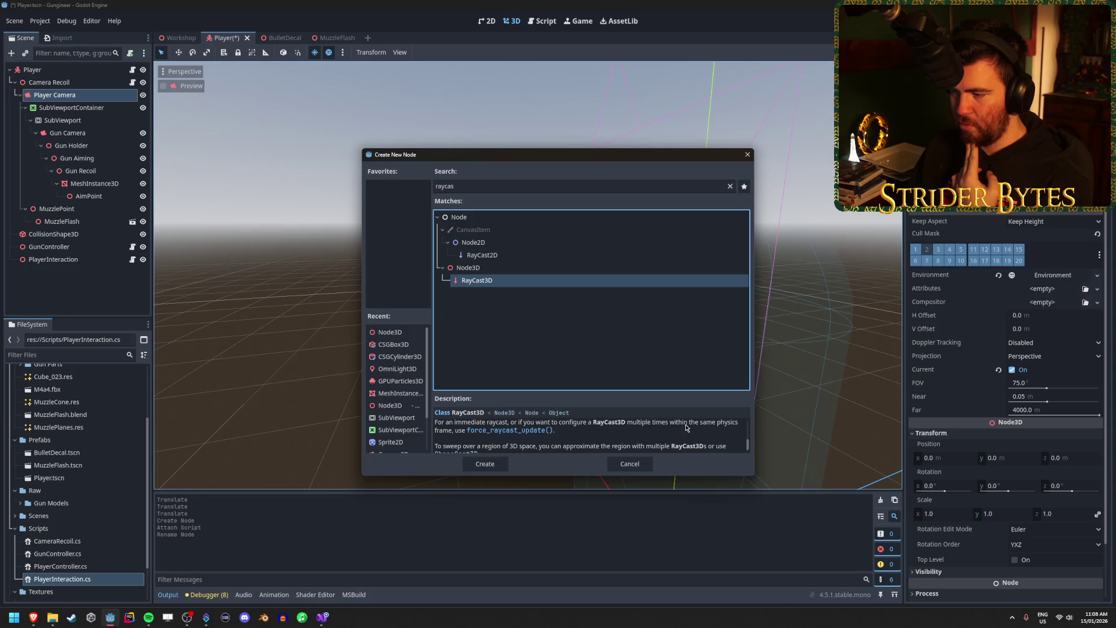
scroll(727, 429, "down", 2)
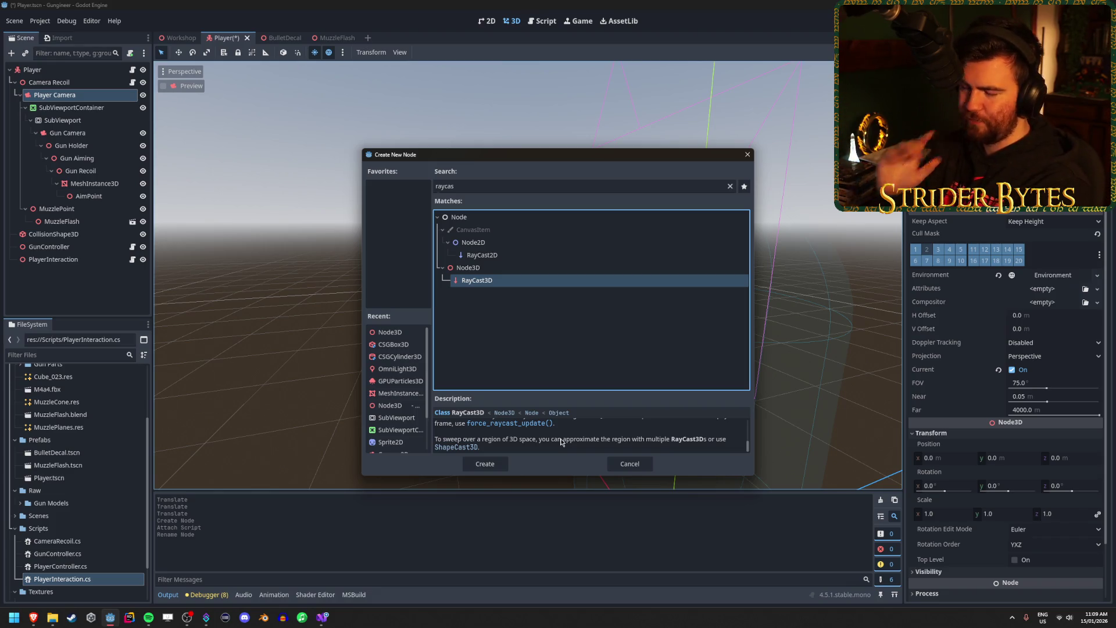
left_click(485, 463)
key("F5")
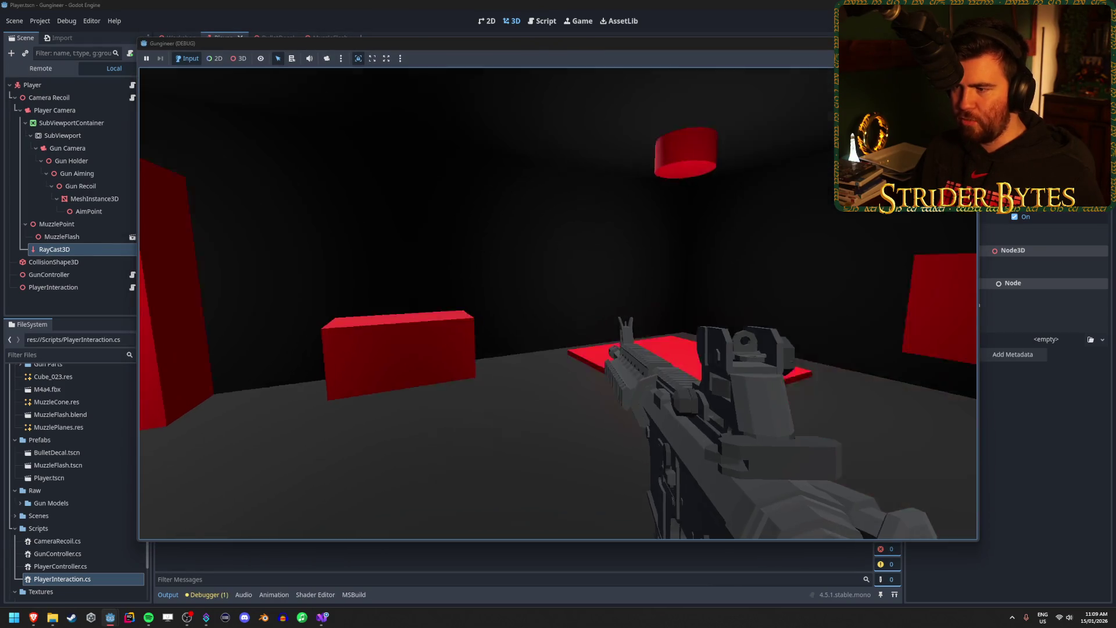
key("w")
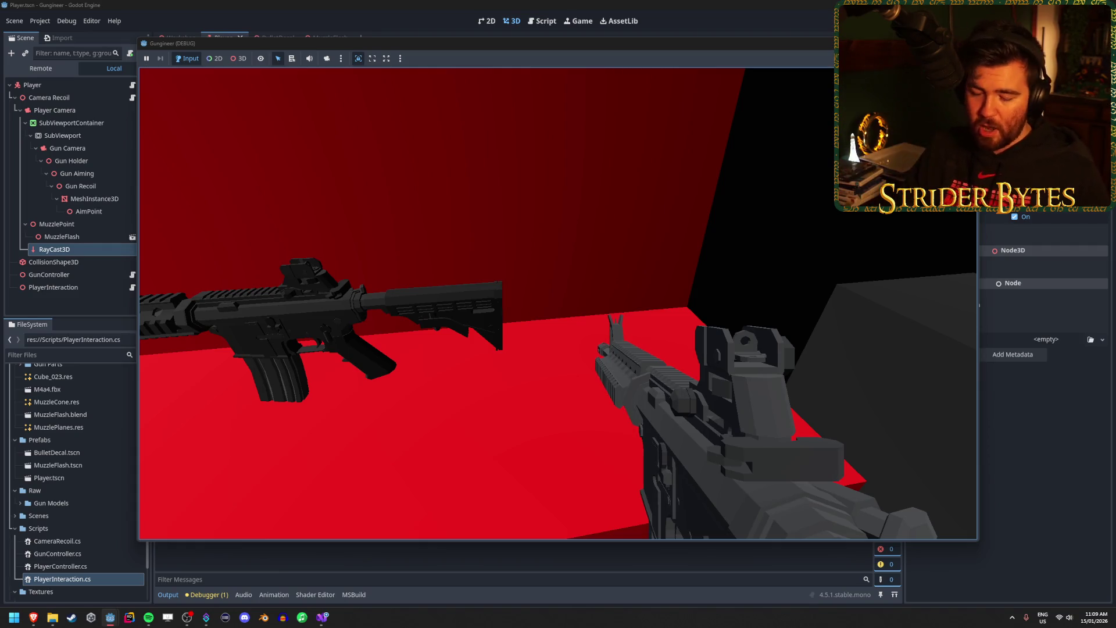
key("F8")
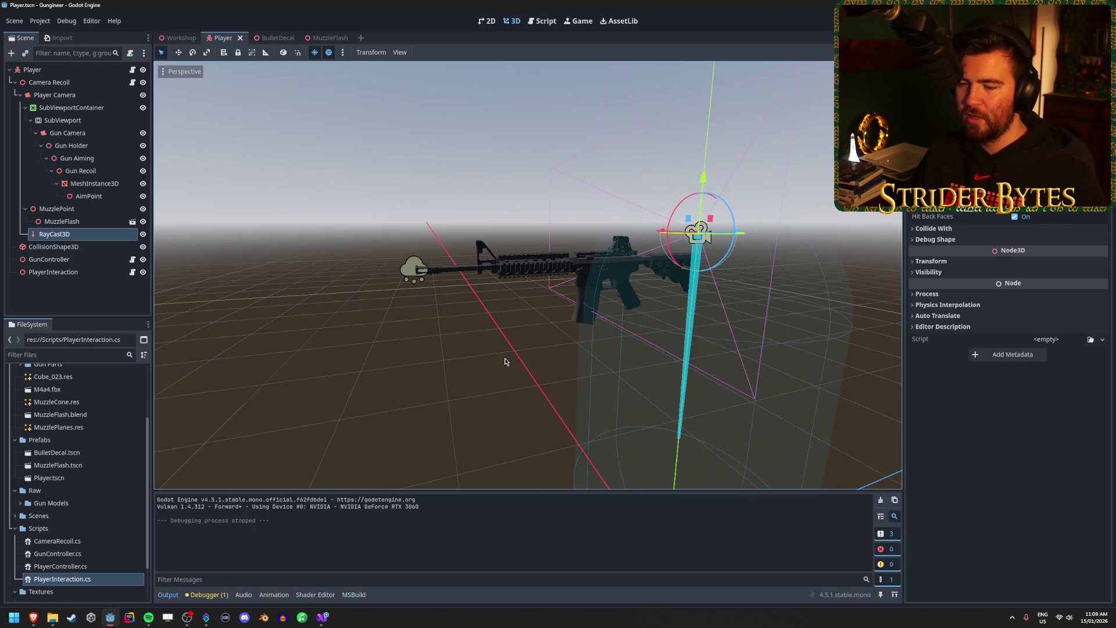
left_click(329, 619)
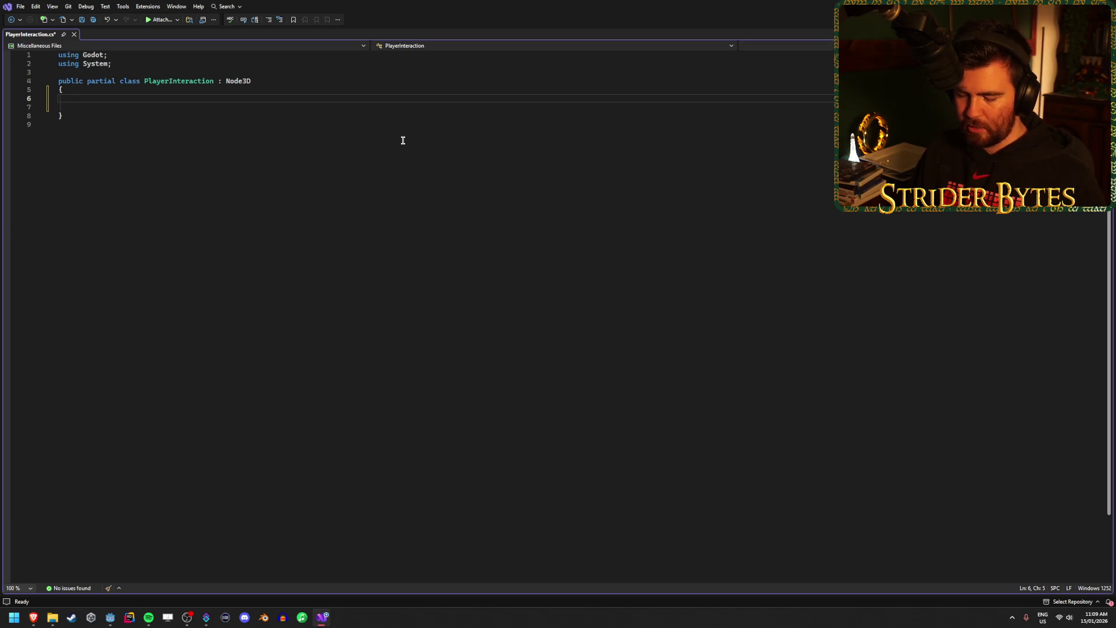
Add an exported 'Raycast3D raycast;' field to PlayerInteraction, save it, and launch Visual Studio.
type("[Export] ")
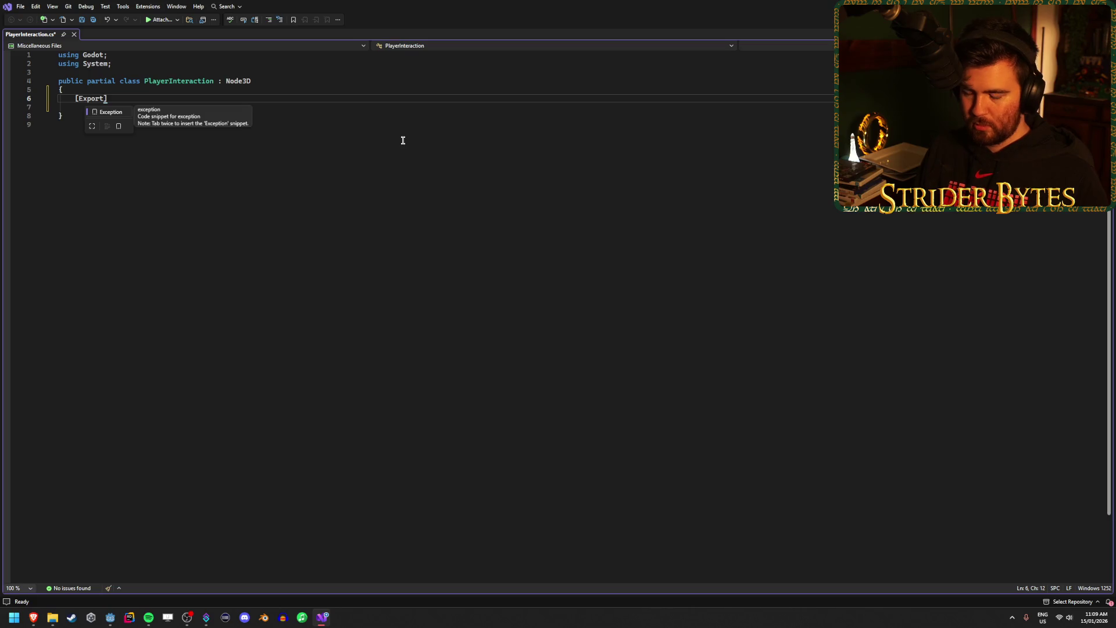
type("Raycast3D")
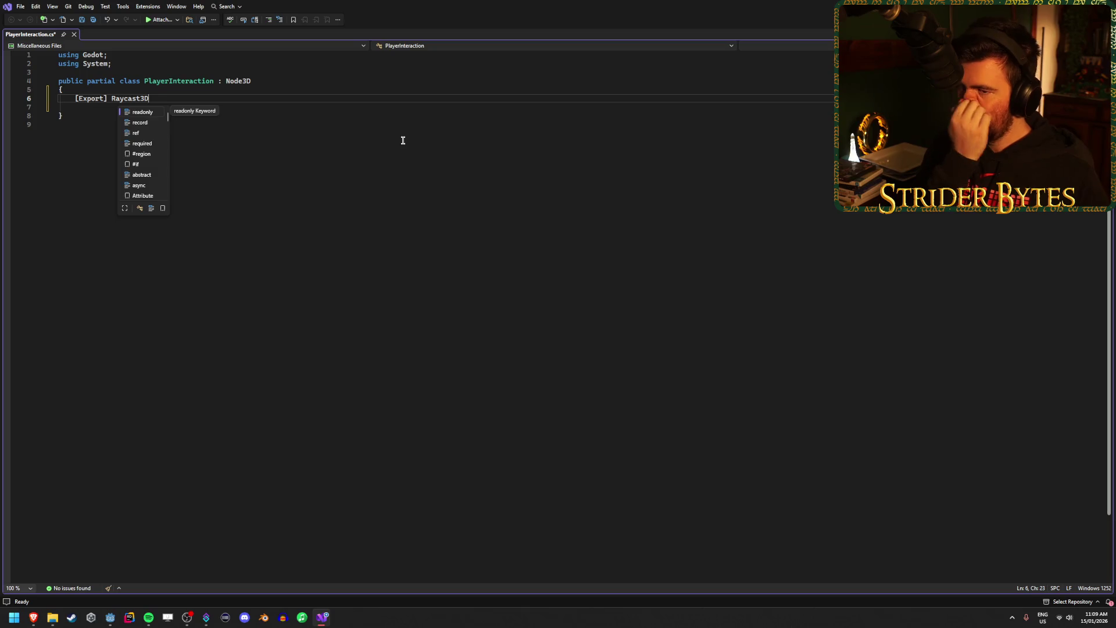
type(" raycast;")
key("ctrl+s")
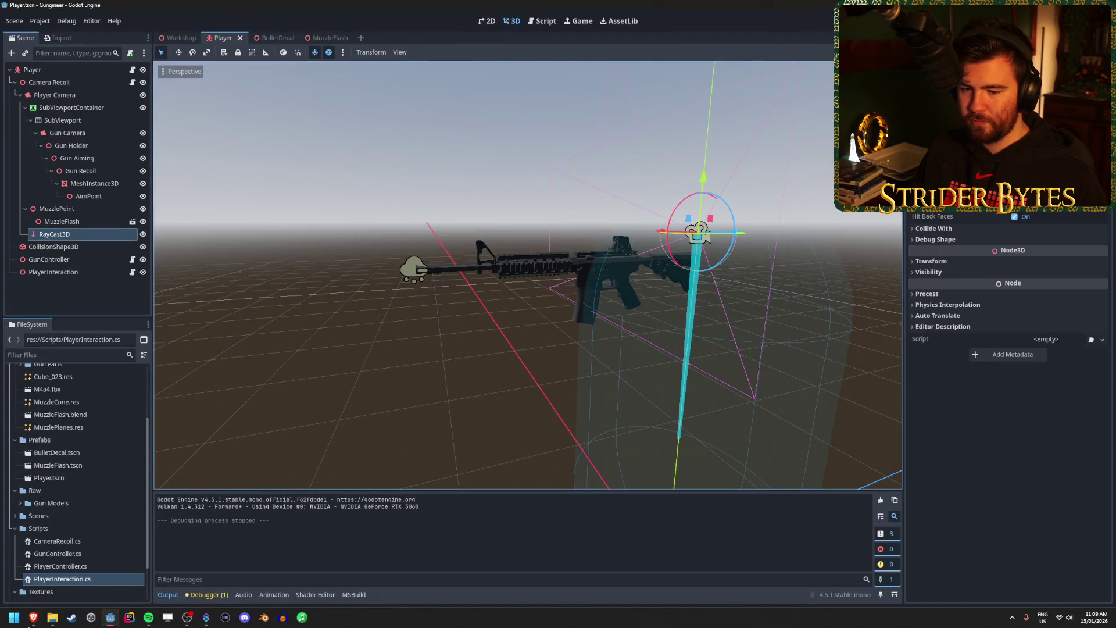
left_click(14, 621)
type("visual")
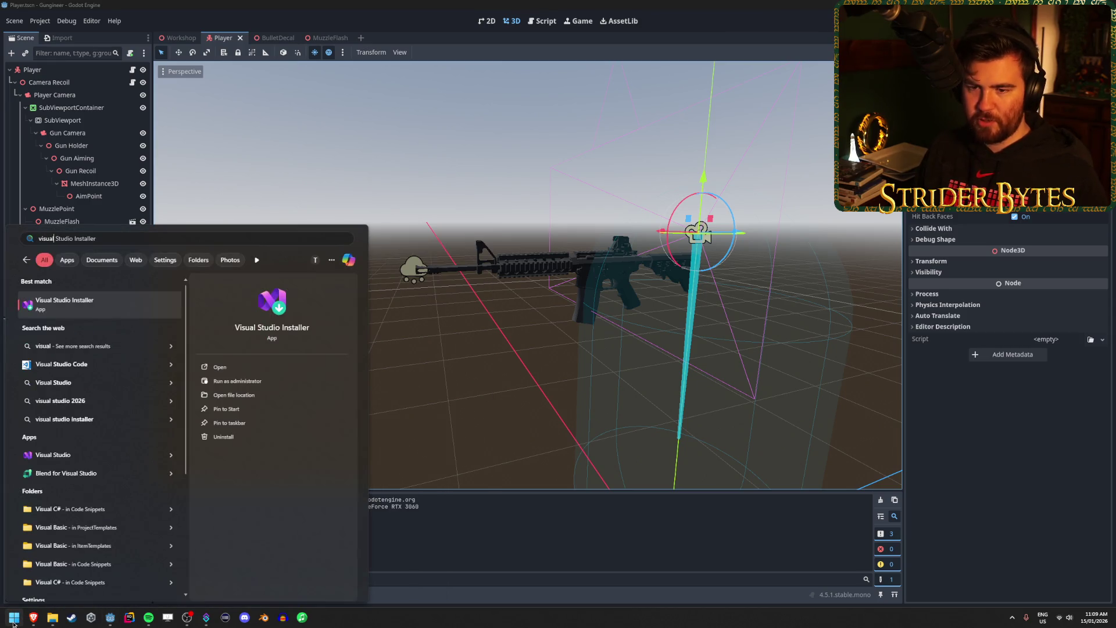
key("Down")
key("Down")
key("Down")
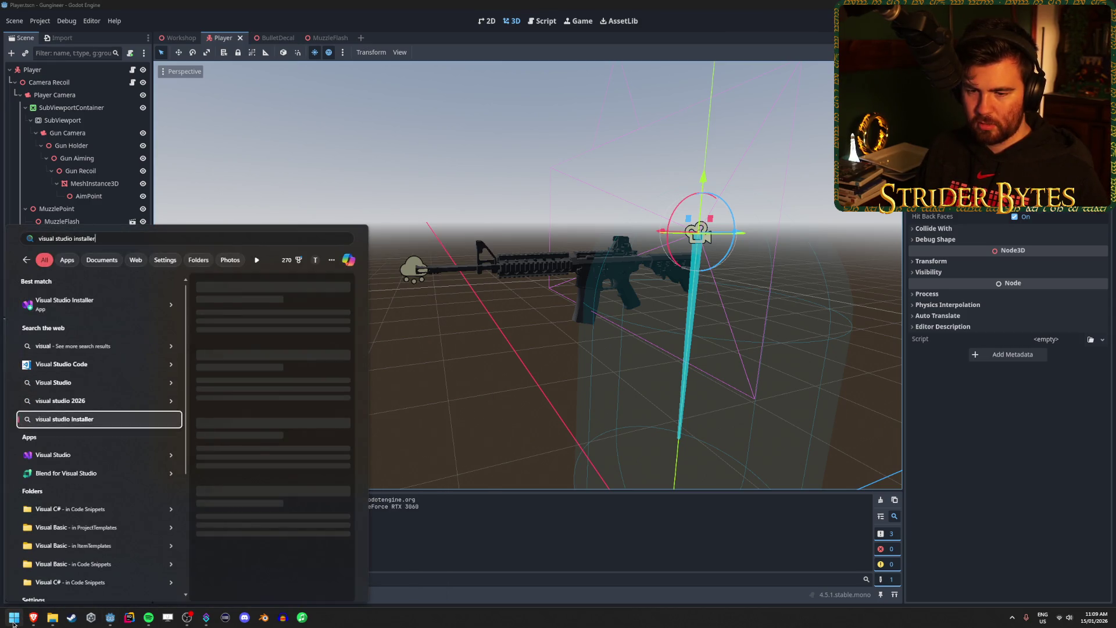
key("Return")
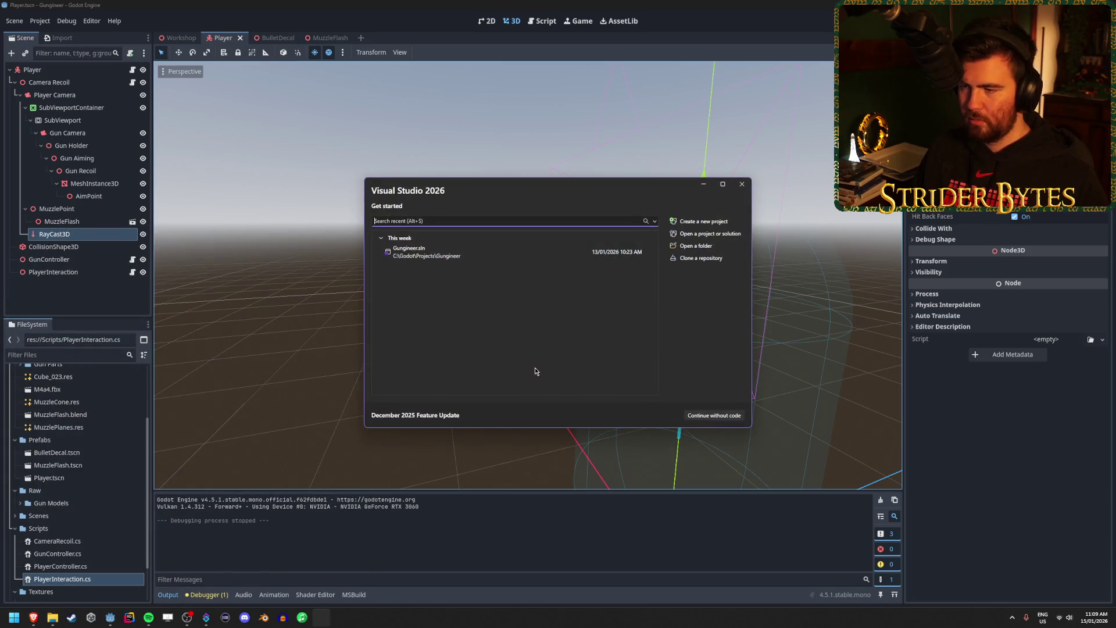
Load the Gungineer solution, then open PlayerInteraction.cs from Godot's FileSystem dock.
left_click(503, 254)
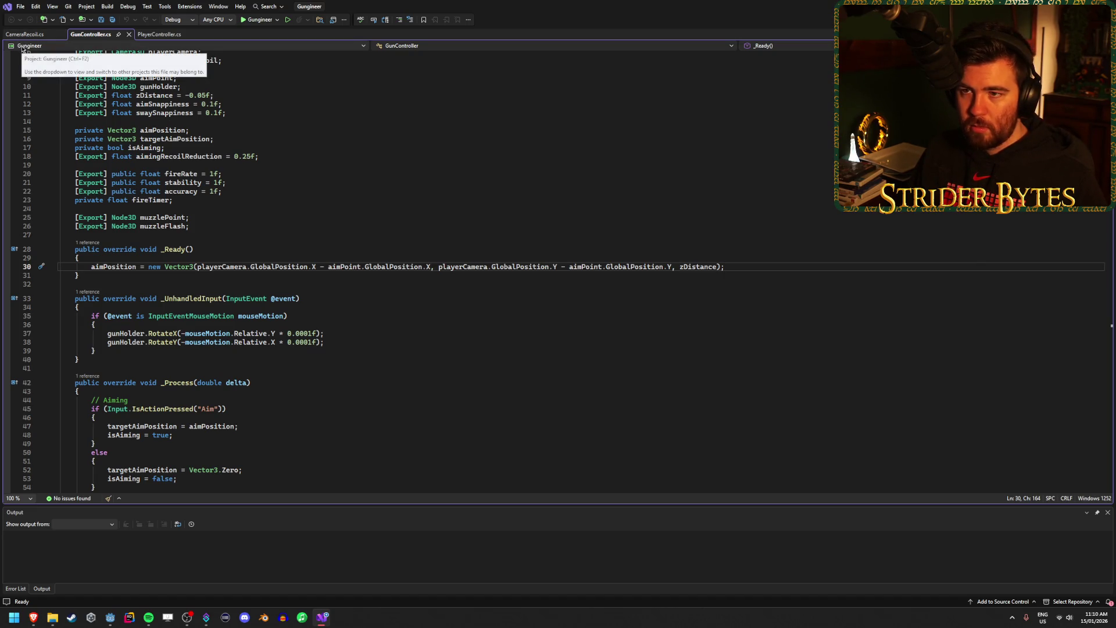
left_click(219, 6)
left_click(218, 7)
left_click(89, 7)
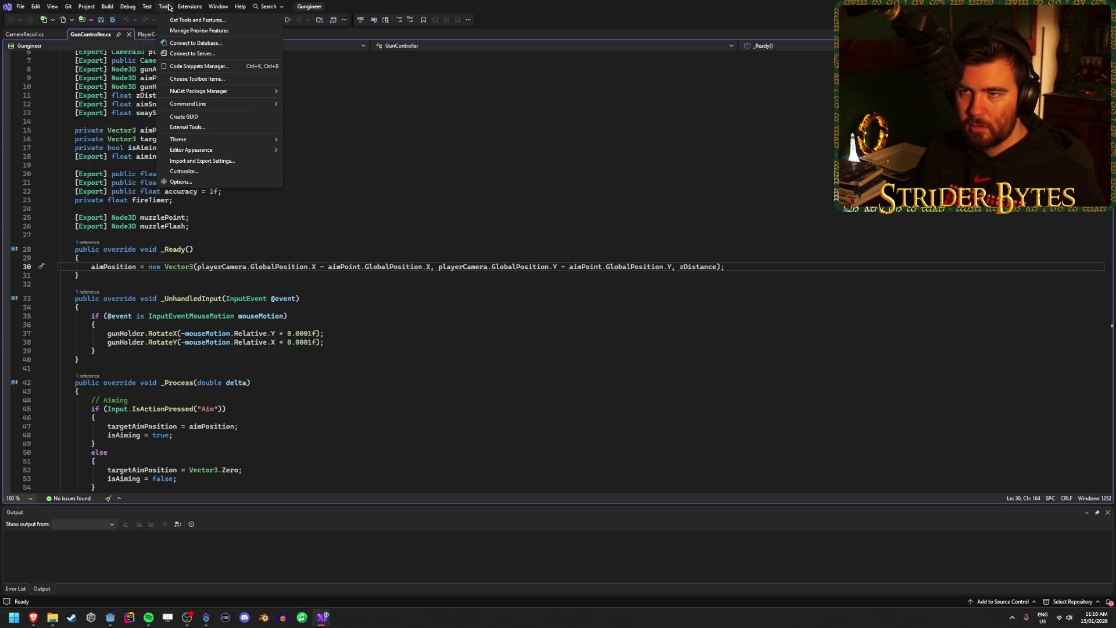
mouse_move(91, 7)
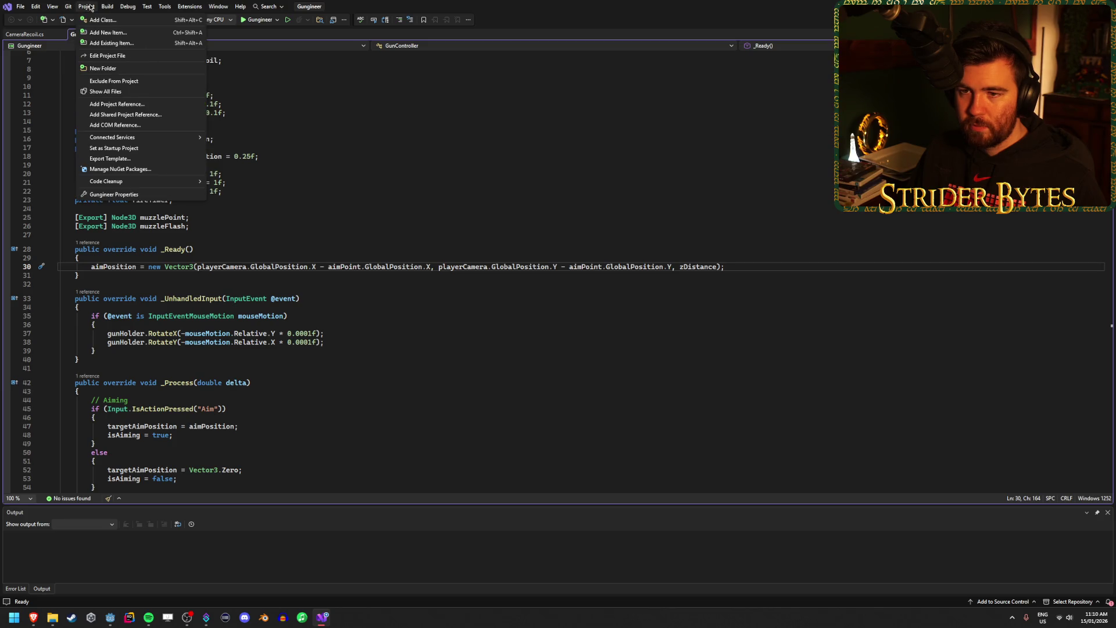
left_click(91, 7)
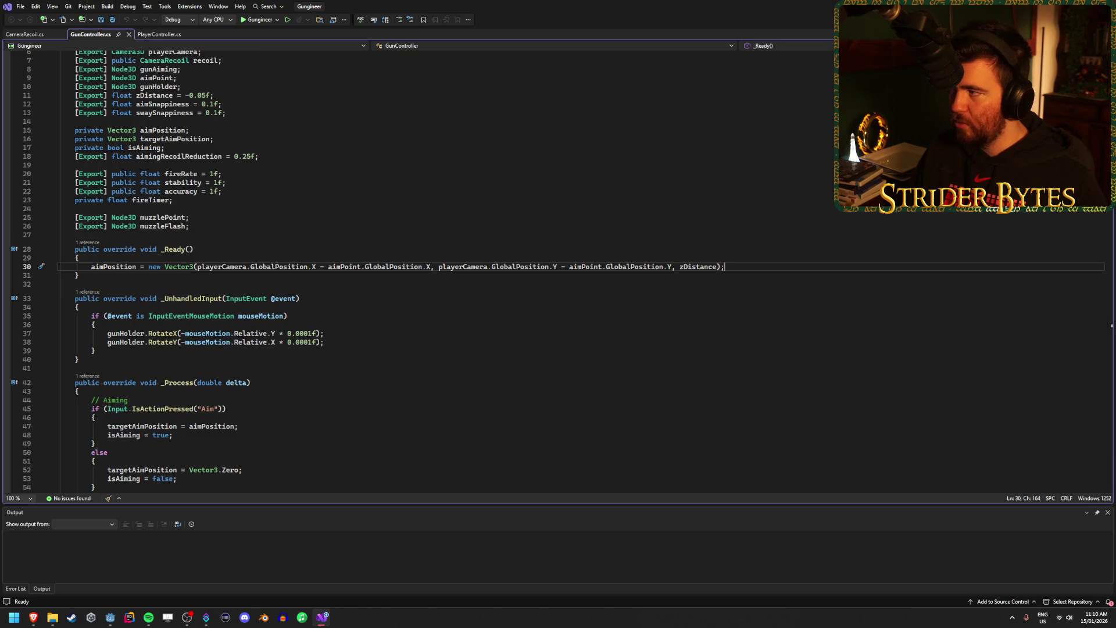
key("alt+Tab")
double_click(80, 579)
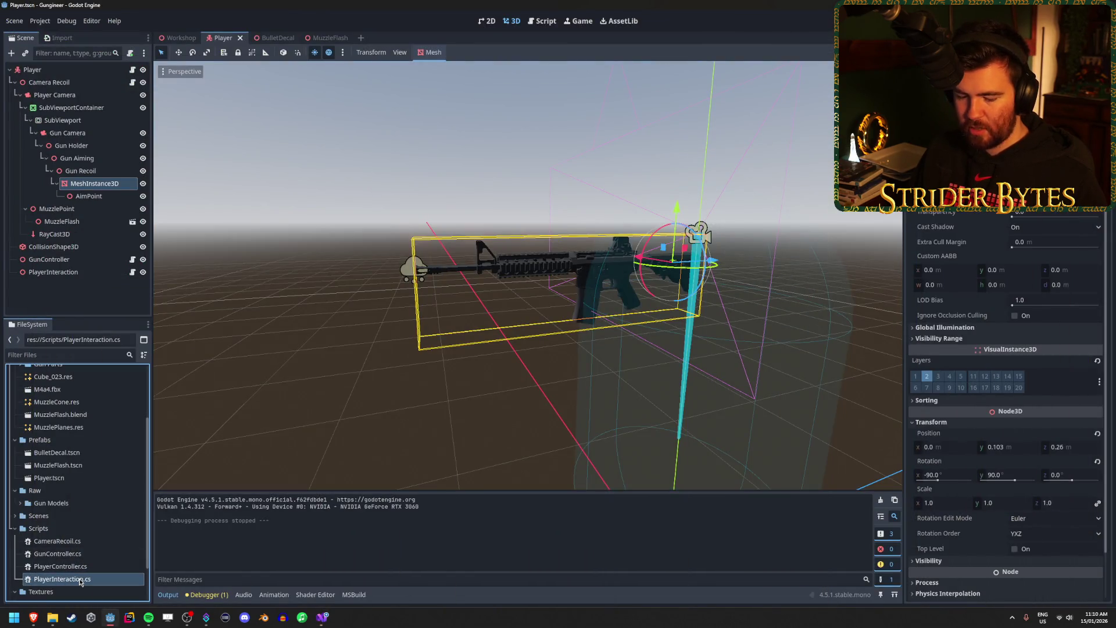
Replace the faulty Raycast3D declaration with 'RayCast3D raycast;' and save the script.
left_click(215, 103)
mouse_move(133, 101)
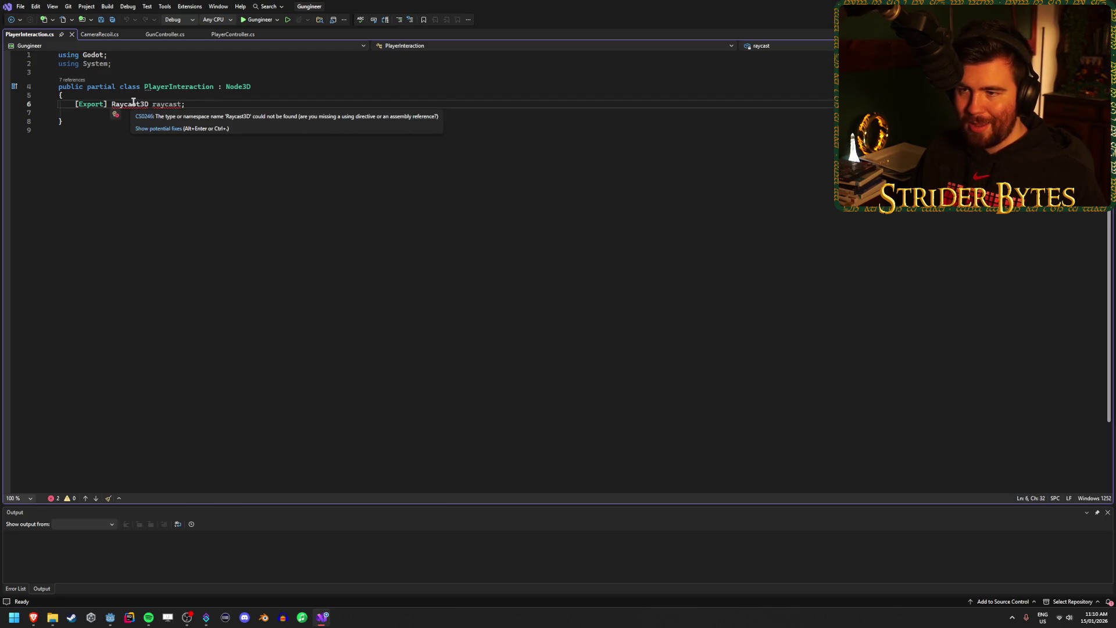
left_click_drag(192, 105, 109, 105)
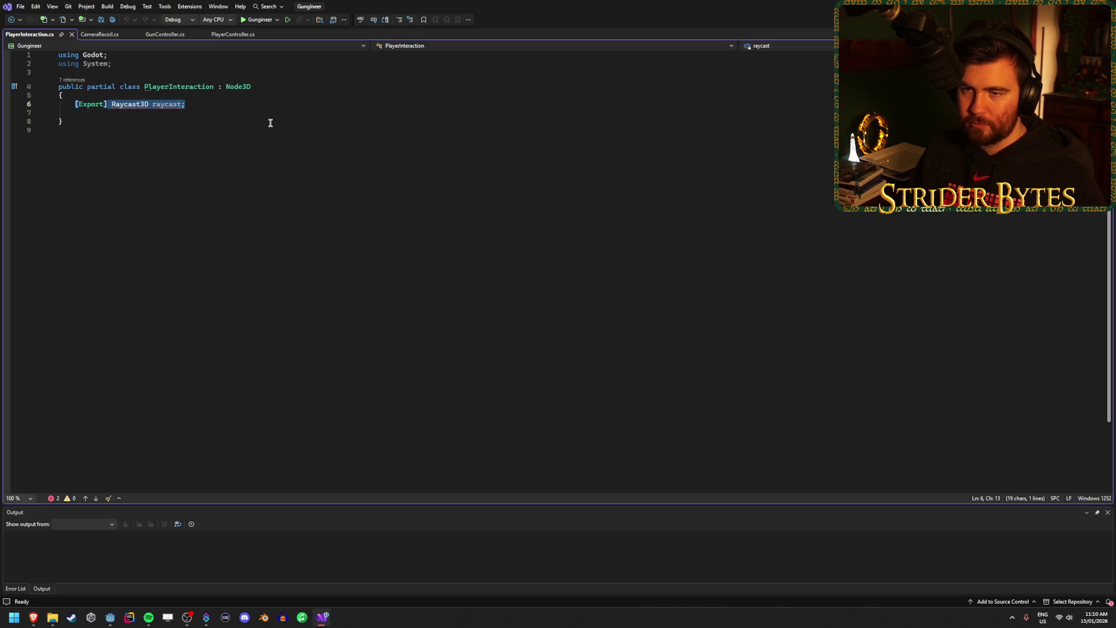
key("BackSpace")
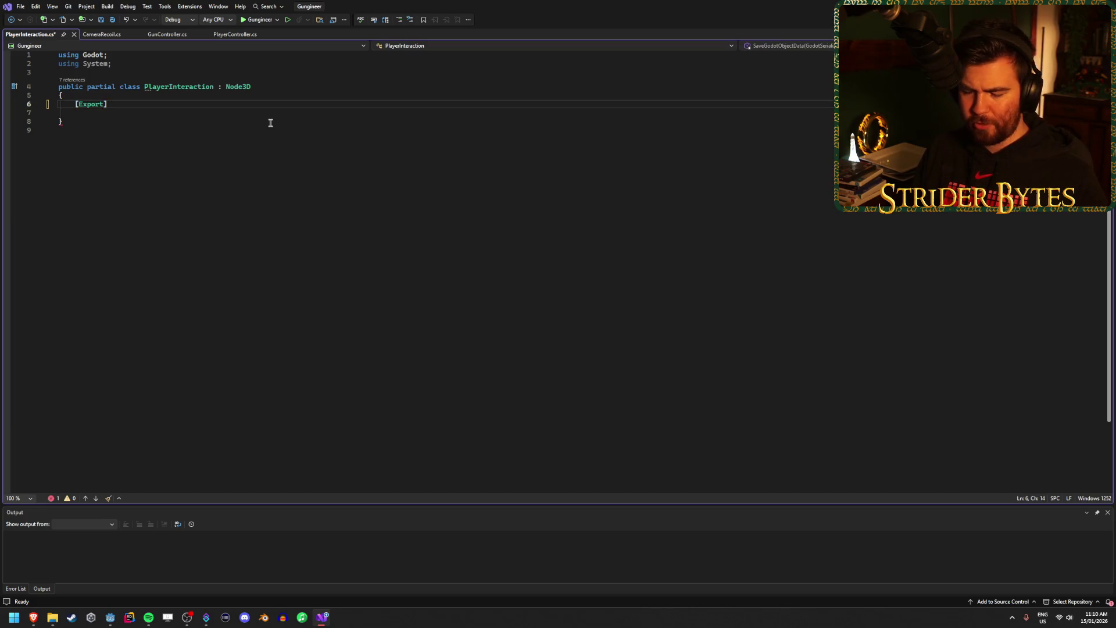
type("Raycas")
key("Down")
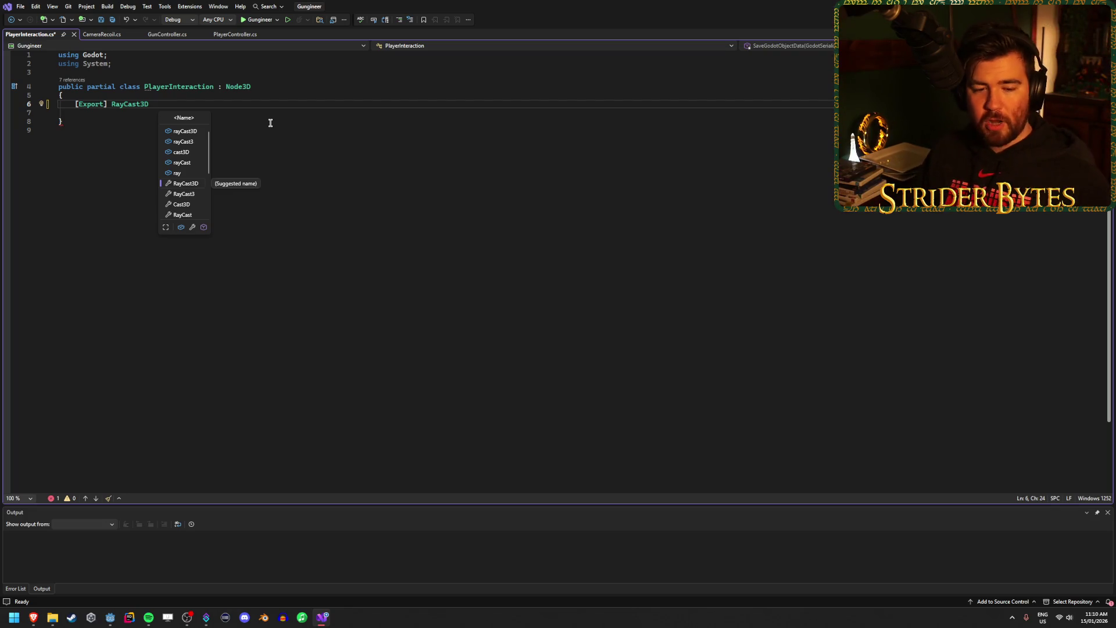
type("raycast")
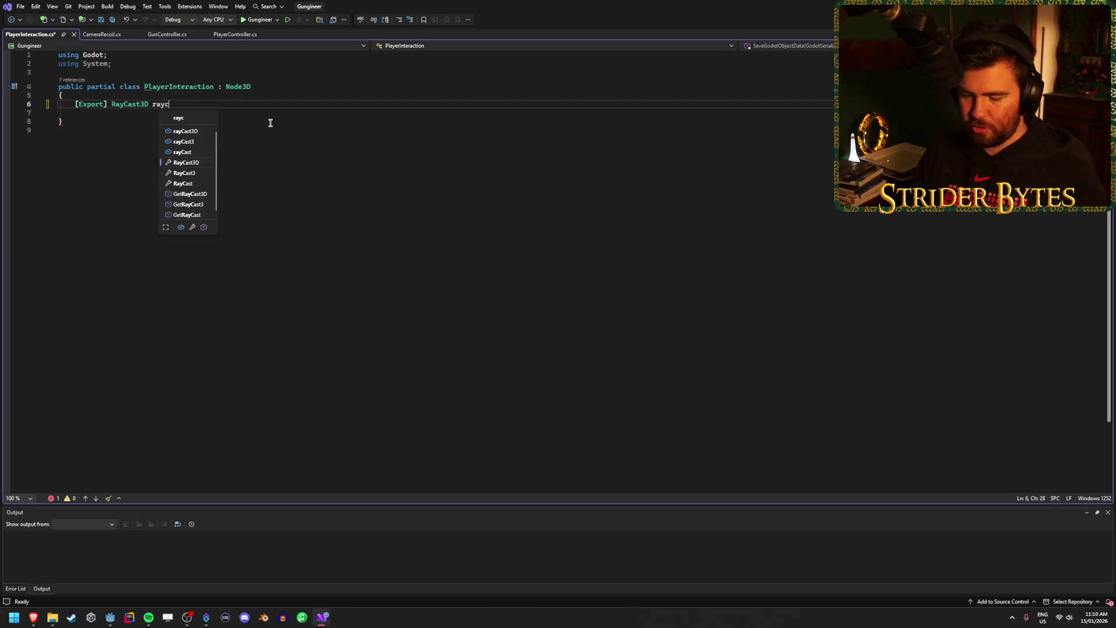
key("BackSpace")
key("BackSpace")
key("BackSpace")
type("raycast;")
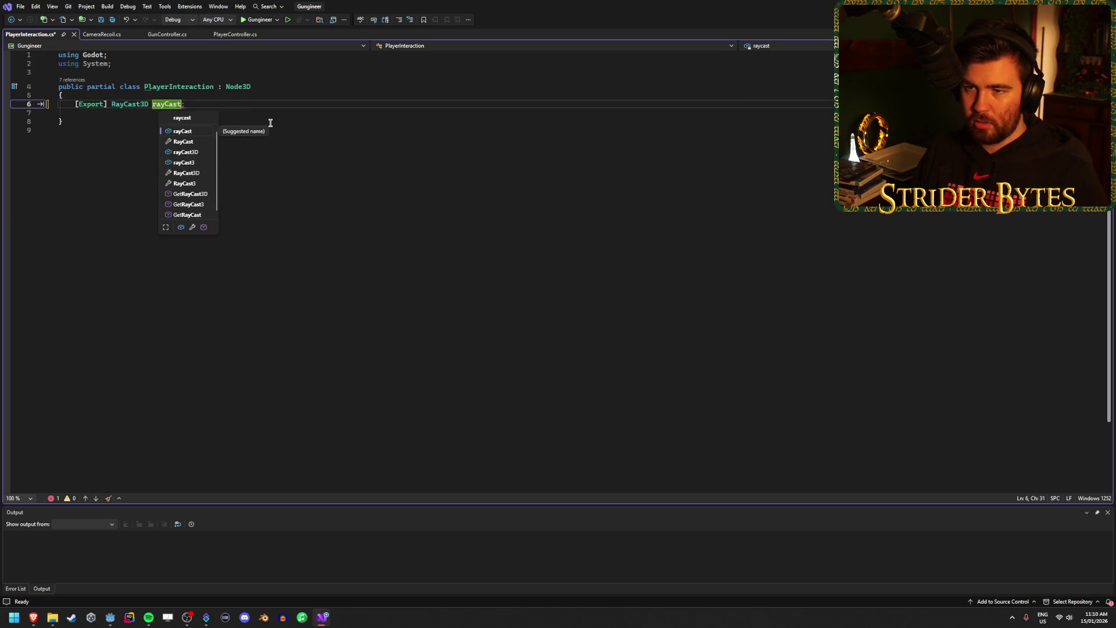
key("Escape")
type(";")
key("ctrl+s")
Try adding a second [Export] line, undo it, then switch to the RayCast3D docs.
key("Down")
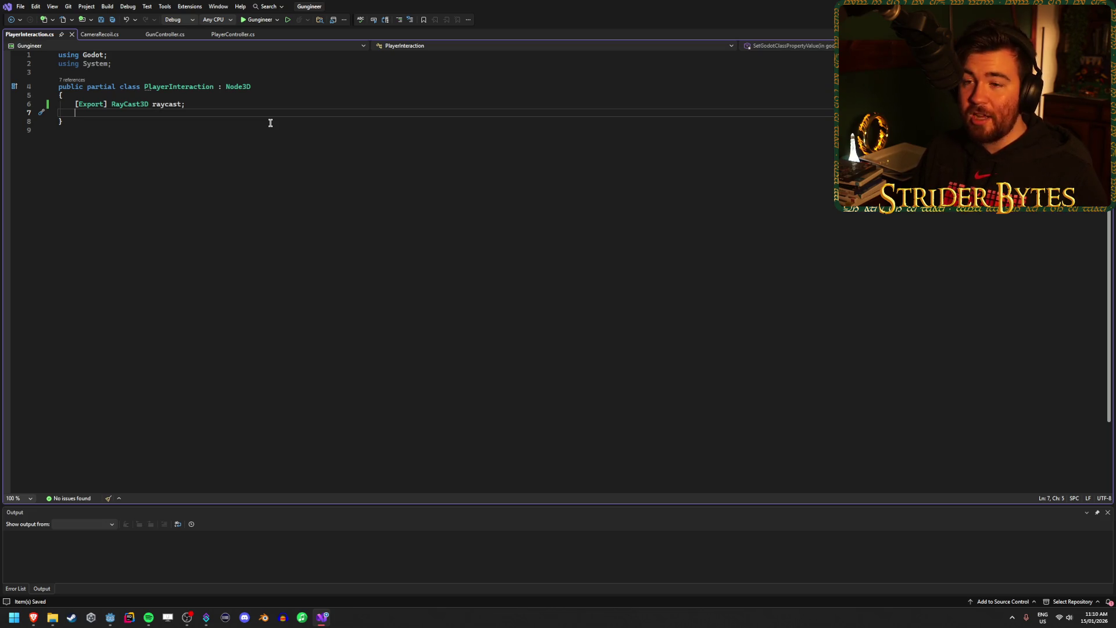
key("Return")
key("Up")
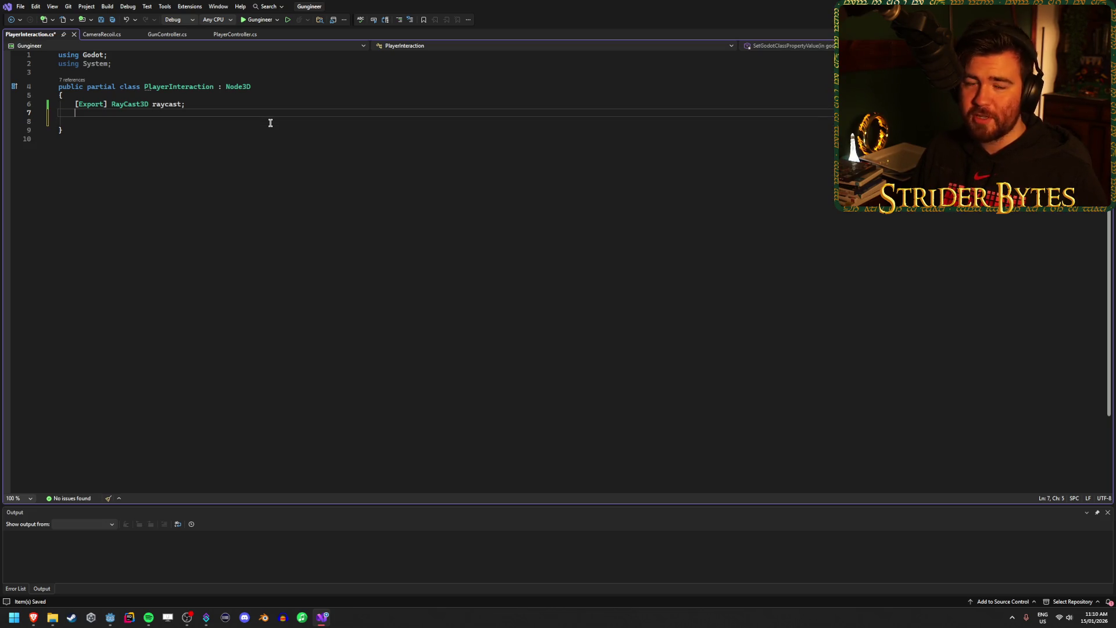
key("Left")
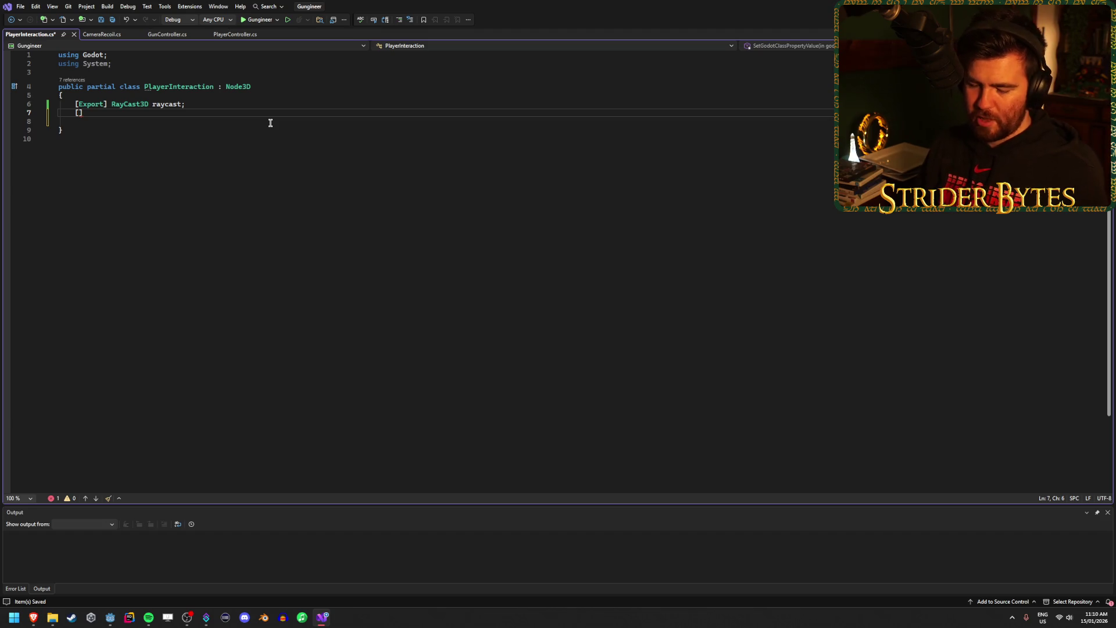
type("Exp")
key("Tab")
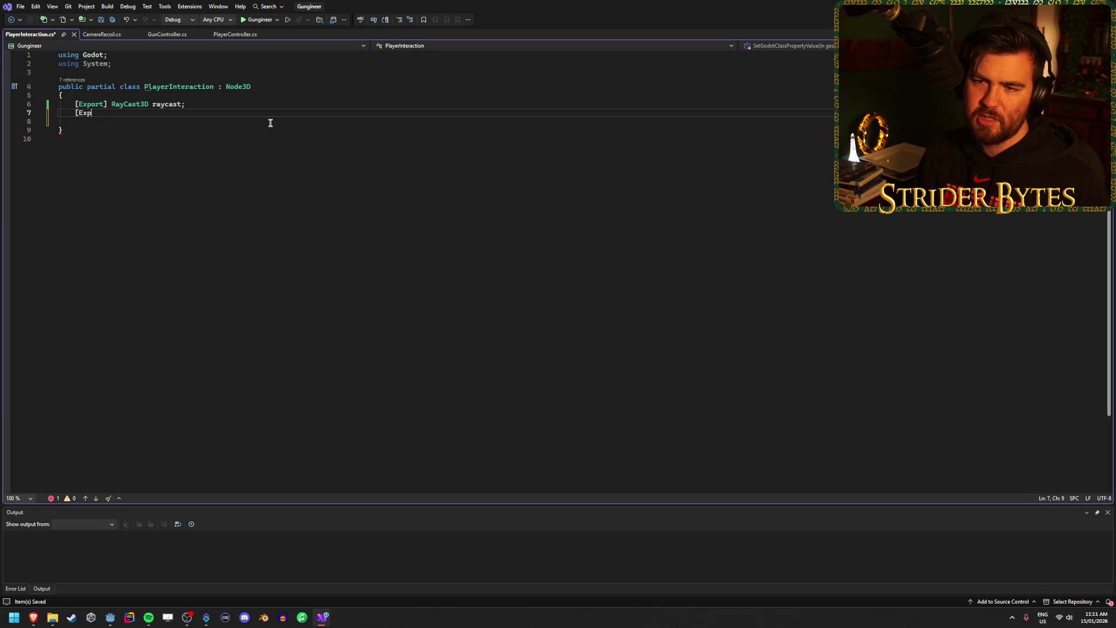
key("ctrl+z")
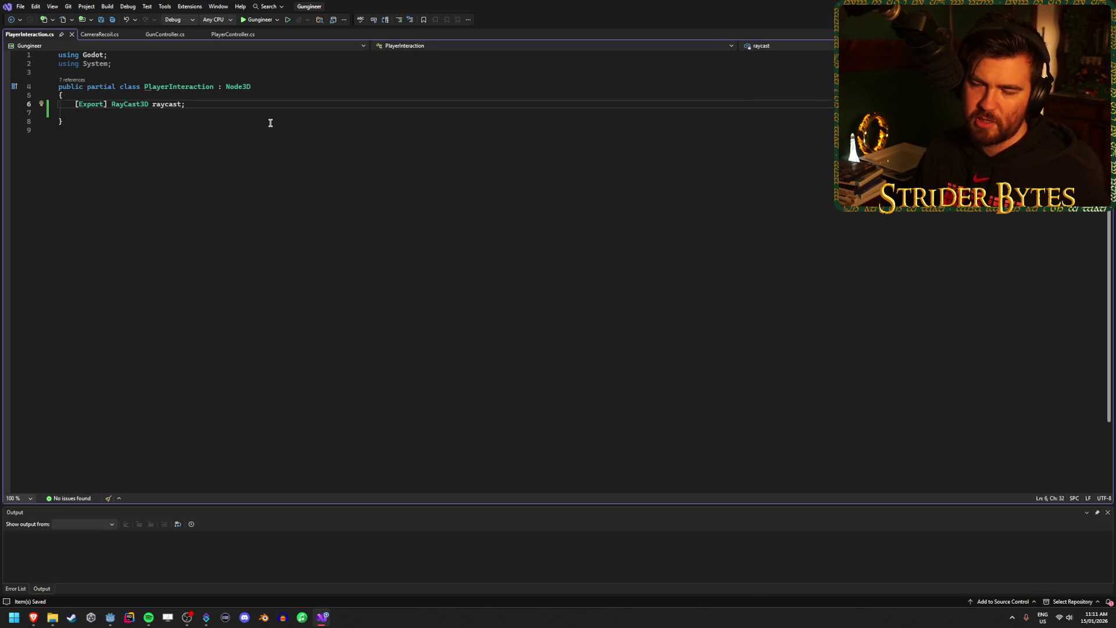
left_click(207, 111)
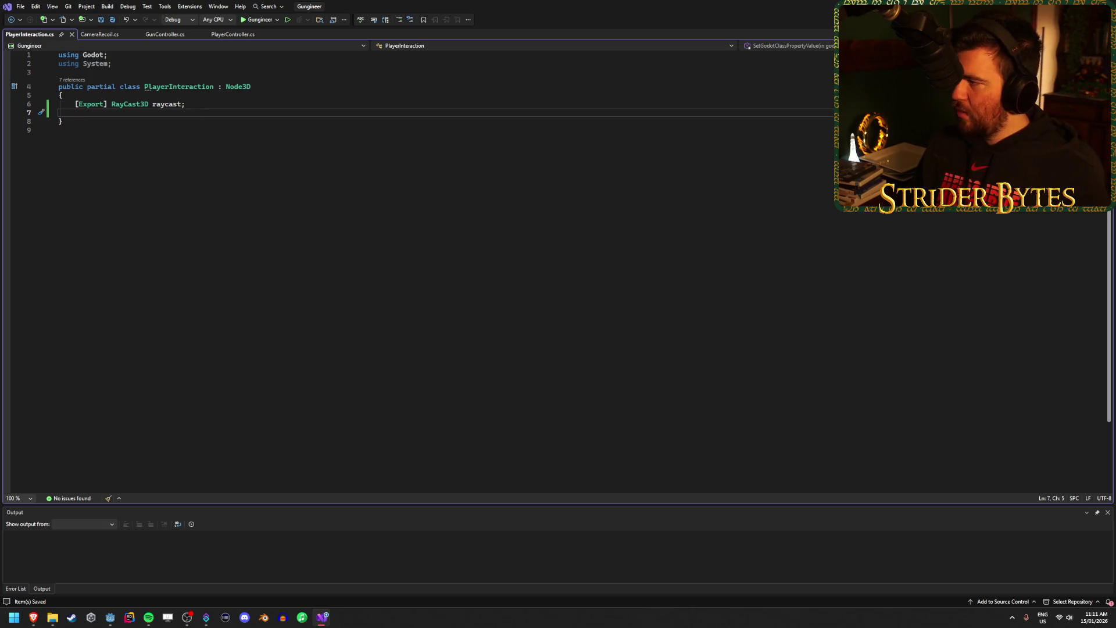
key("alt+Tab")
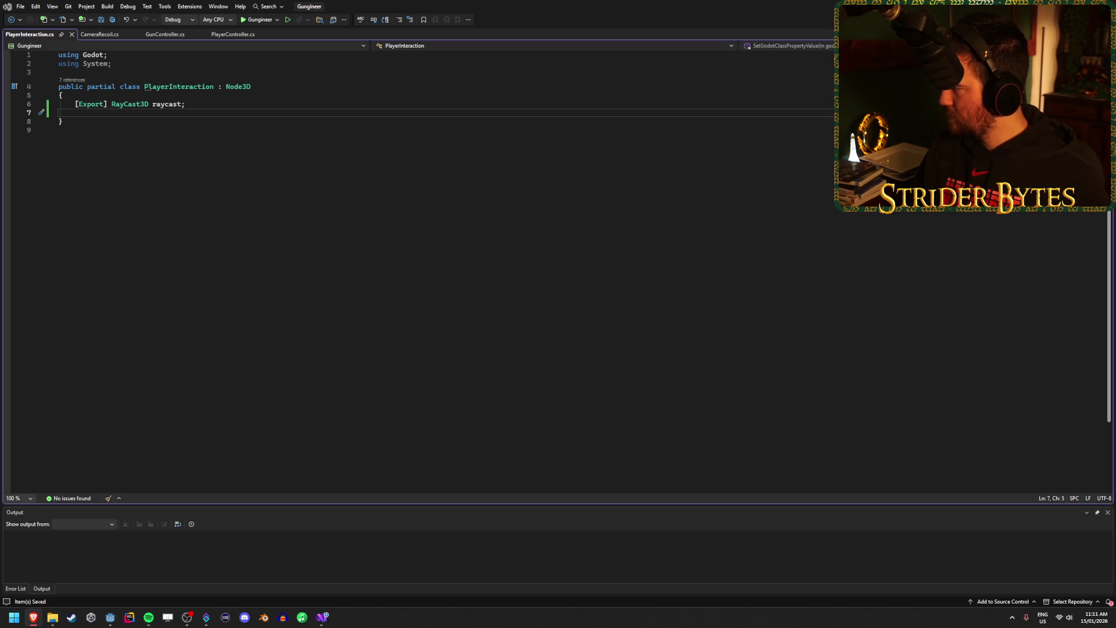
key("alt+Tab")
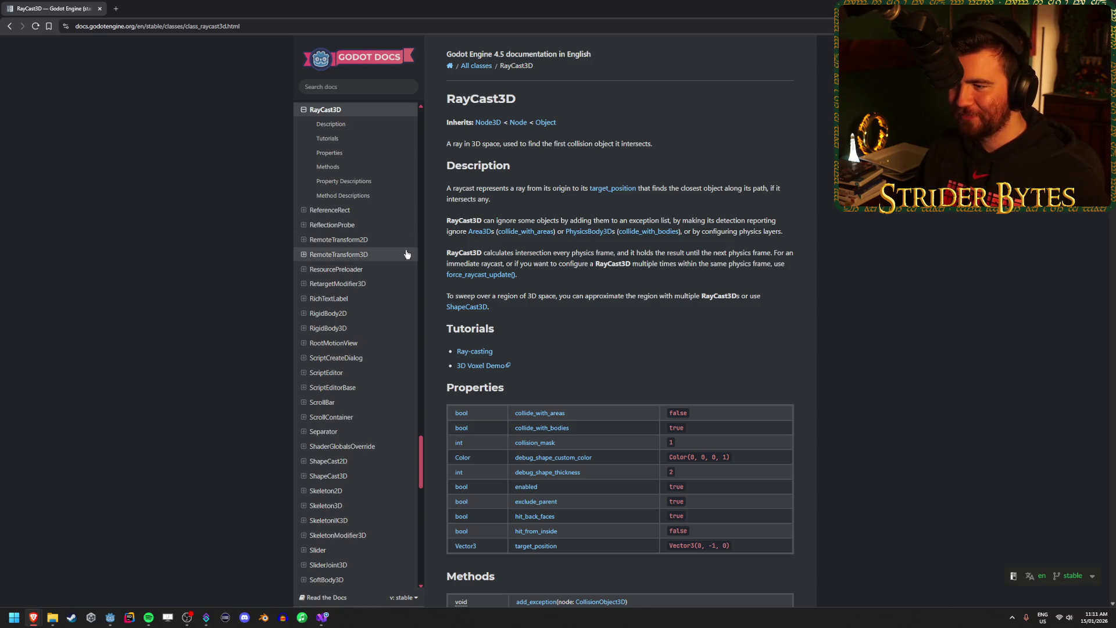
scroll(570, 271, "down", 6)
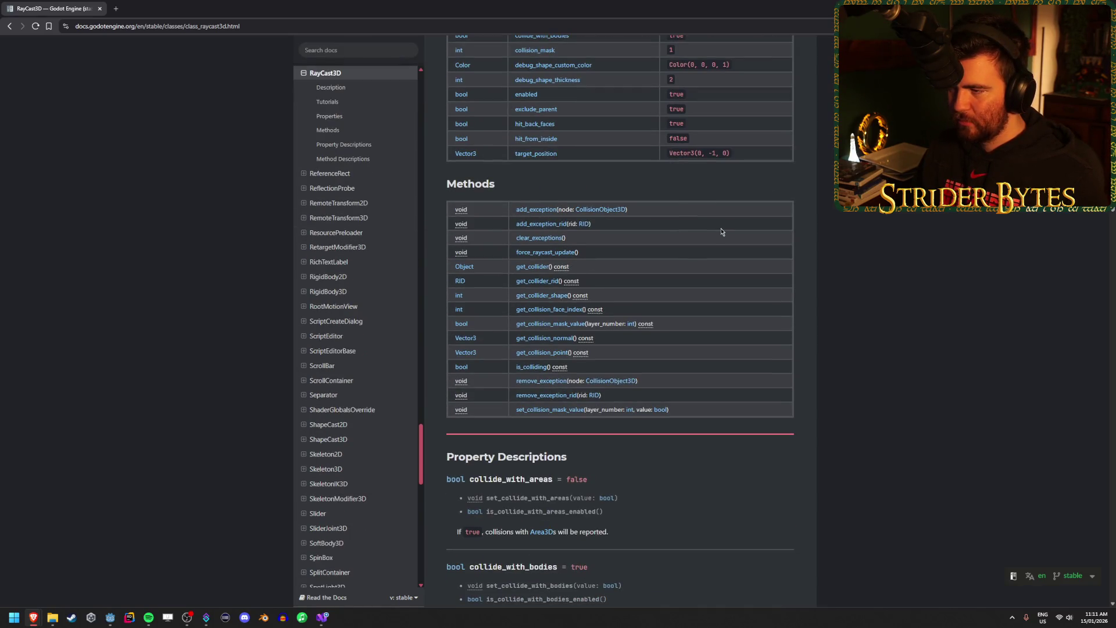
scroll(721, 231, "down", 2)
mouse_move(145, 622)
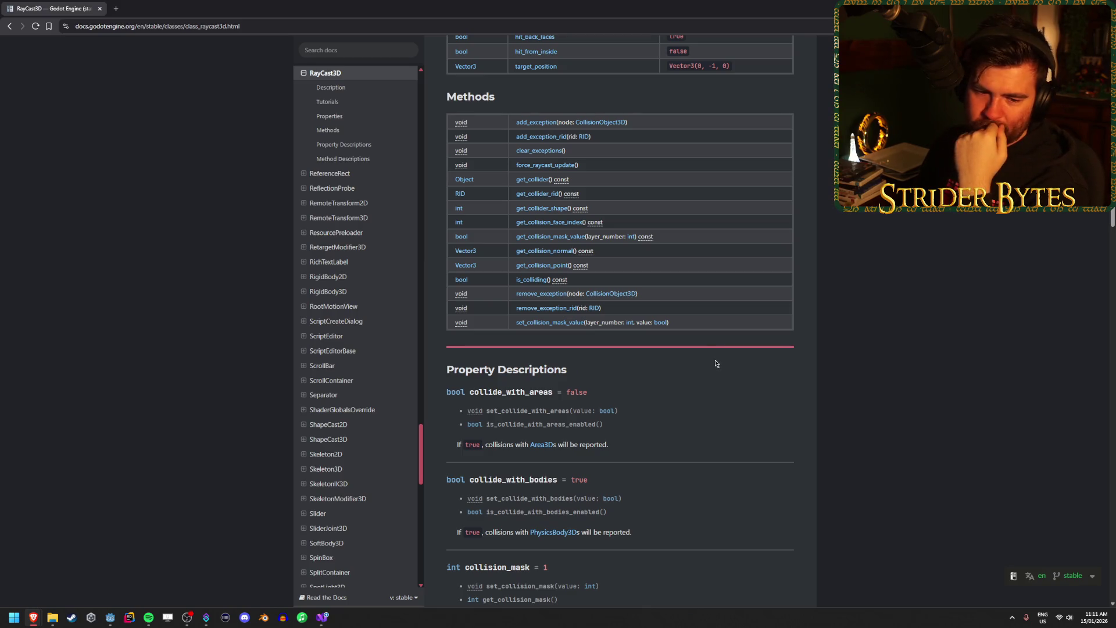
scroll(716, 364, "down", 1)
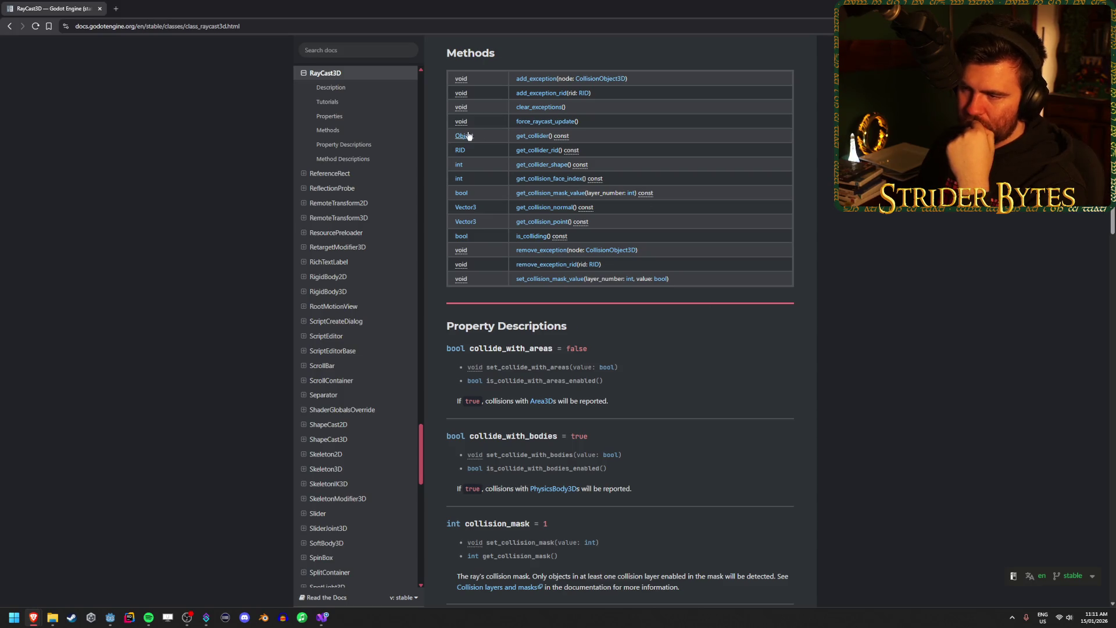
scroll(668, 169, "down", 8)
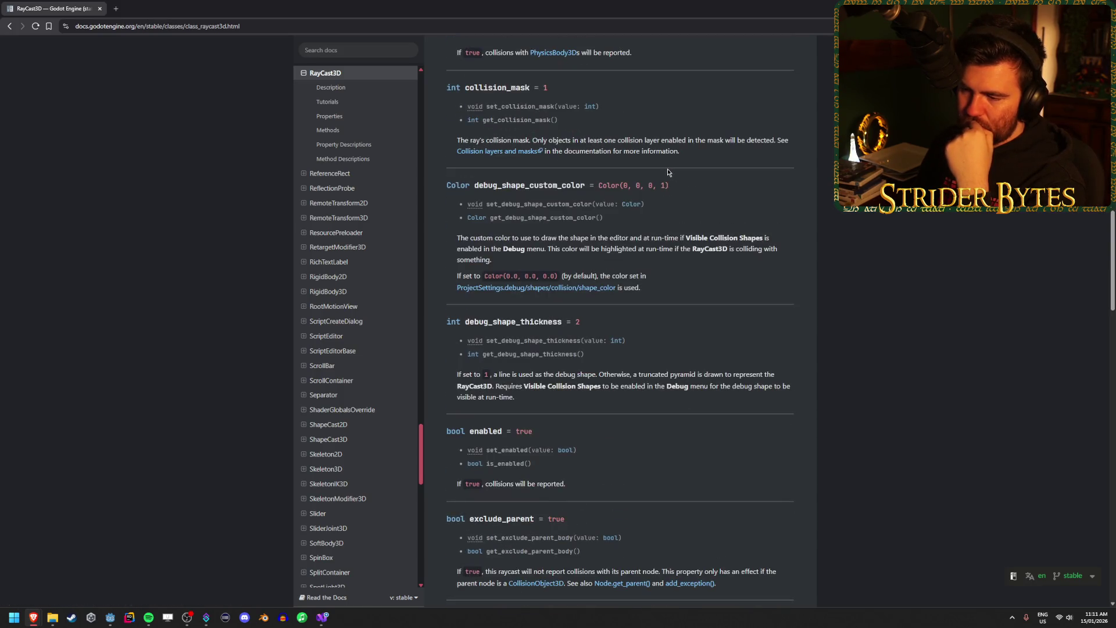
scroll(668, 169, "down", 5)
scroll(667, 168, "down", 9)
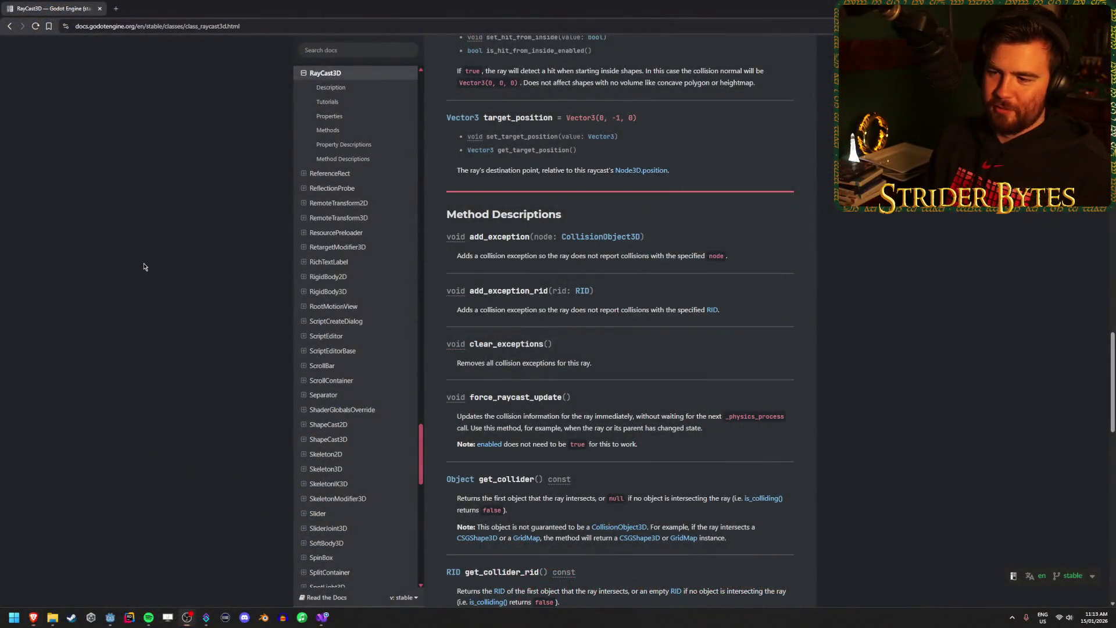
Read the RayCast3D method descriptions, highlighting the get_collider note, then return to the Godot editor.
left_click(145, 267)
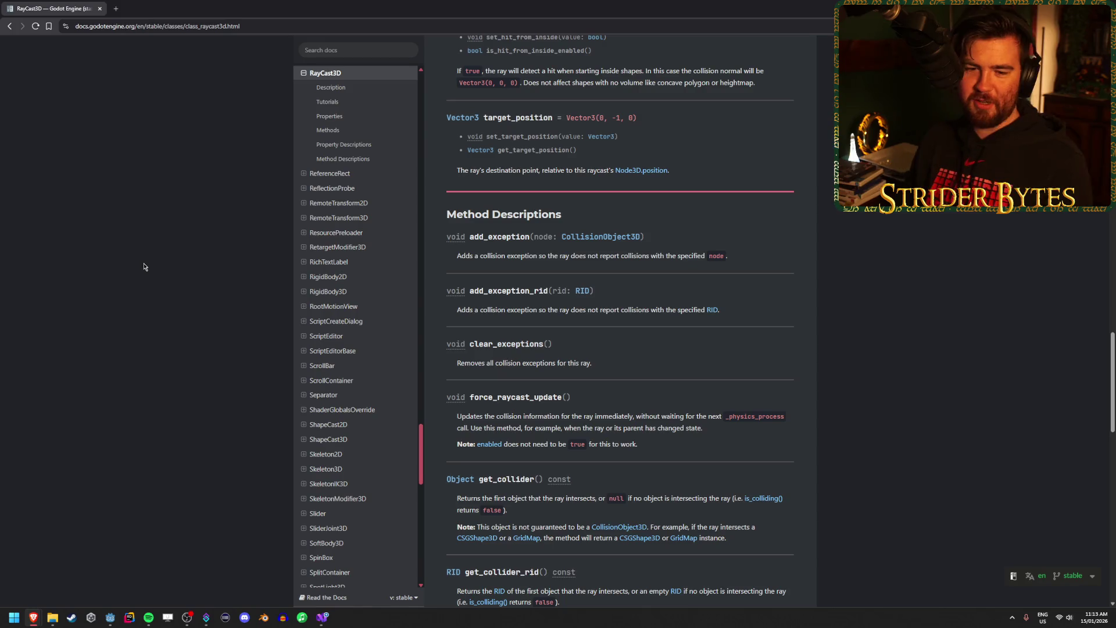
scroll(221, 250, "down", 3)
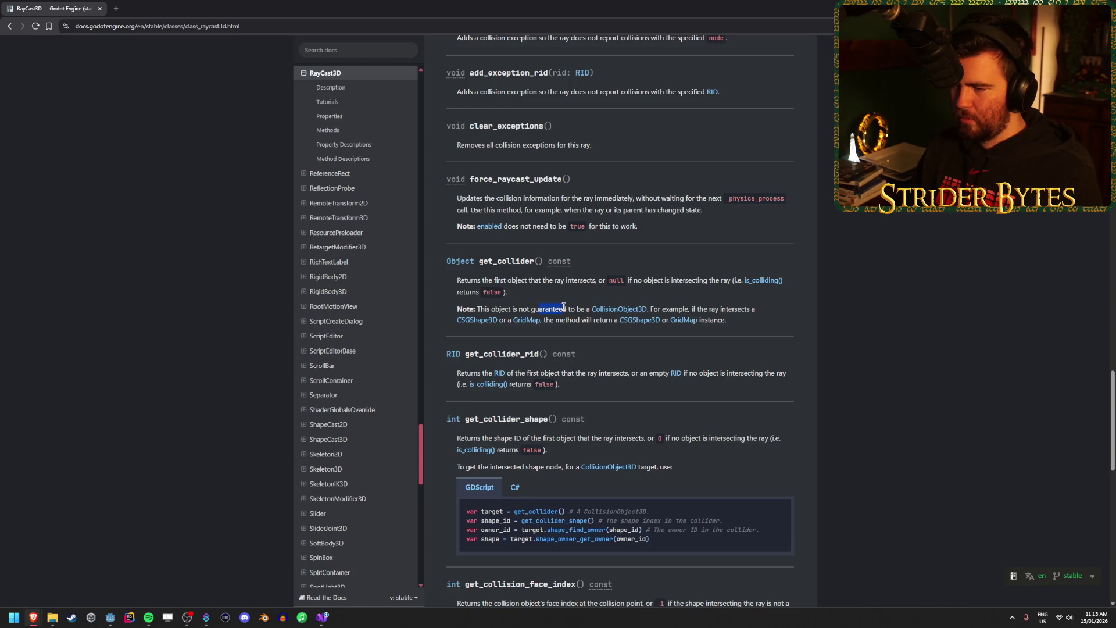
left_click_drag(518, 309, 557, 311)
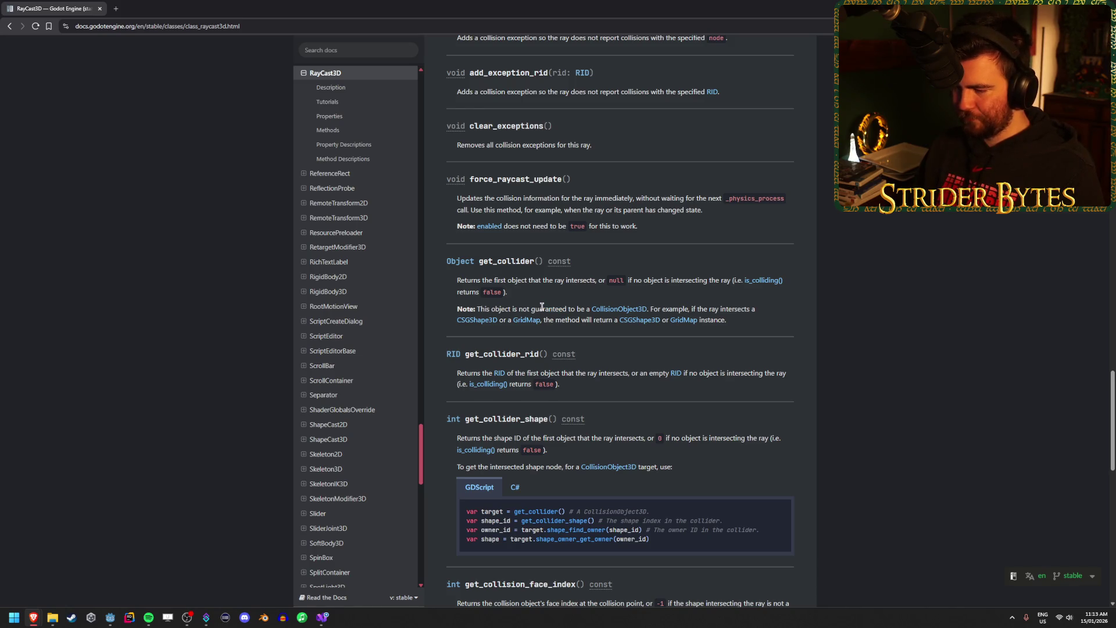
scroll(542, 306, "down", 10)
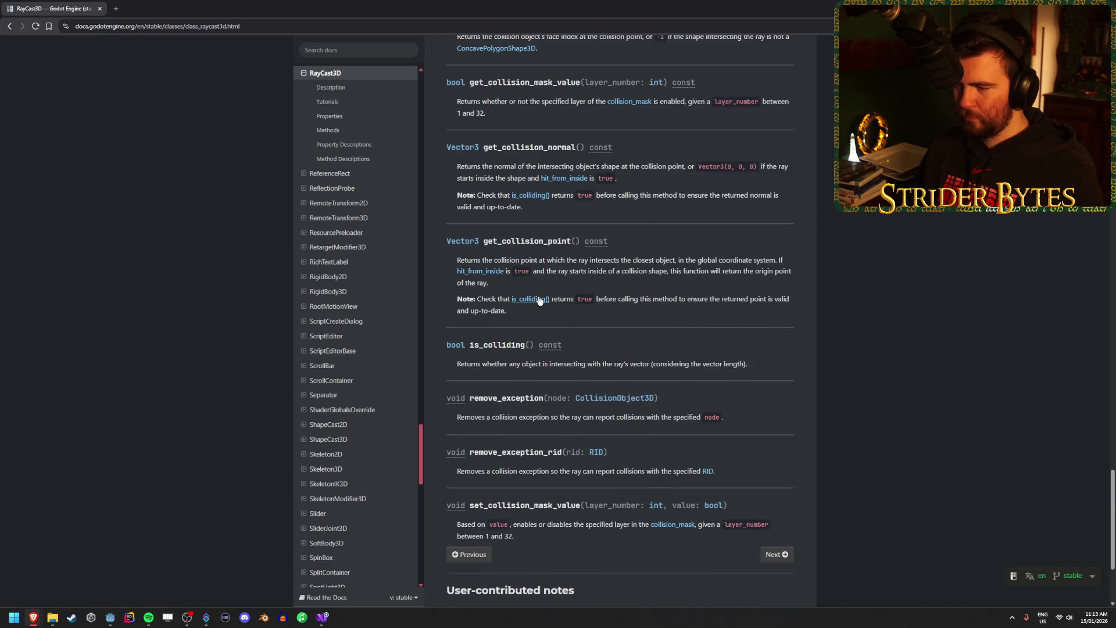
scroll(539, 300, "down", 4)
scroll(538, 298, "up", 4)
scroll(536, 295, "up", 8)
scroll(823, 342, "up", 20)
scroll(893, 347, "down", 5)
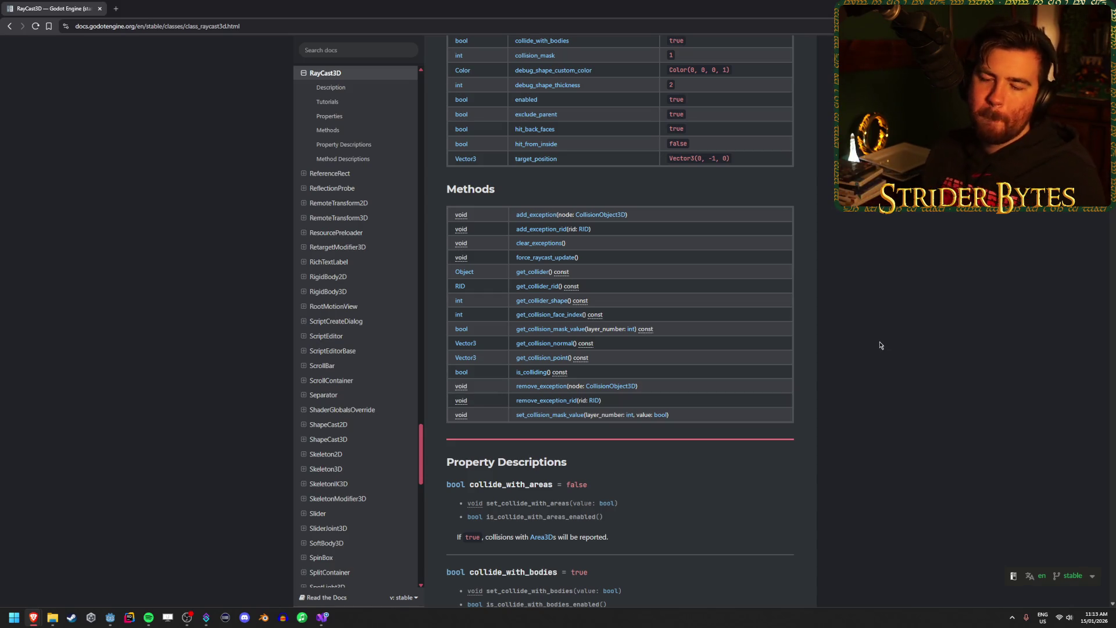
left_click(107, 621)
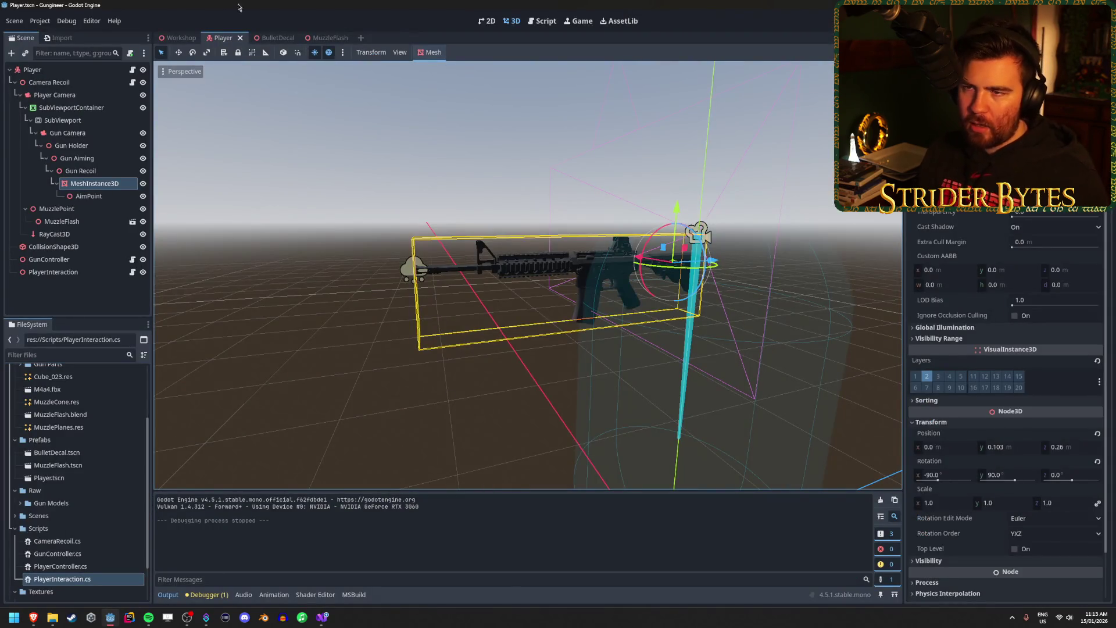
Add Stock_M4A1.glb from Gun Parts to the Workshop scene, raise it, then save and run.
left_click(178, 38)
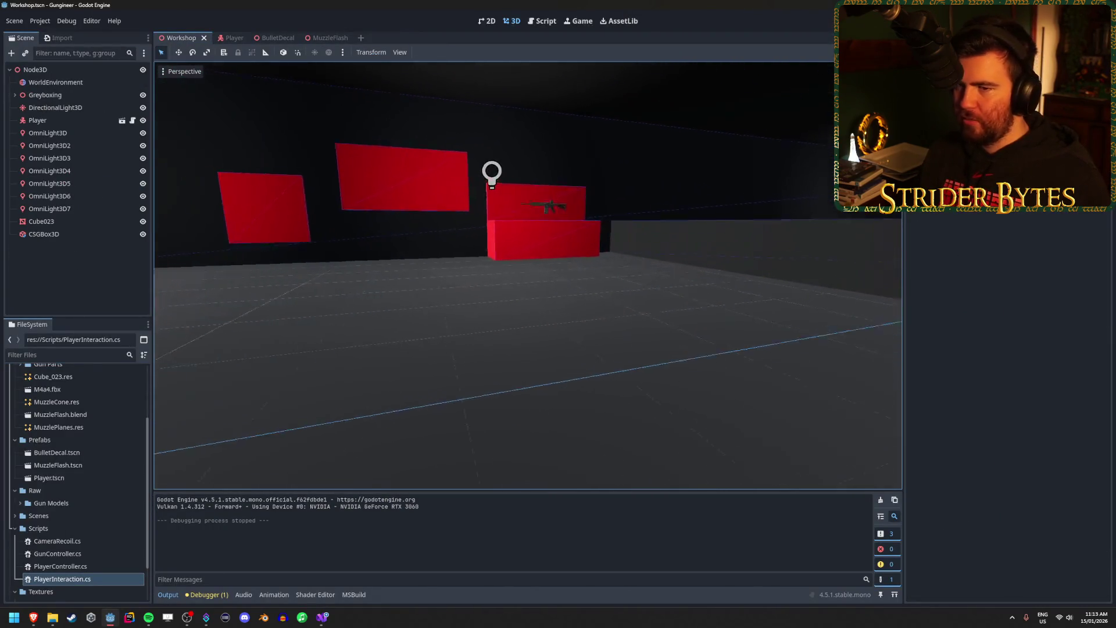
scroll(33, 456, "up", 3)
left_click(20, 448)
left_click_drag(58, 460, 349, 361)
key("f")
left_click_drag(466, 221, 633, 222)
mouse_move(490, 276)
left_mouse_down()
mouse_move(492, 93)
mouse_move(640, 291)
mouse_move(805, 461)
mouse_move(756, 407)
left_mouse_up()
mouse_move(523, 273)
left_mouse_down()
mouse_move(727, 285)
mouse_move(550, 249)
left_mouse_up()
left_click(549, 249)
left_click(379, 324)
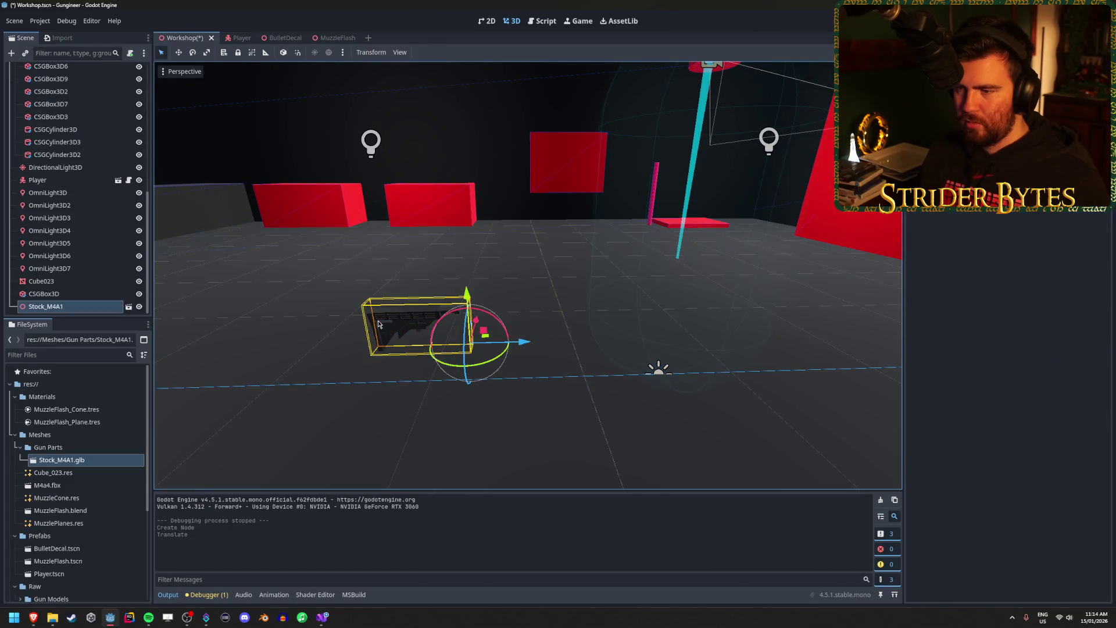
key("F5")
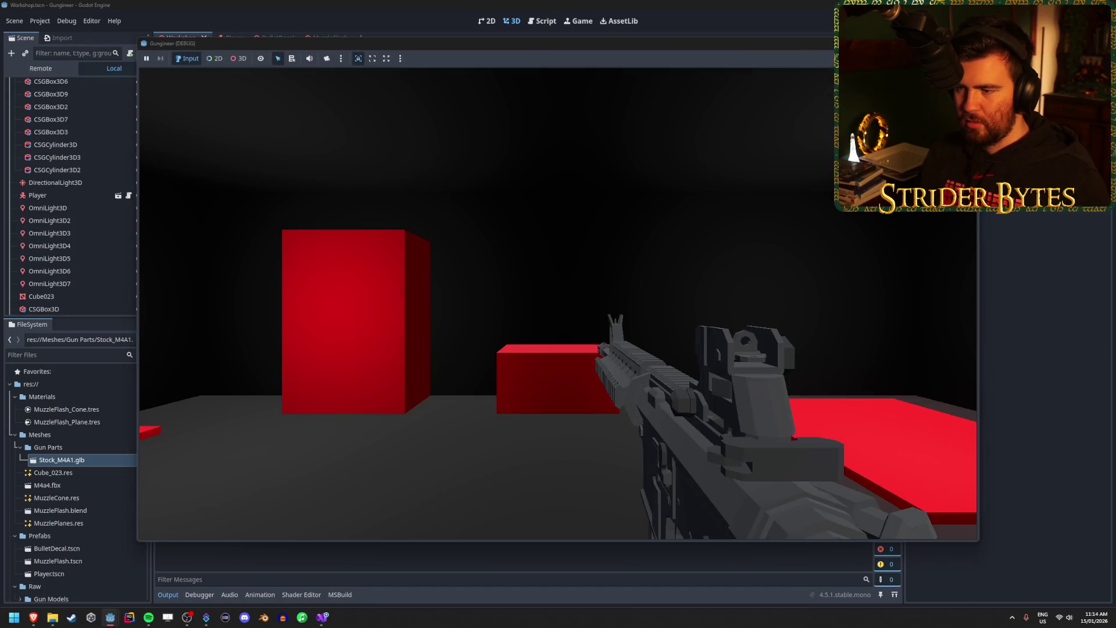
Walk around the room in-game to inspect the dropped stock and the wall-mounted rifle.
key("w")
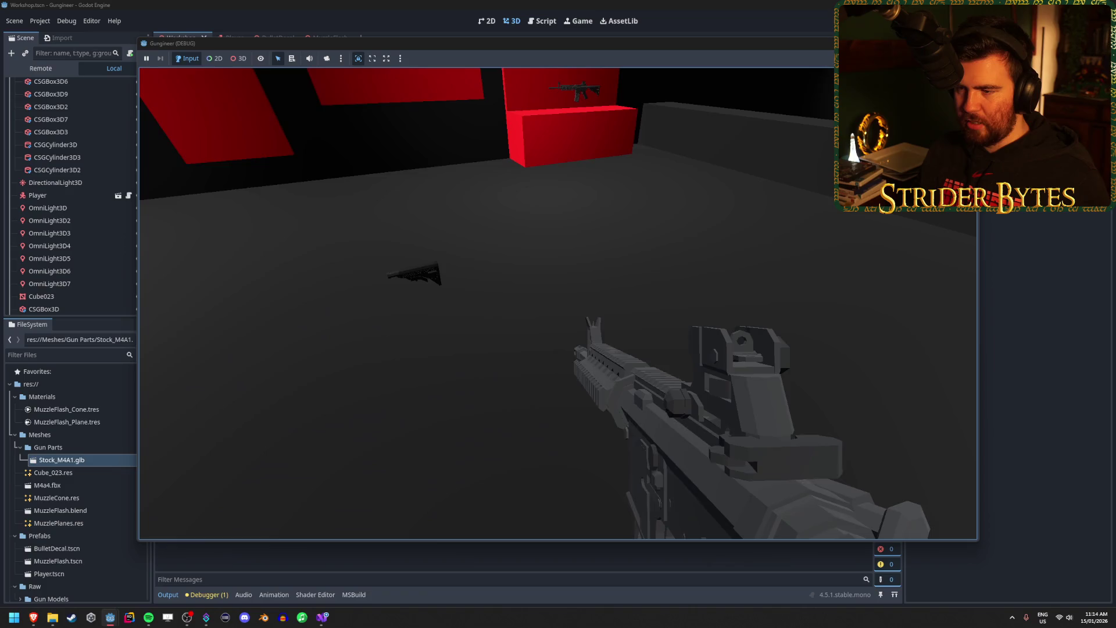
key("w")
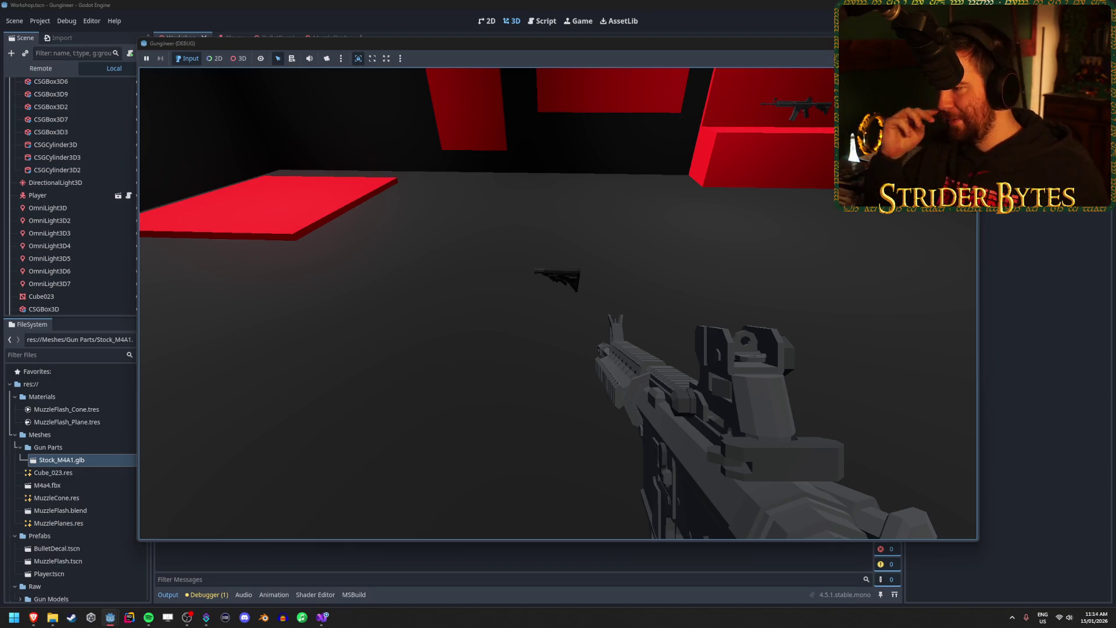
key("s")
key("w")
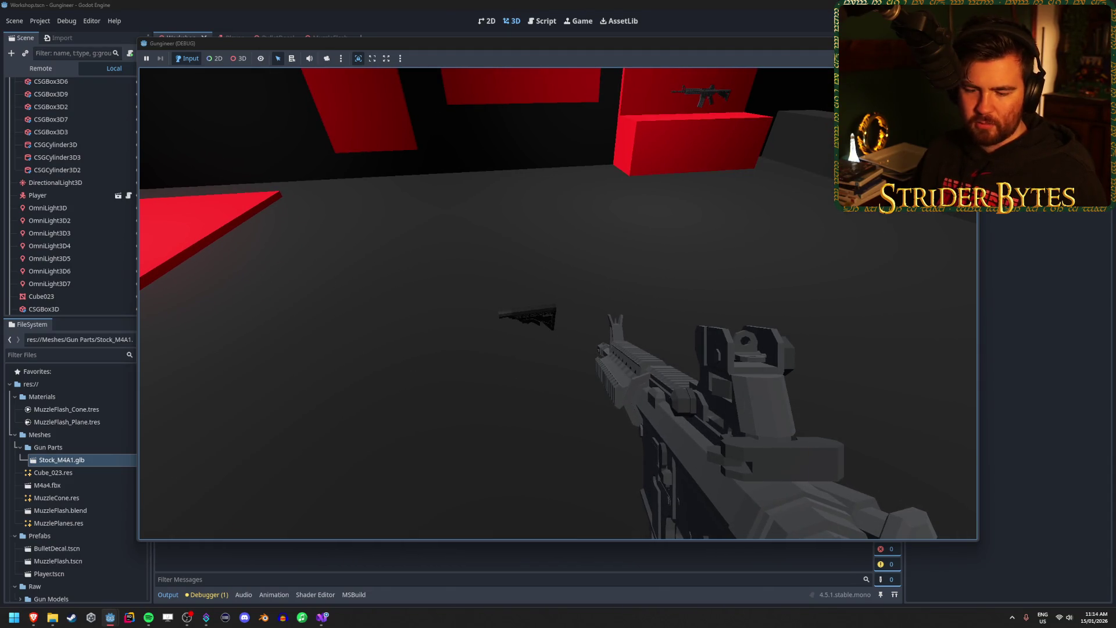
key("s")
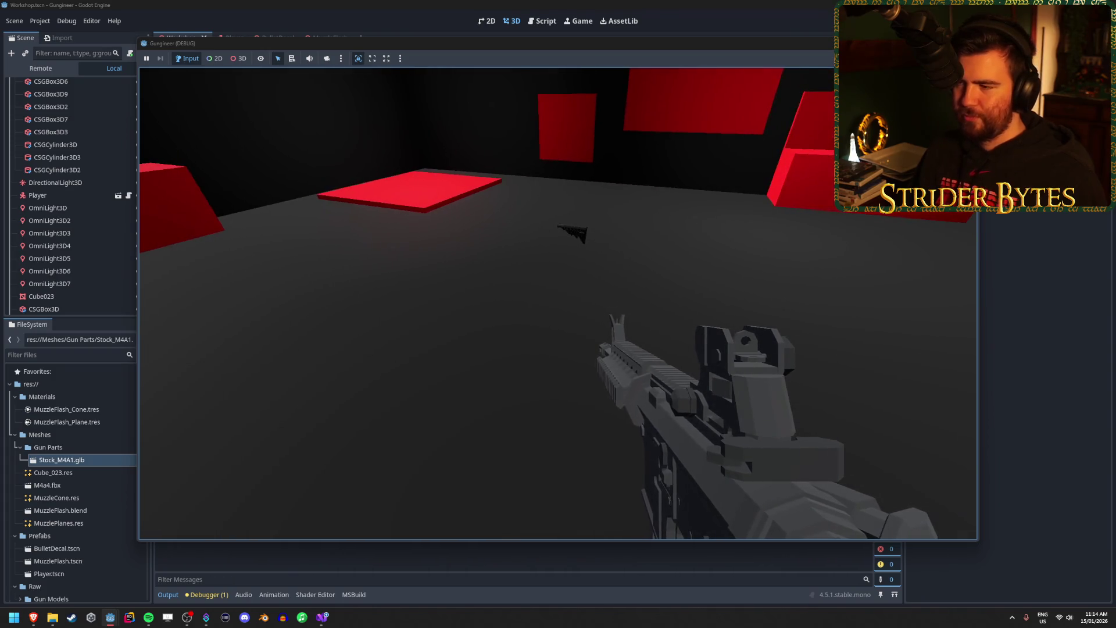
key("w")
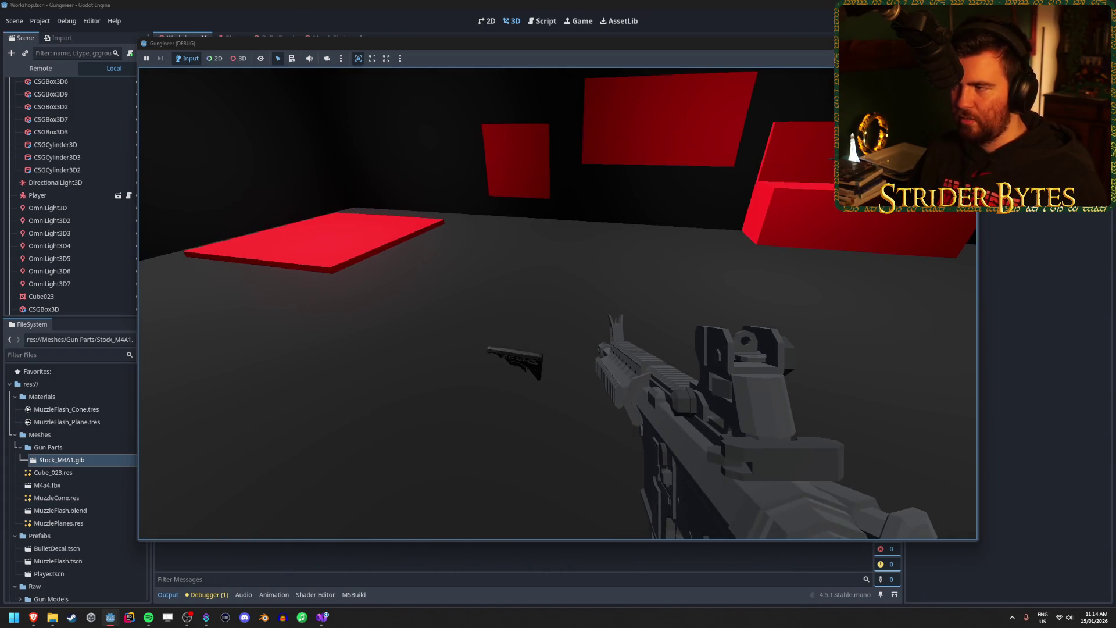
key("w")
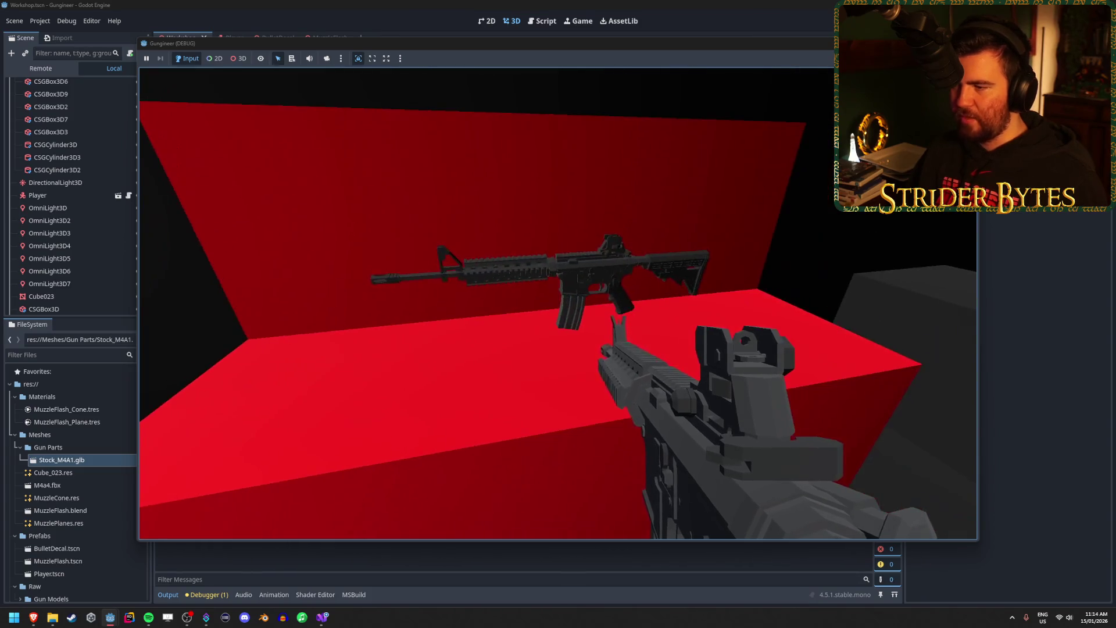
key("w")
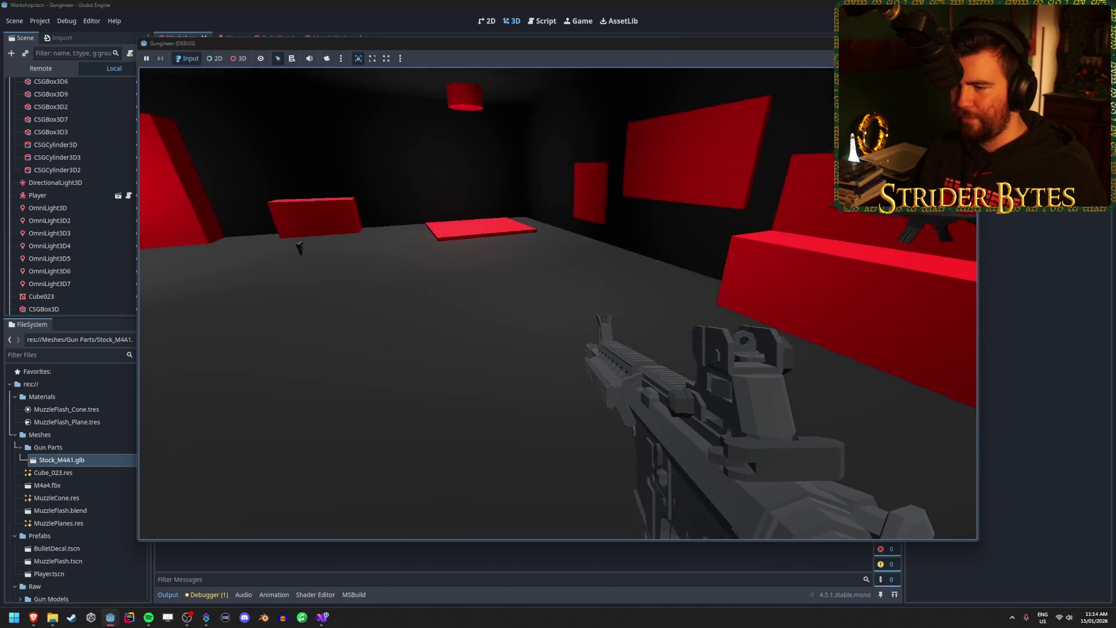
key("w")
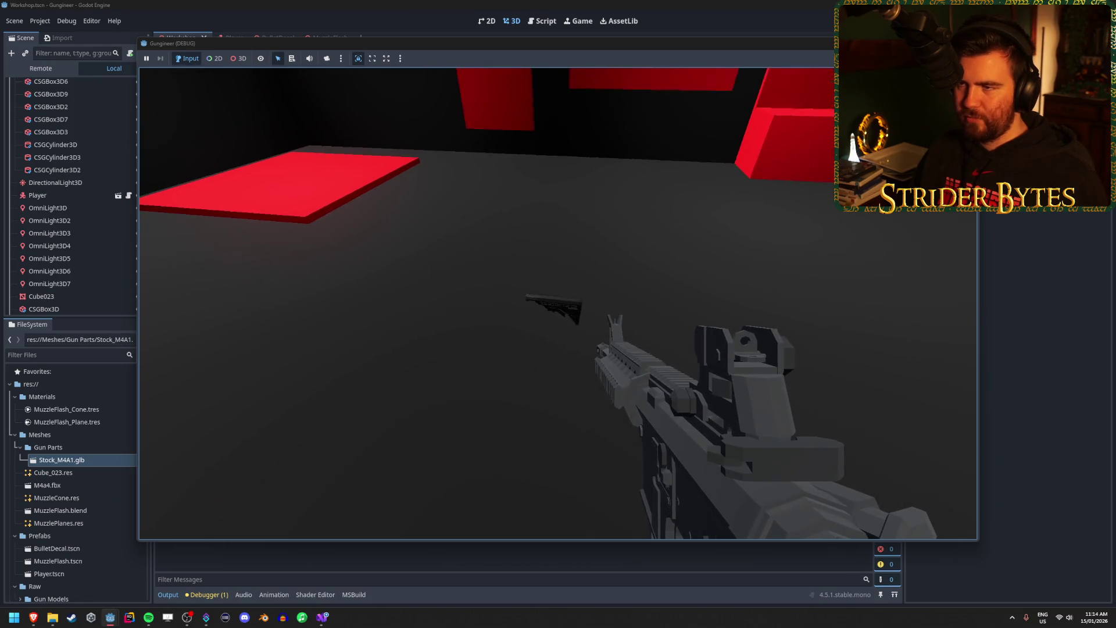
Stop the game and return to the 'godot glow shader' search results.
key("Escape")
left_click(1050, 292)
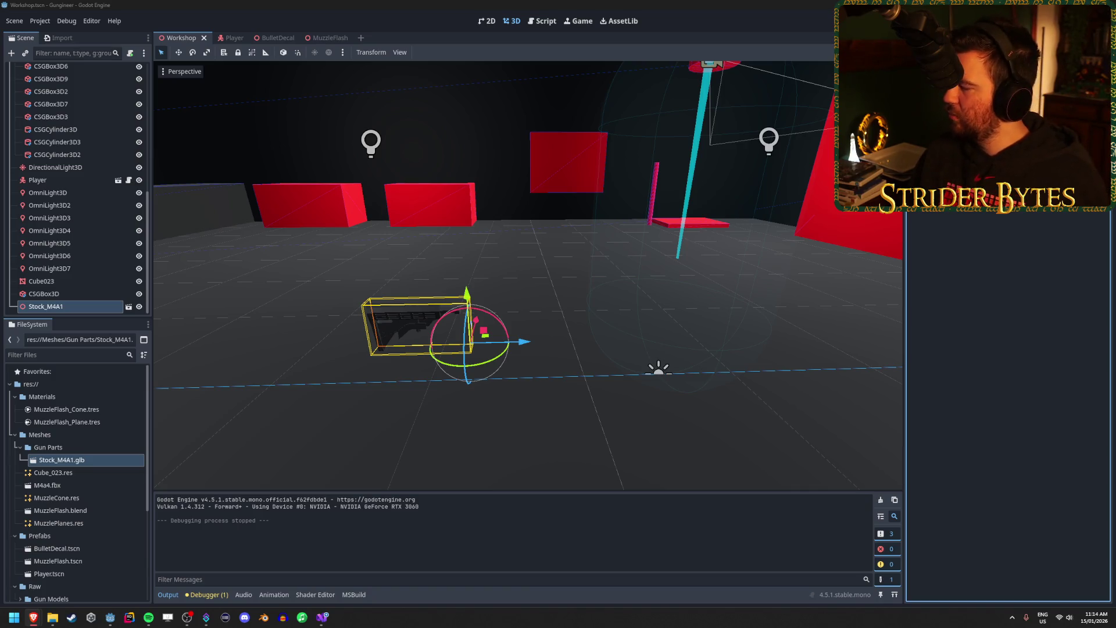
key("alt+Tab")
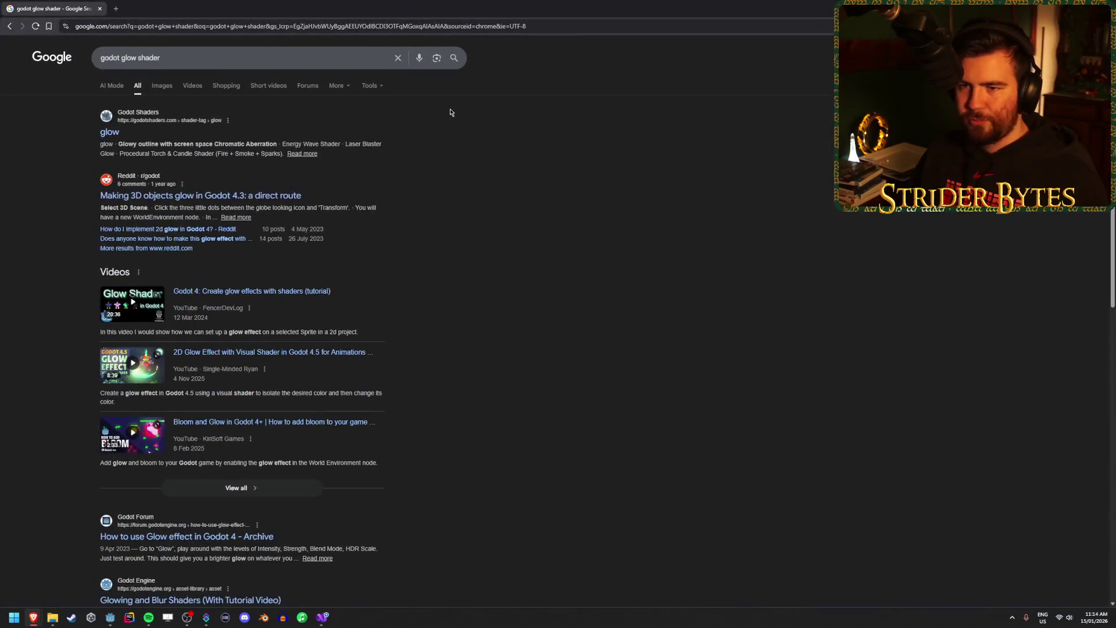
Open the glow shader tag page, scroll through it, and close it.
middle_click(107, 138)
left_click(150, 5)
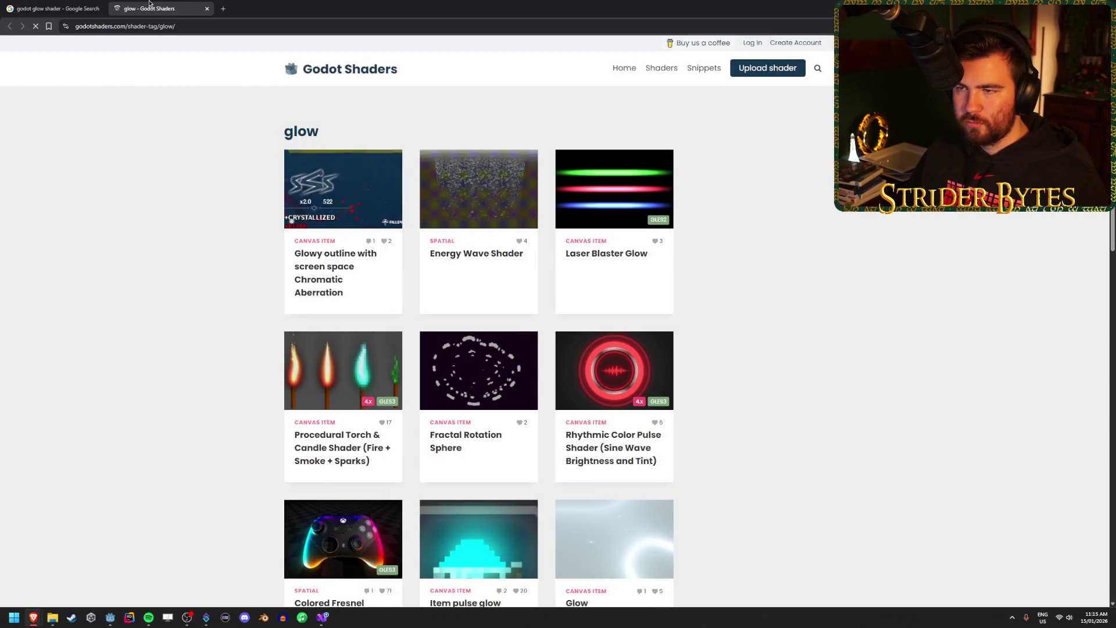
scroll(149, 355, "down", 2)
scroll(149, 357, "down", 7)
scroll(150, 356, "down", 4)
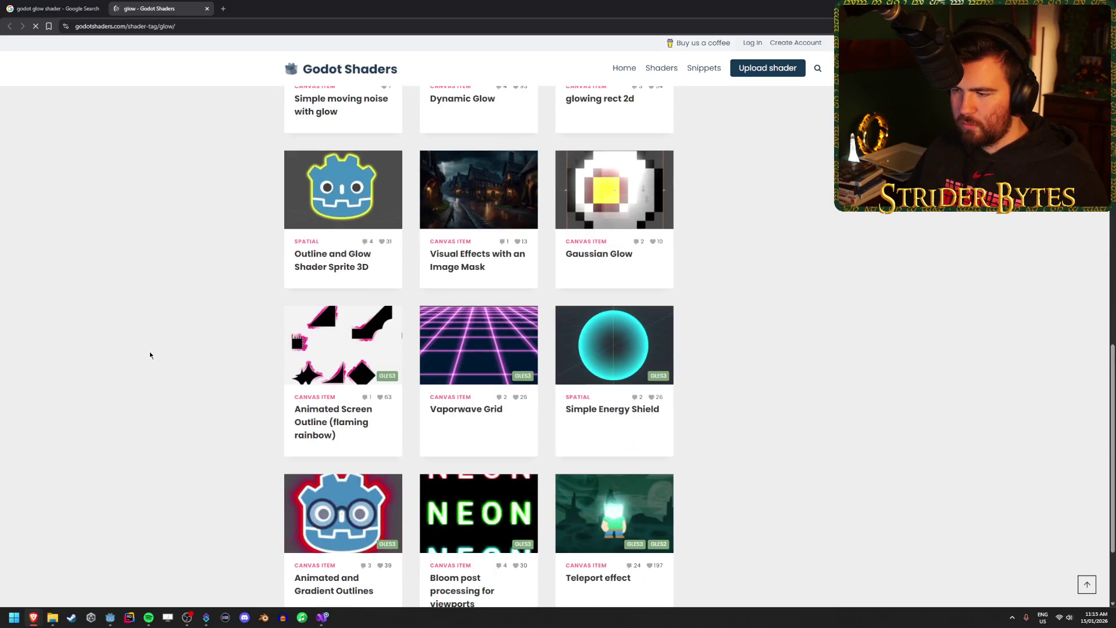
scroll(150, 355, "down", 2)
scroll(150, 354, "up", 15)
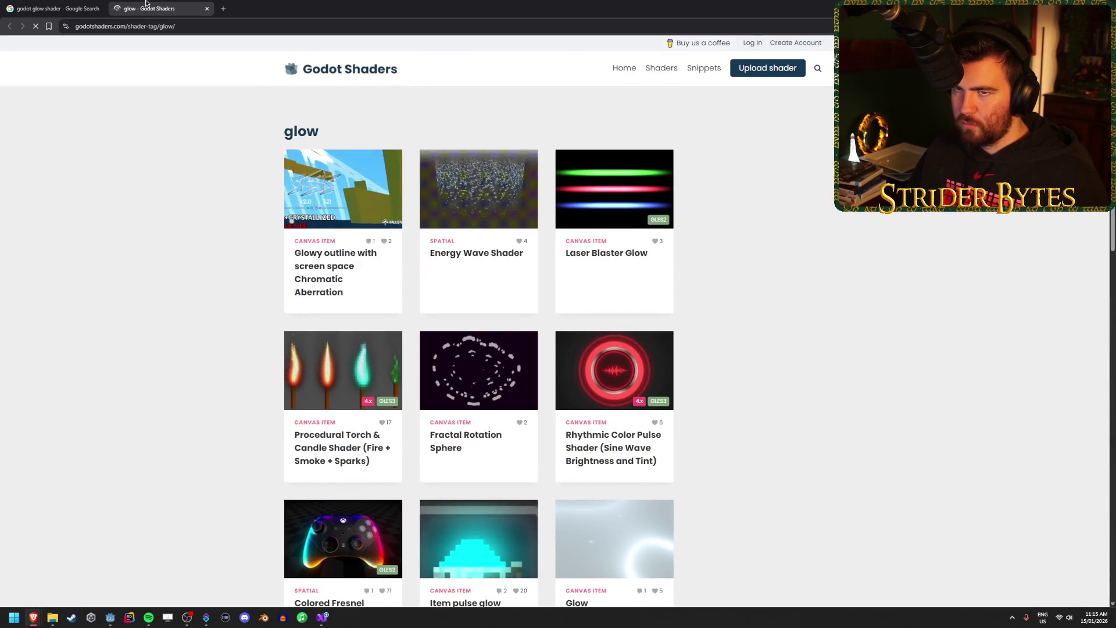
key("ctrl+w")
Search 'godot outline shader' and open the forum thread, outline listing, and post process outline shader.
left_click(126, 54)
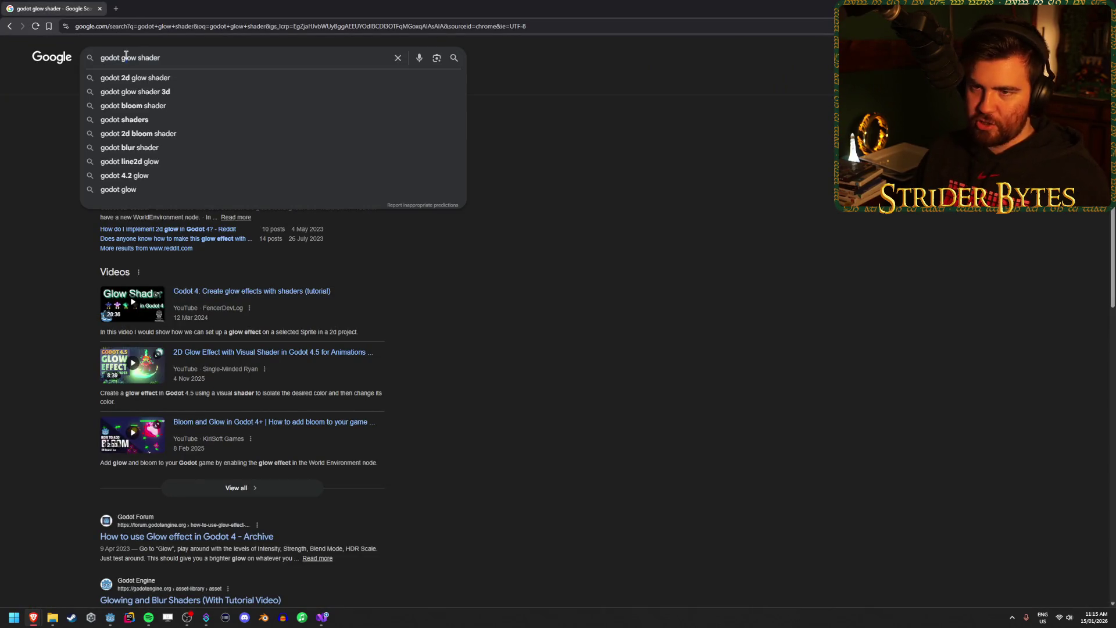
type("line")
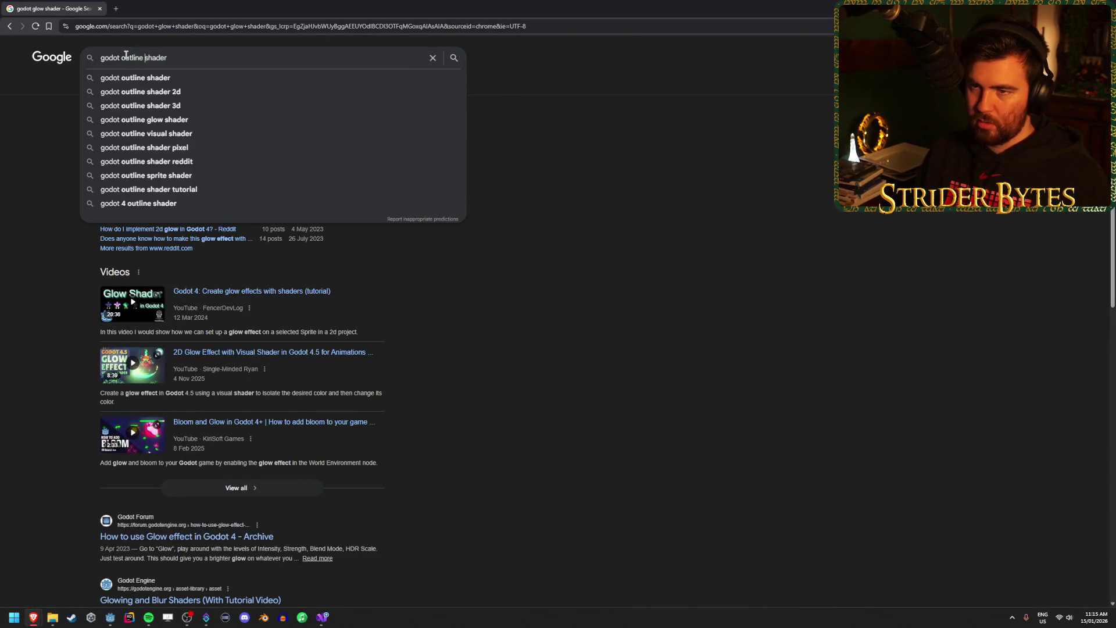
key("Return")
middle_click(141, 132)
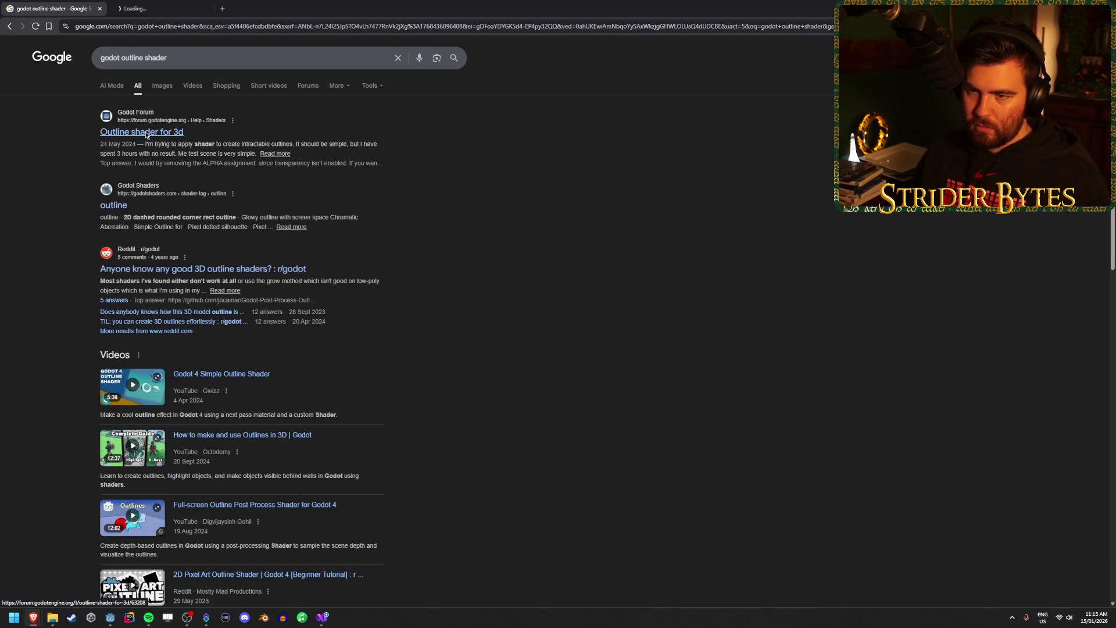
middle_click(113, 205)
key("ctrl+Tab")
key("ctrl+Tab")
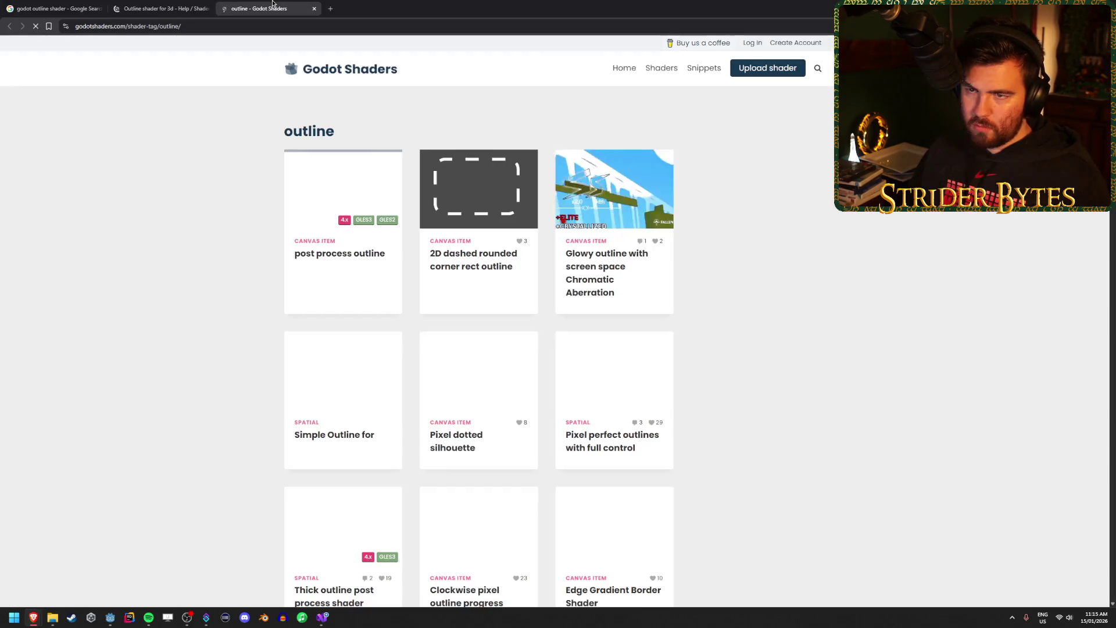
middle_click(291, 180)
left_click(393, 3)
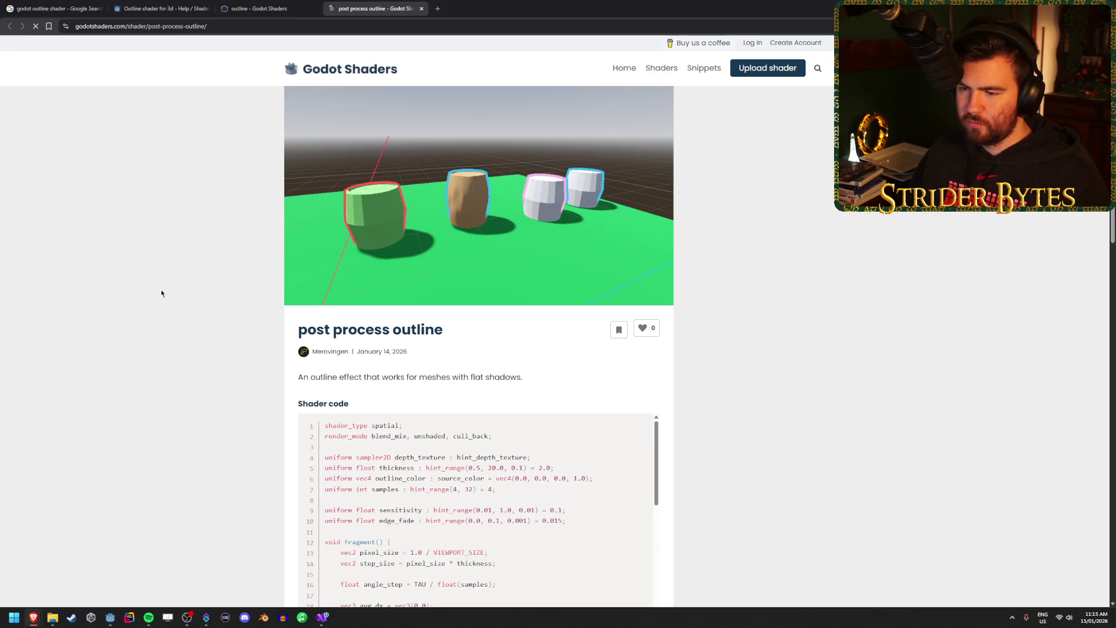
scroll(161, 292, "down", 3)
scroll(161, 294, "down", 4)
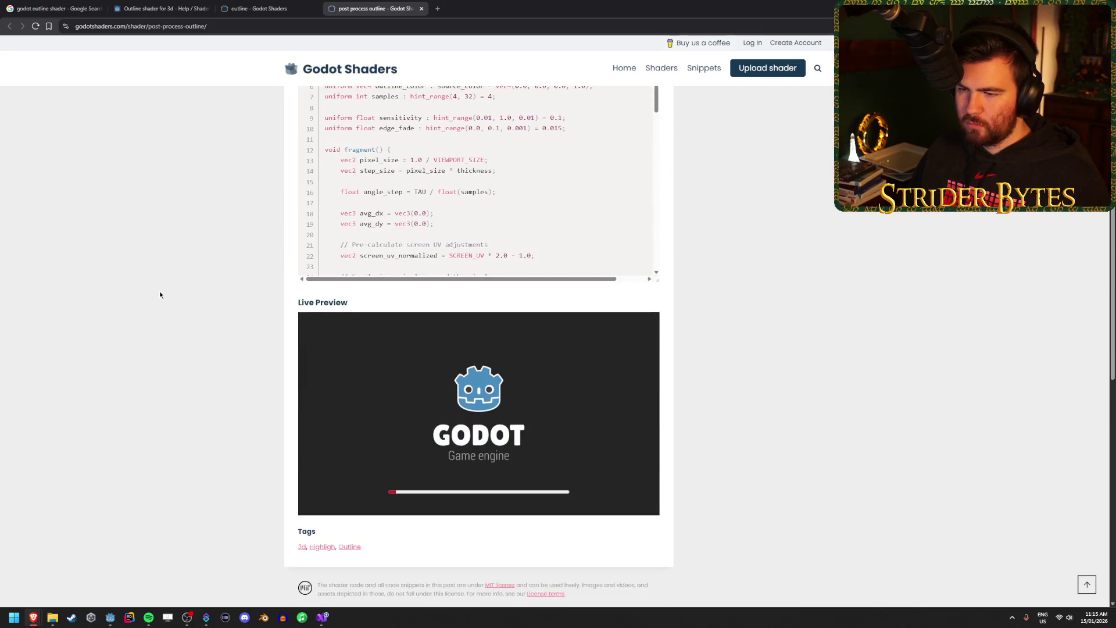
scroll(161, 294, "down", 1)
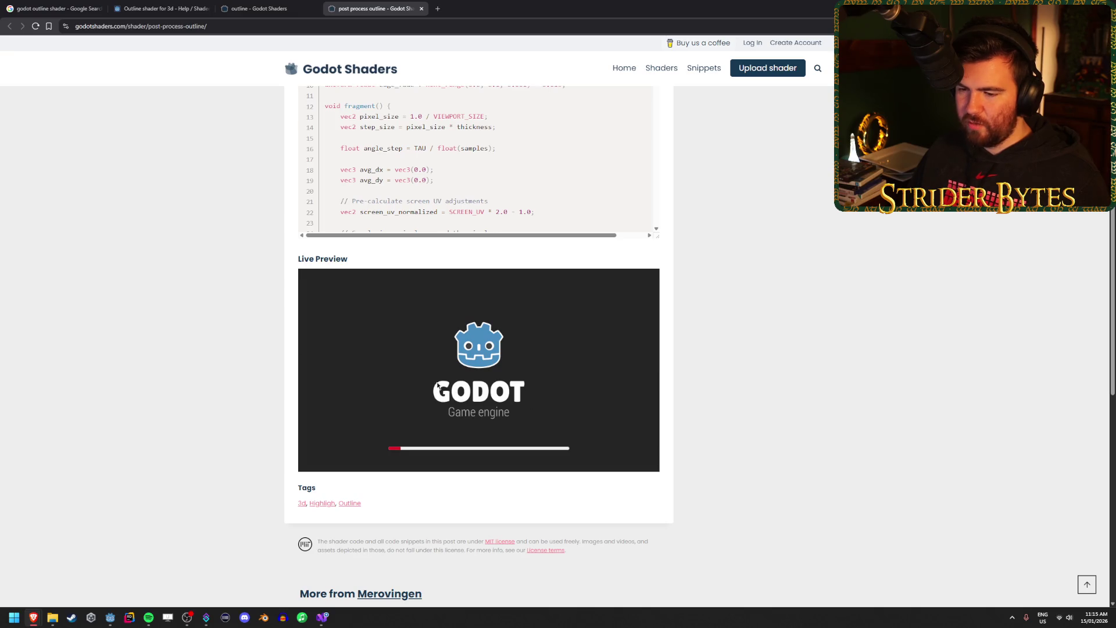
scroll(245, 344, "up", 3)
scroll(456, 316, "down", 2)
scroll(210, 345, "up", 2)
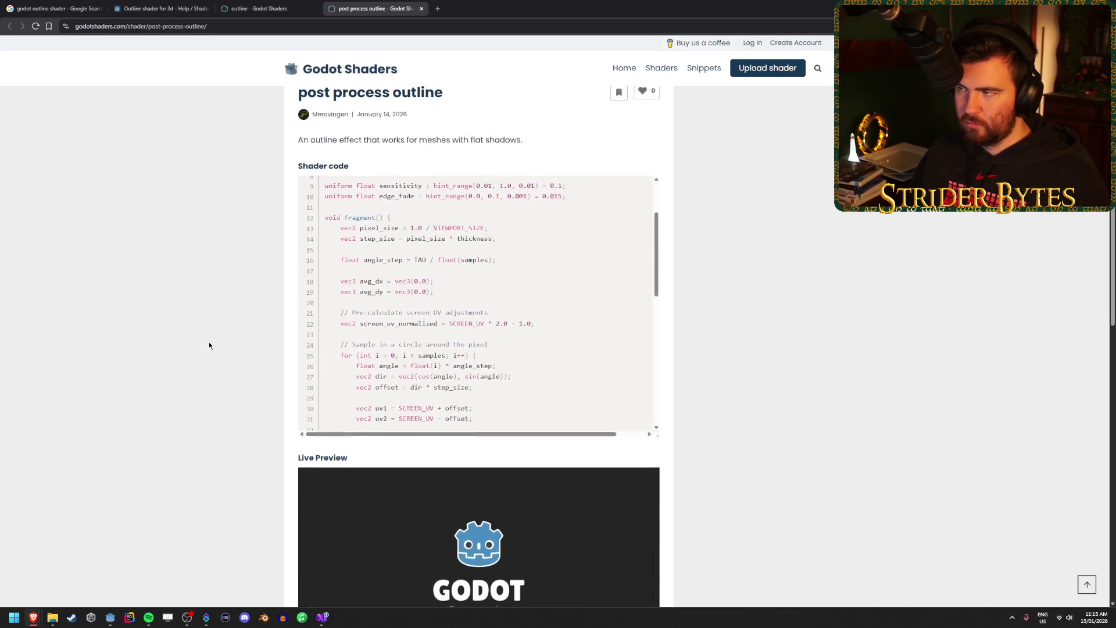
scroll(417, 332, "down", 7)
scroll(417, 332, "up", 9)
scroll(242, 332, "down", 11)
scroll(242, 331, "up", 4)
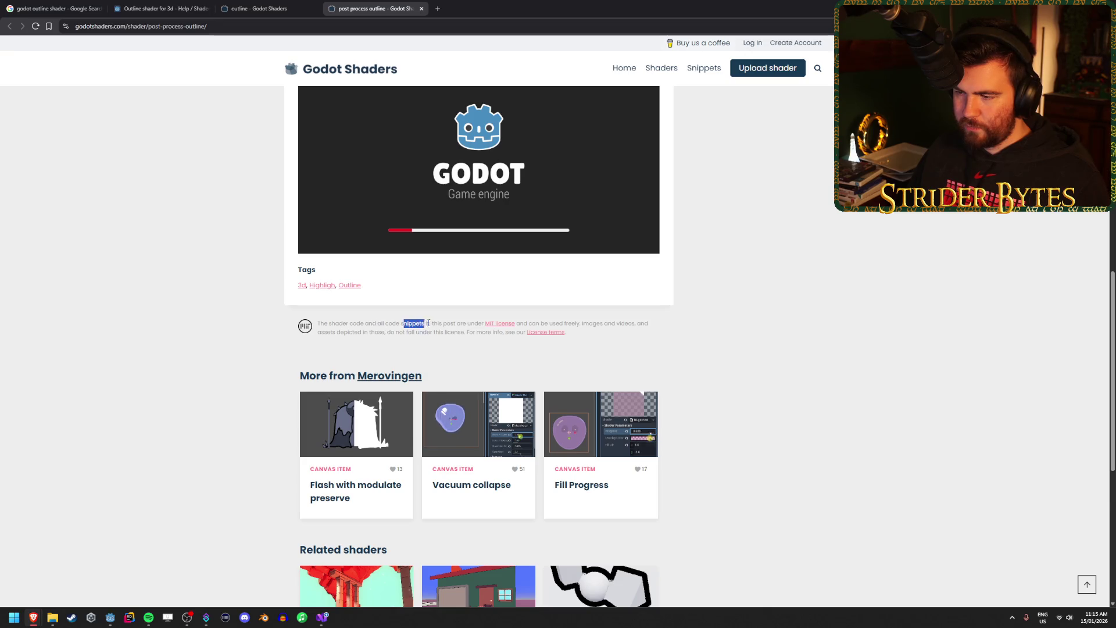
left_click_drag(541, 324, 613, 324)
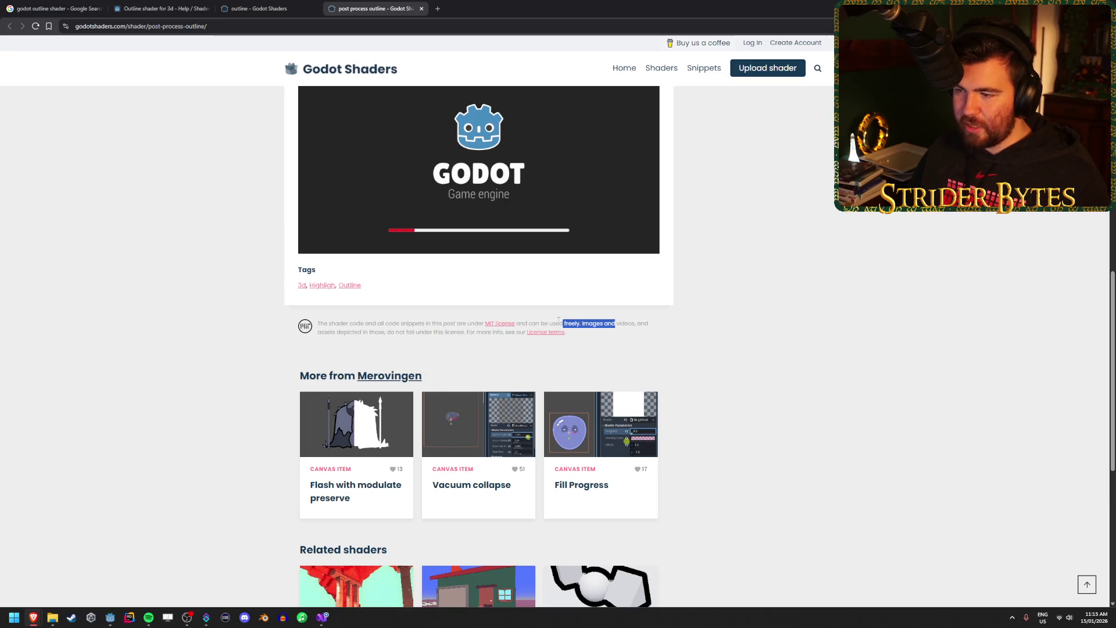
left_click_drag(378, 324, 409, 323)
left_click(408, 324)
left_click_drag(330, 332, 382, 332)
left_click(349, 332)
scroll(197, 306, "up", 7)
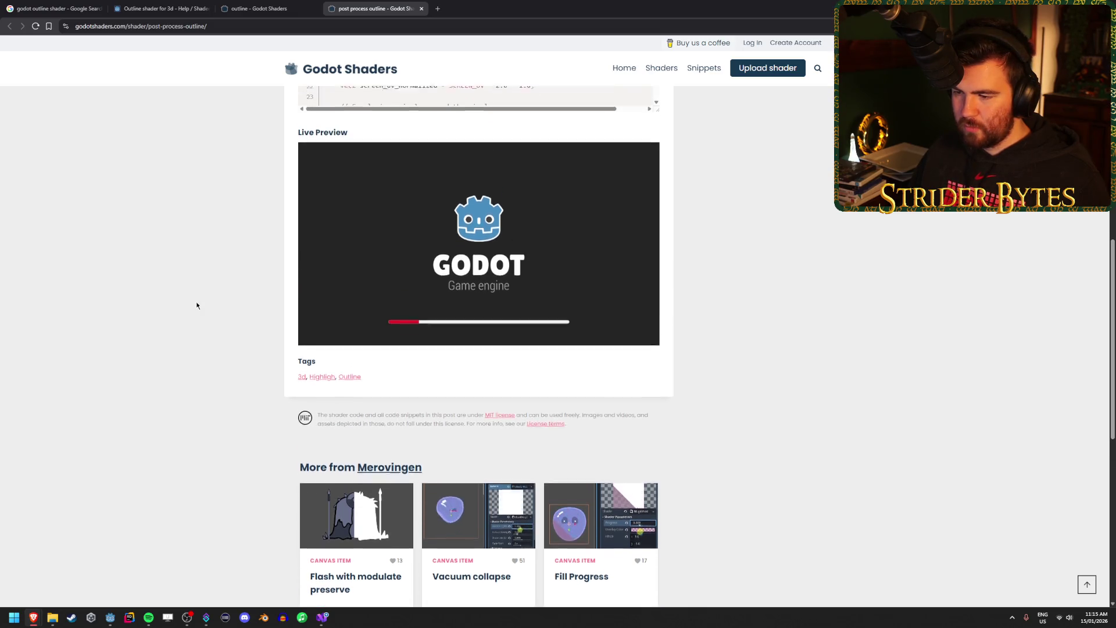
scroll(197, 306, "up", 3)
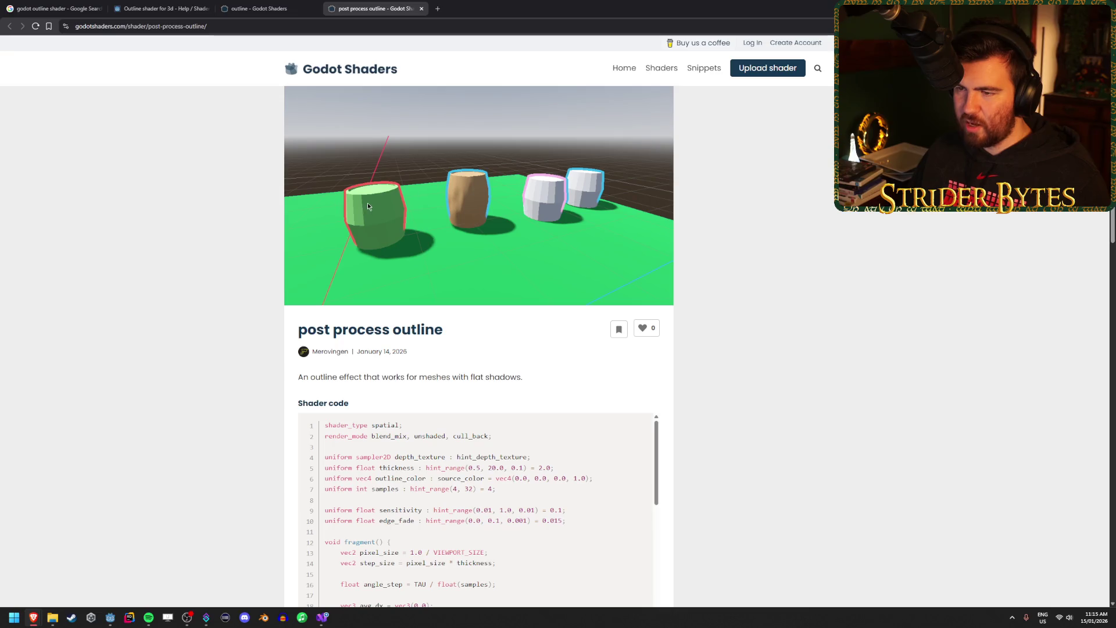
scroll(157, 303, "down", 6)
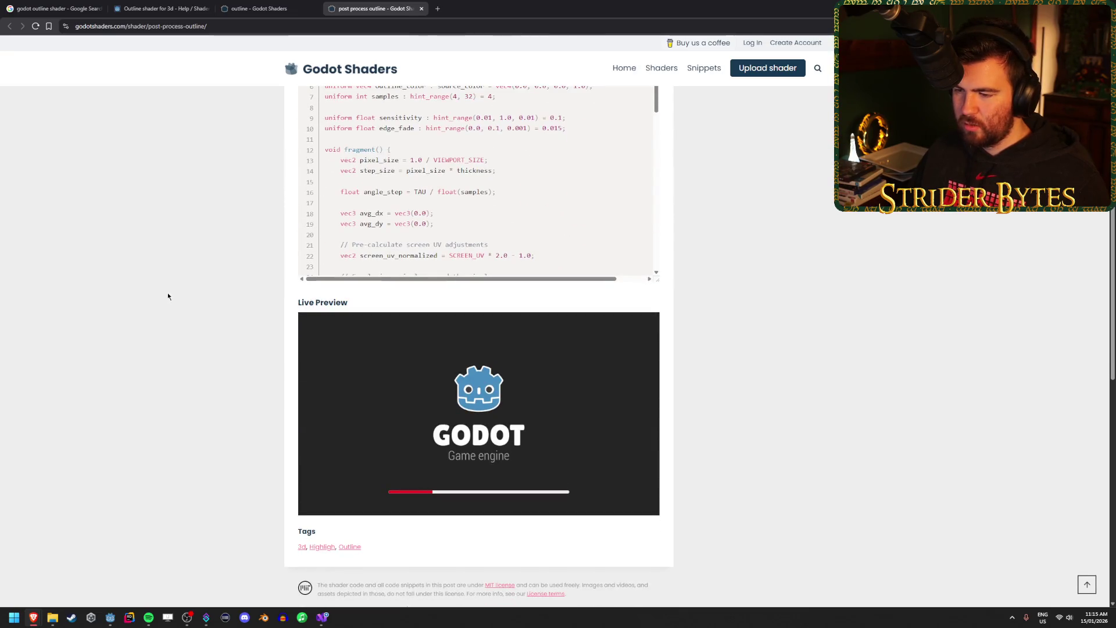
scroll(168, 297, "up", 6)
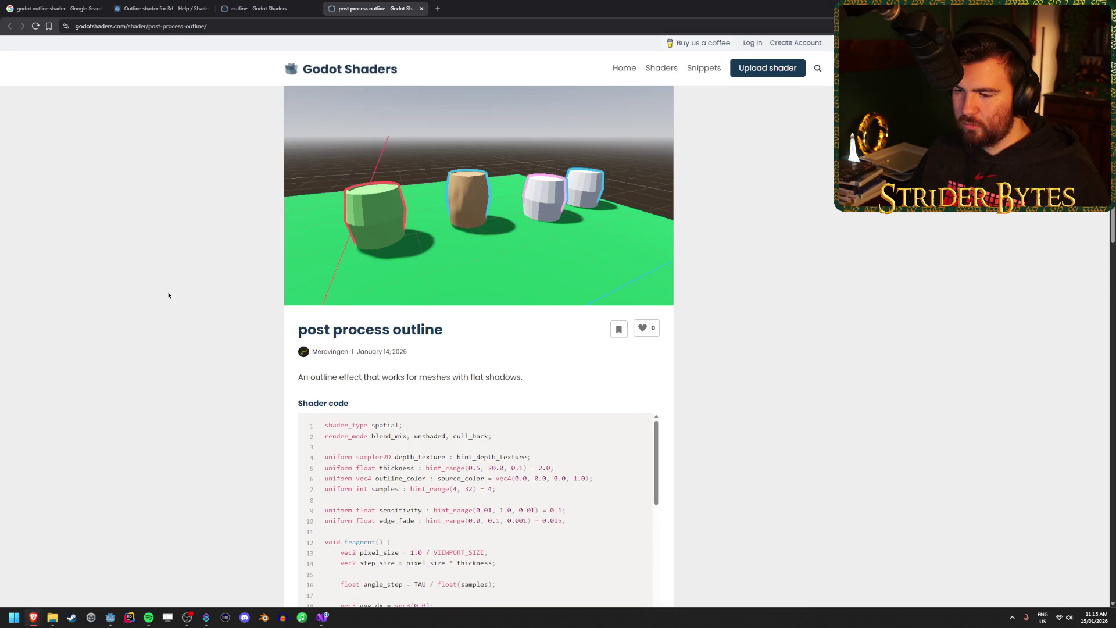
scroll(169, 295, "down", 5)
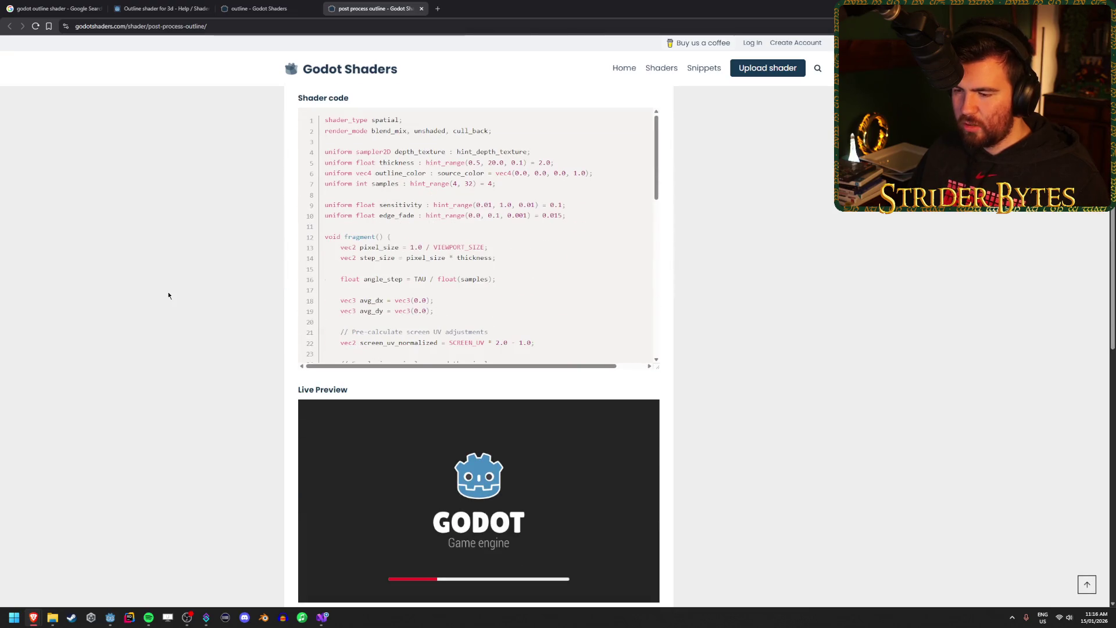
scroll(600, 289, "down", 8)
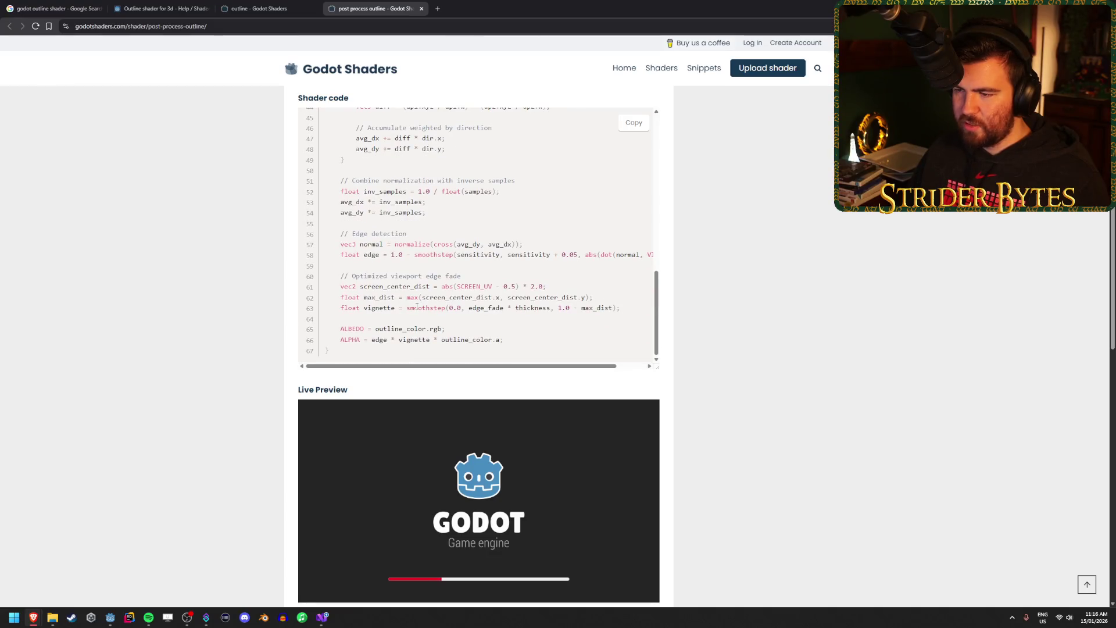
left_click(486, 308)
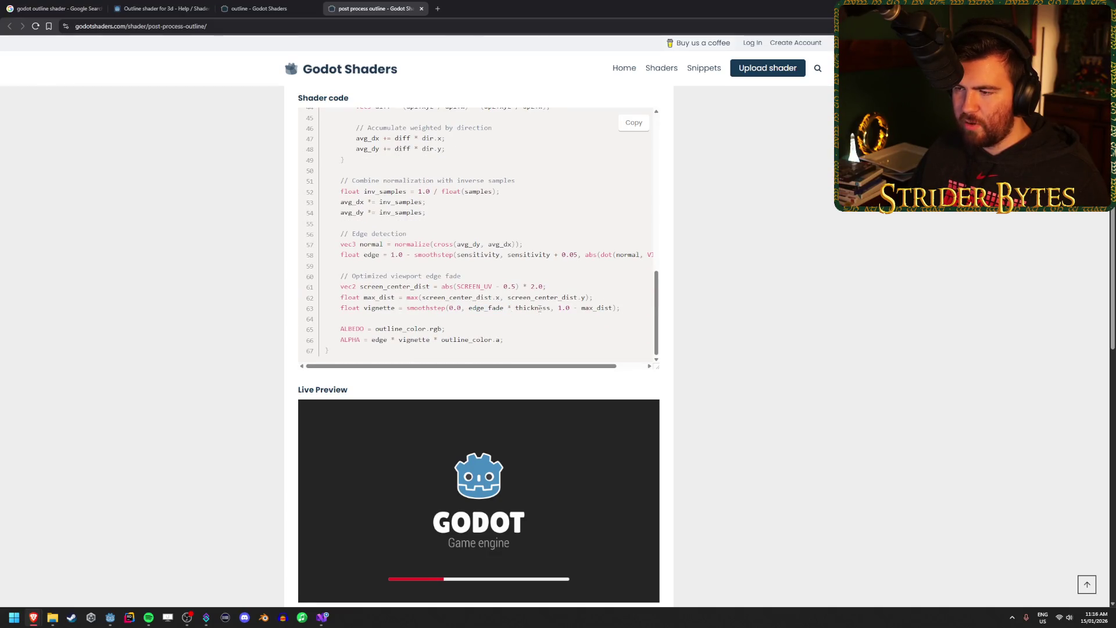
left_click(256, 8)
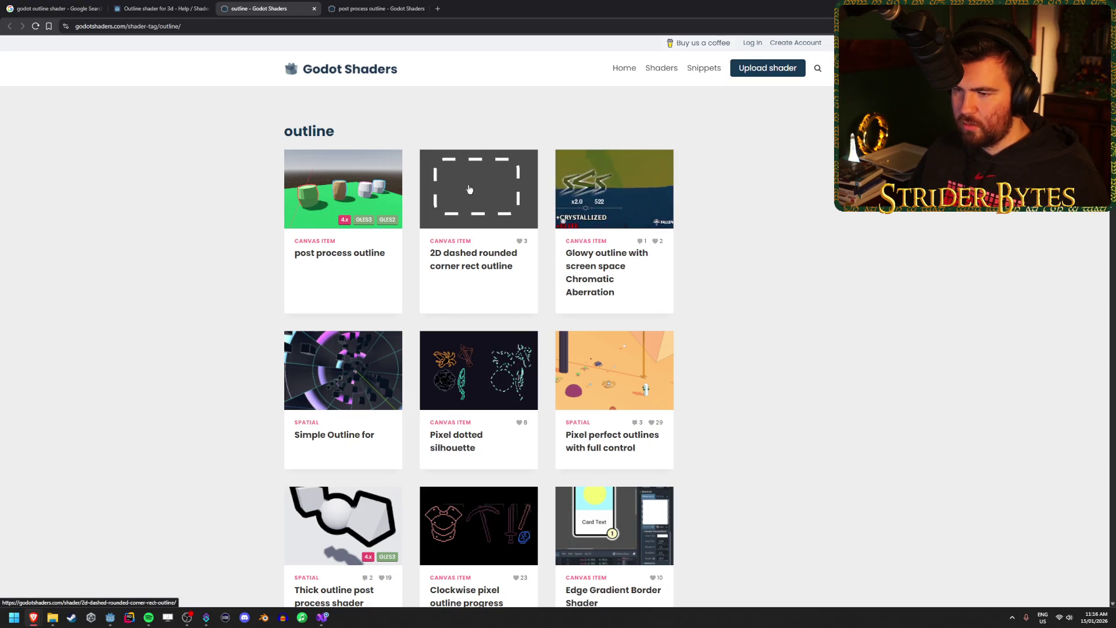
Open the Thick outline post process shader in a background tab for later.
scroll(198, 243, "down", 2)
scroll(198, 243, "down", 3)
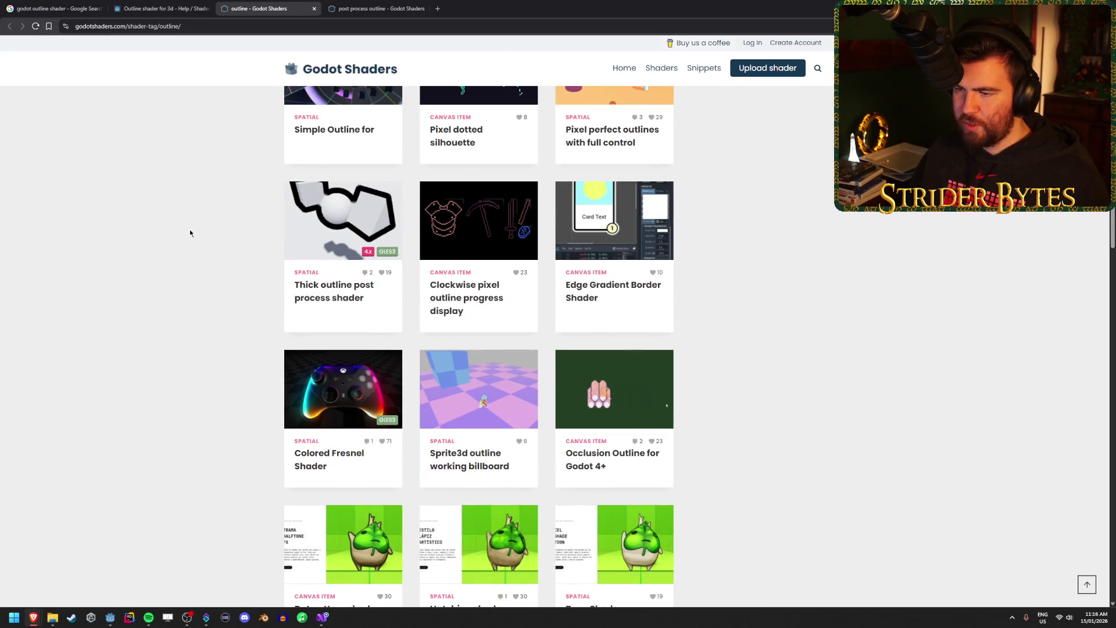
scroll(189, 234, "up", 5)
scroll(189, 234, "down", 5)
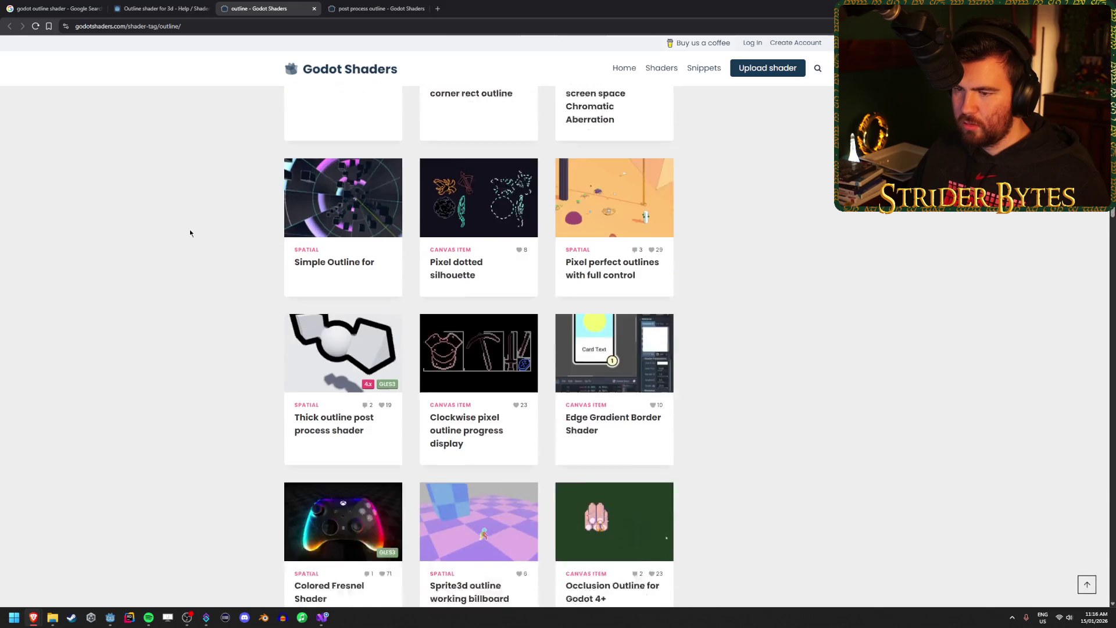
middle_click(311, 223)
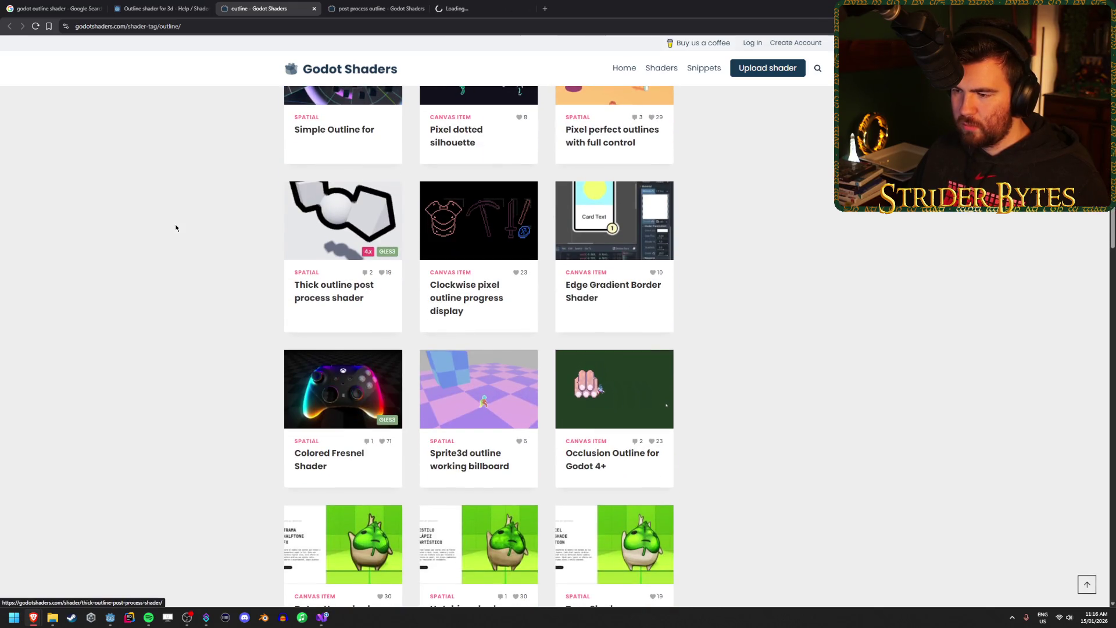
Go to page 2 of the outline shaders, then return to the post process outline shader.
scroll(177, 223, "down", 2)
scroll(182, 250, "down", 4)
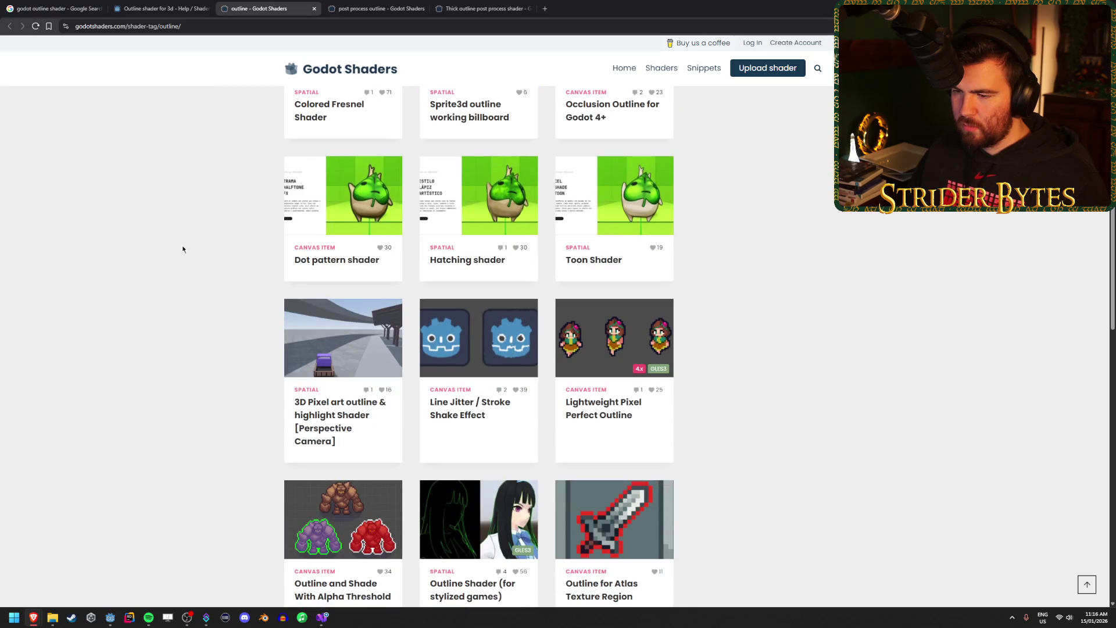
scroll(182, 245, "down", 7)
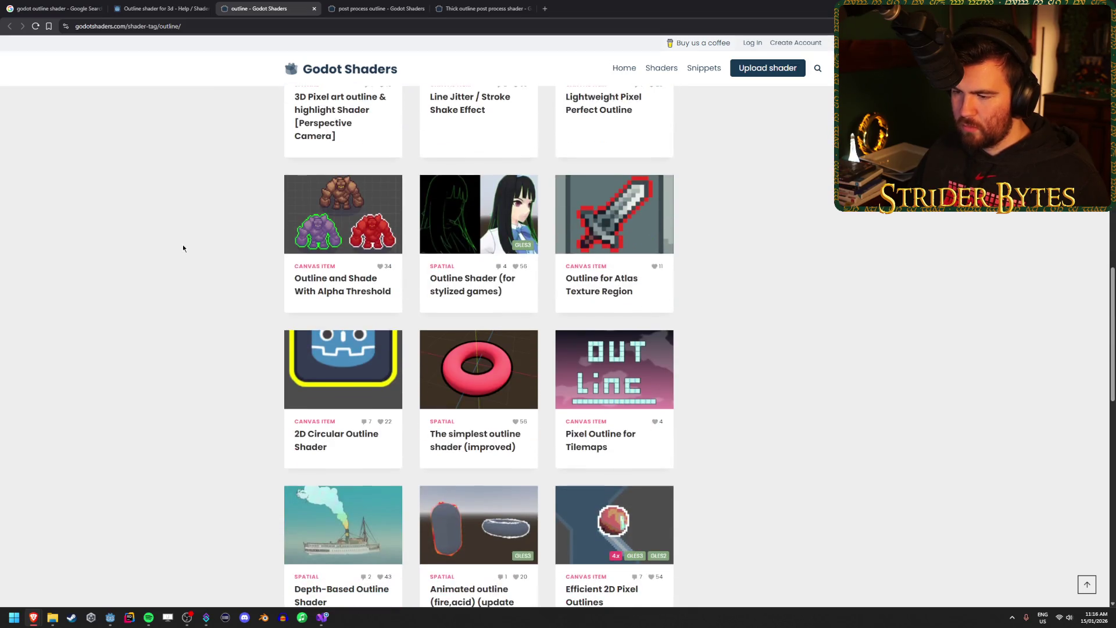
scroll(183, 248, "down", 2)
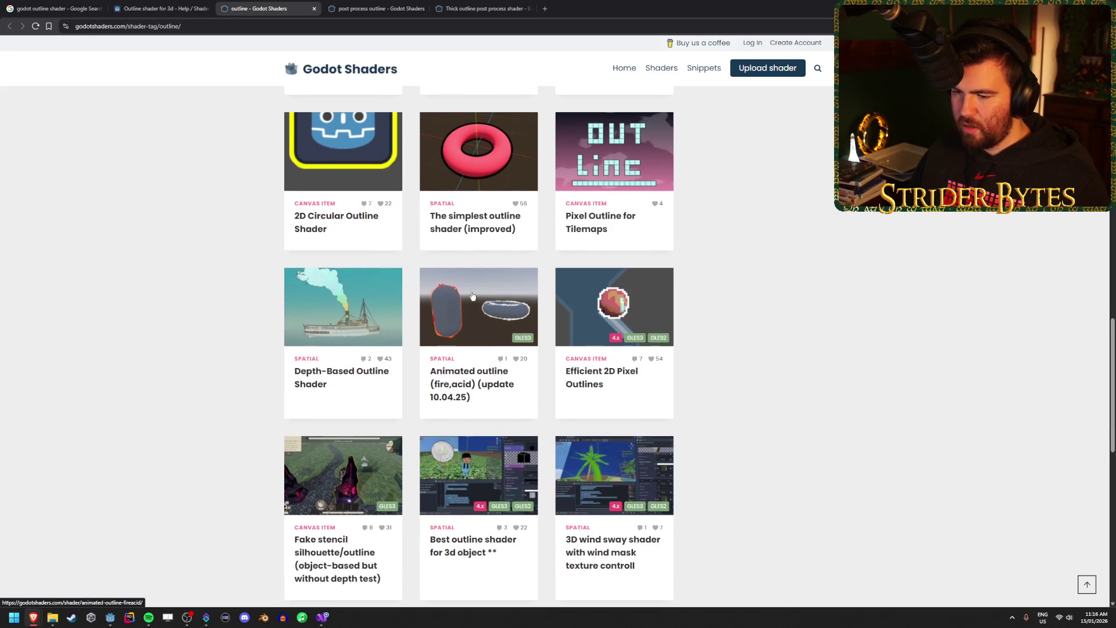
scroll(473, 297, "down", 2)
scroll(130, 256, "down", 5)
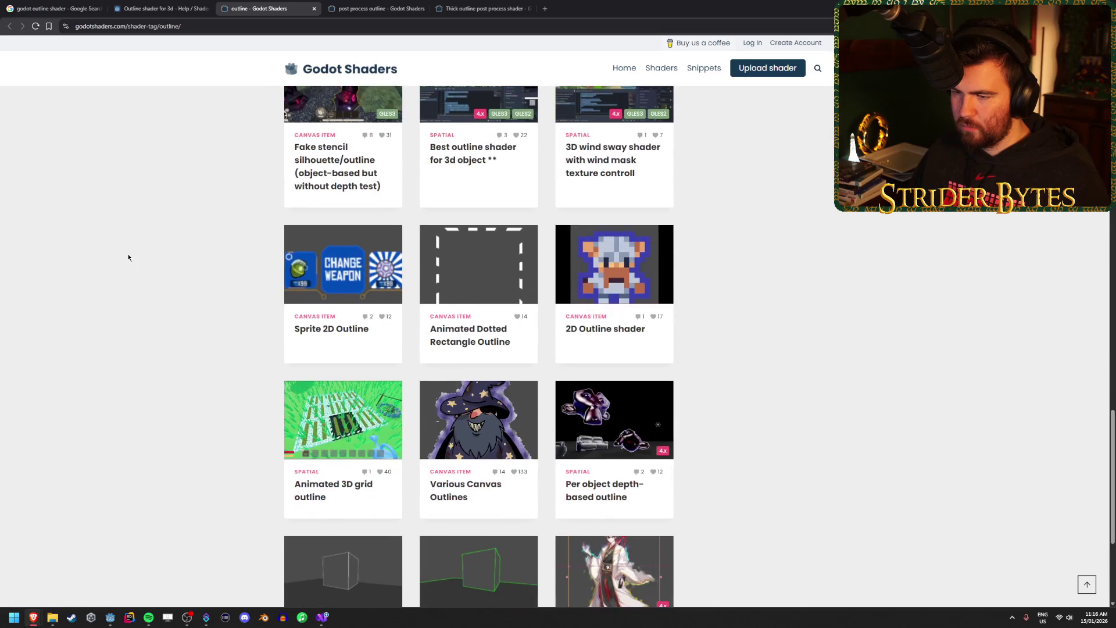
scroll(129, 258, "down", 3)
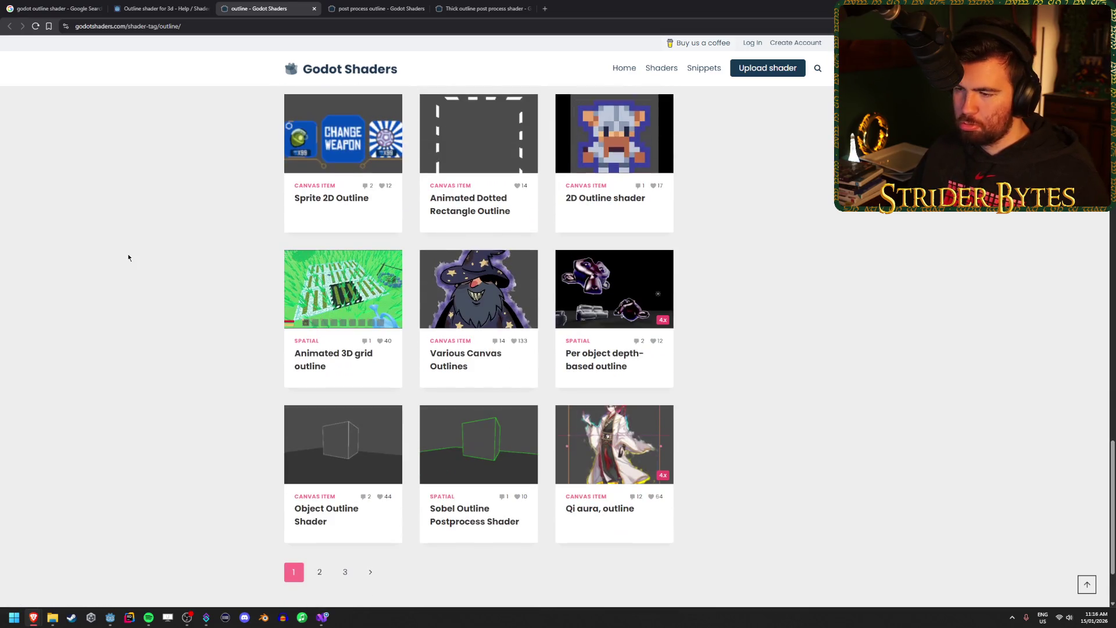
scroll(154, 332, "down", 2)
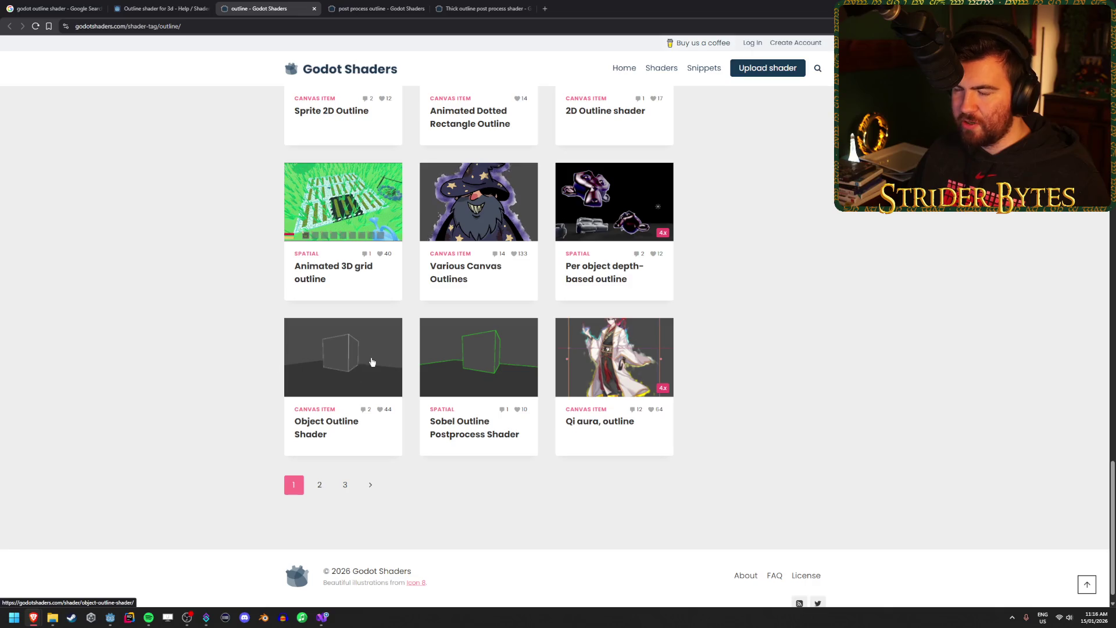
left_click(319, 485)
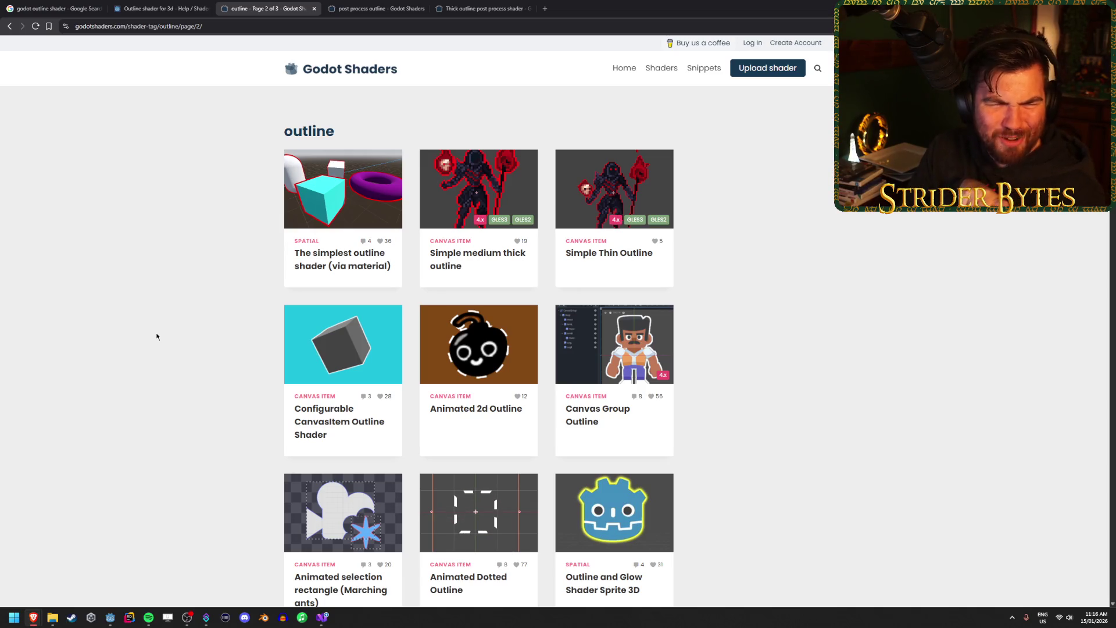
key("ctrl+Tab")
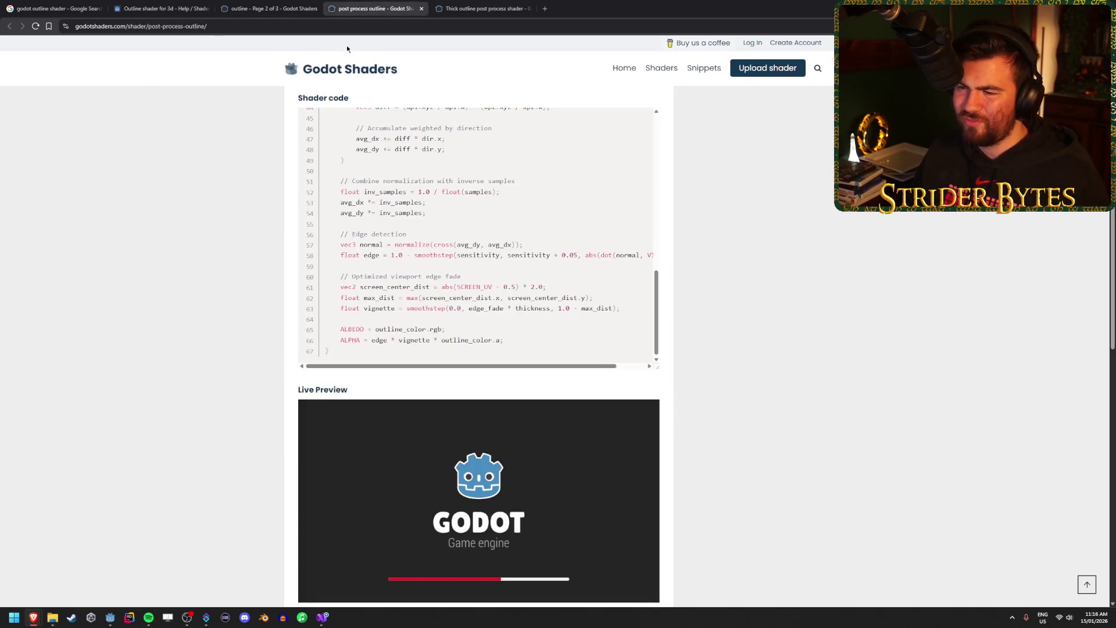
Skim the Thick outline post process shader page, then close it.
left_click(482, 5)
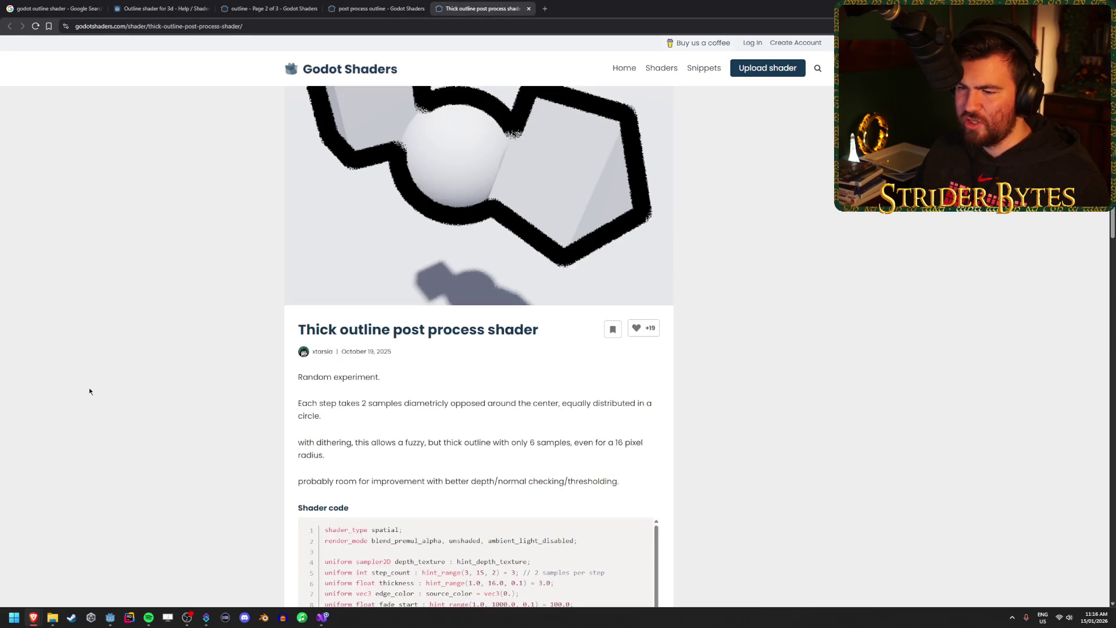
scroll(152, 370, "down", 9)
scroll(153, 371, "up", 7)
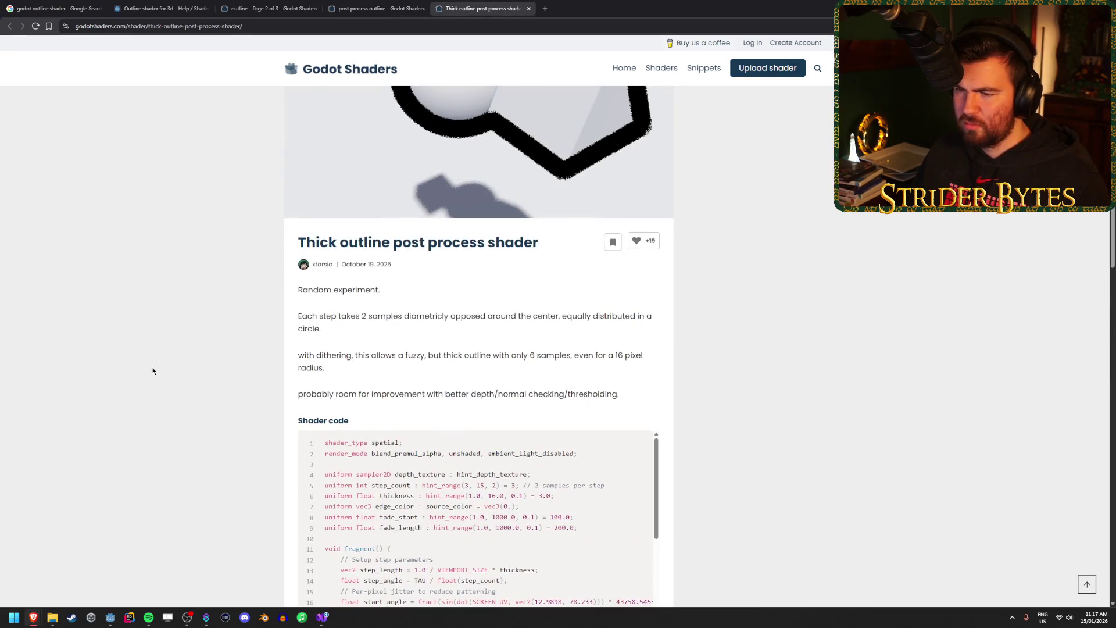
scroll(153, 371, "up", 2)
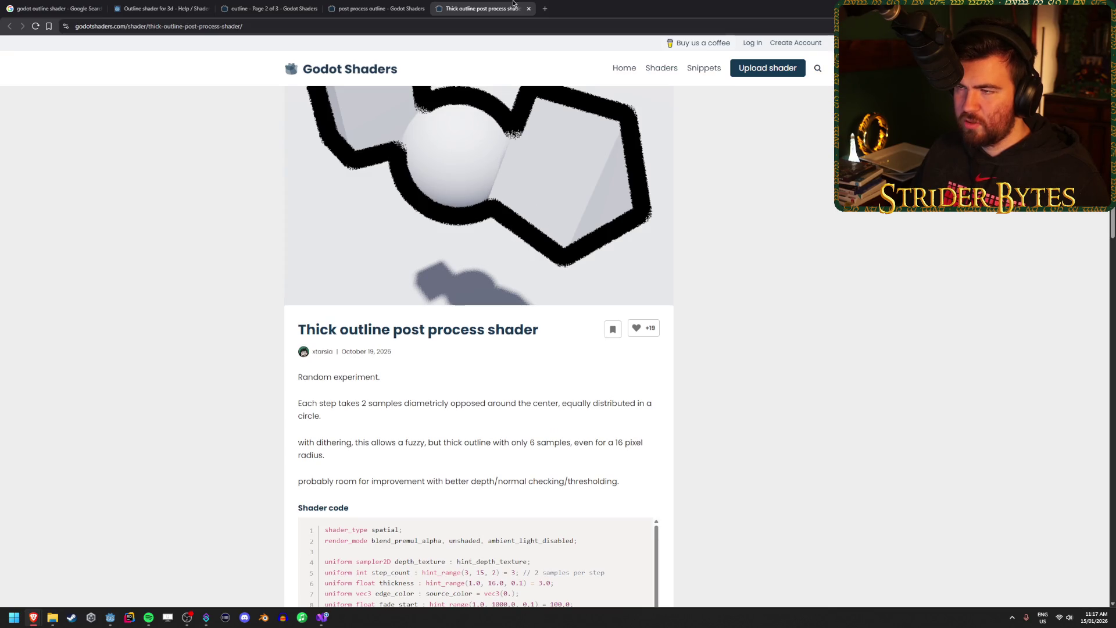
middle_click(513, 4)
From outline shaders page two, open and skim the High Quality Post Process Outline shader, then close it.
left_click(232, 8)
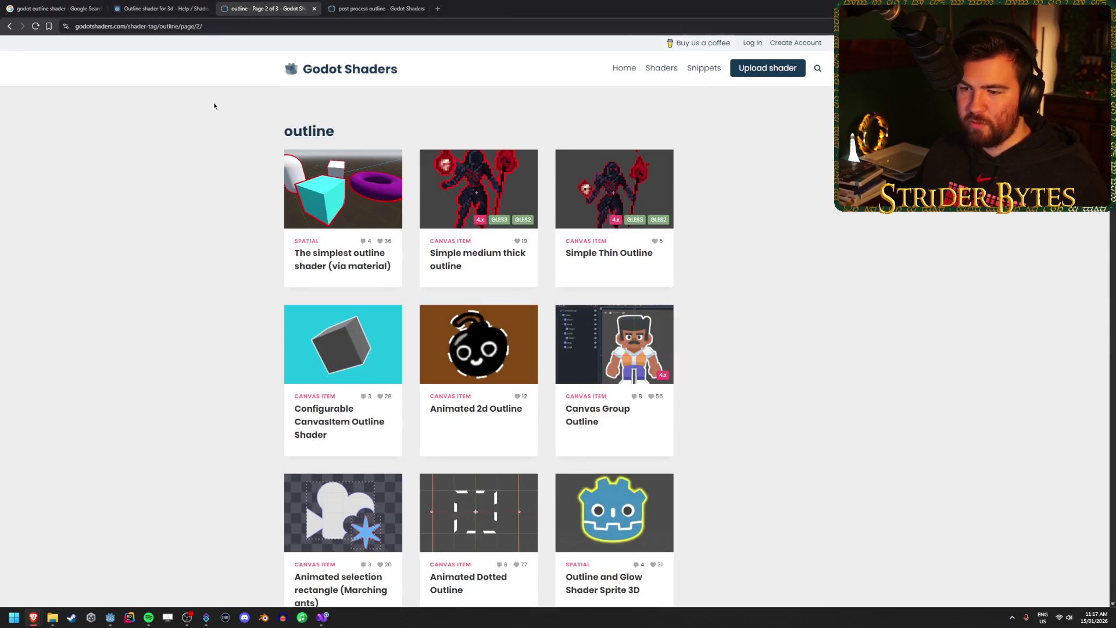
scroll(193, 197, "down", 3)
scroll(193, 195, "down", 4)
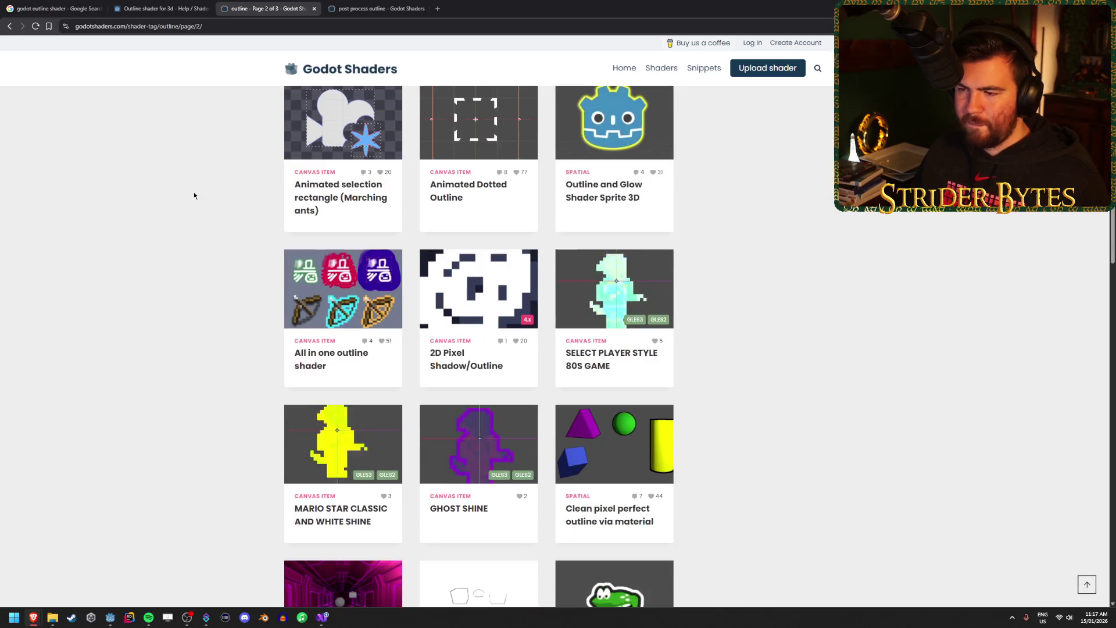
scroll(194, 195, "down", 3)
scroll(194, 195, "down", 3)
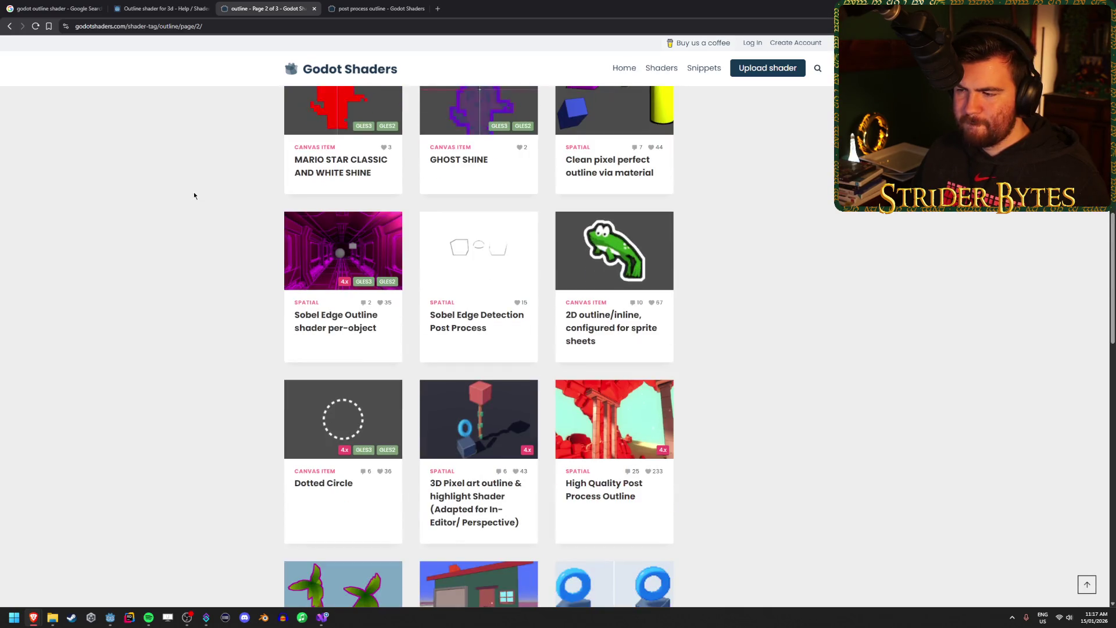
scroll(194, 195, "down", 2)
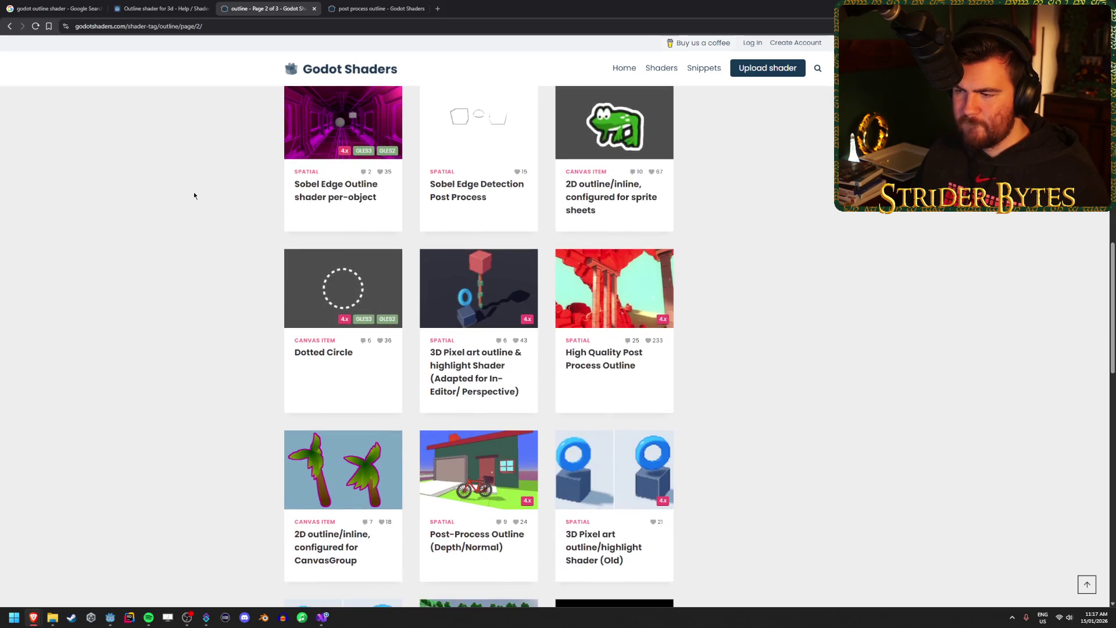
left_click(614, 282)
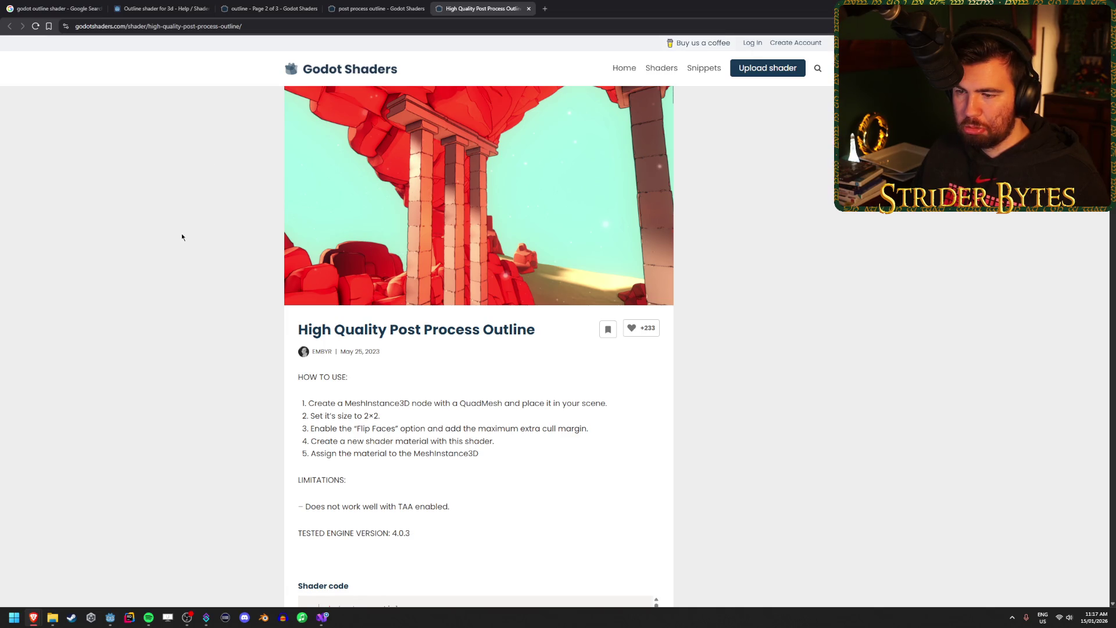
scroll(152, 296, "down", 4)
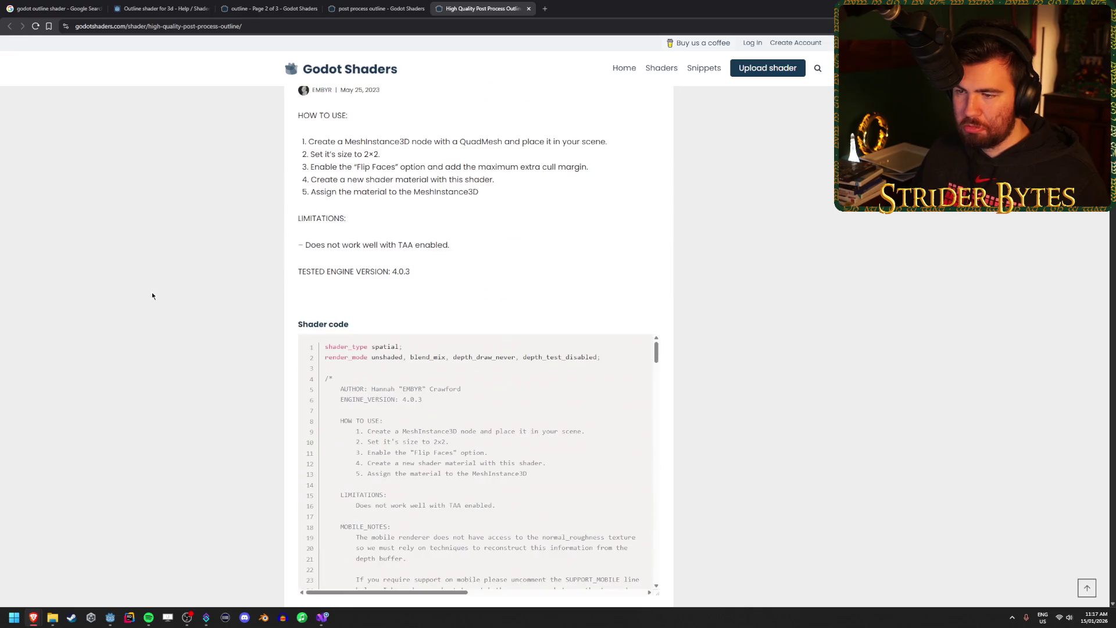
scroll(153, 289, "down", 8)
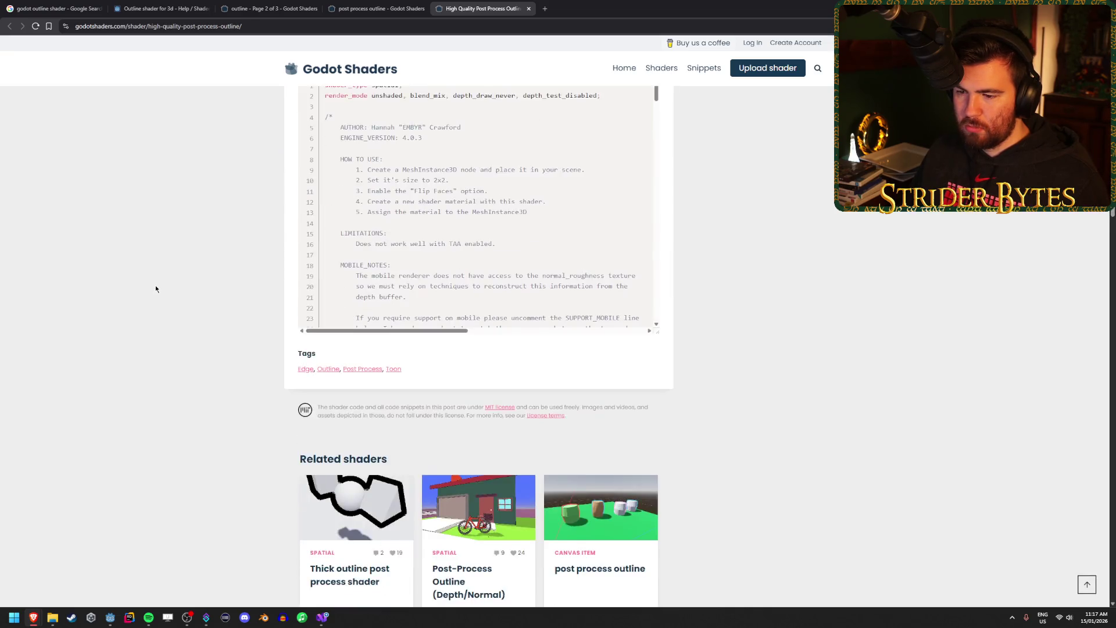
scroll(156, 283, "up", 13)
scroll(156, 286, "down", 7)
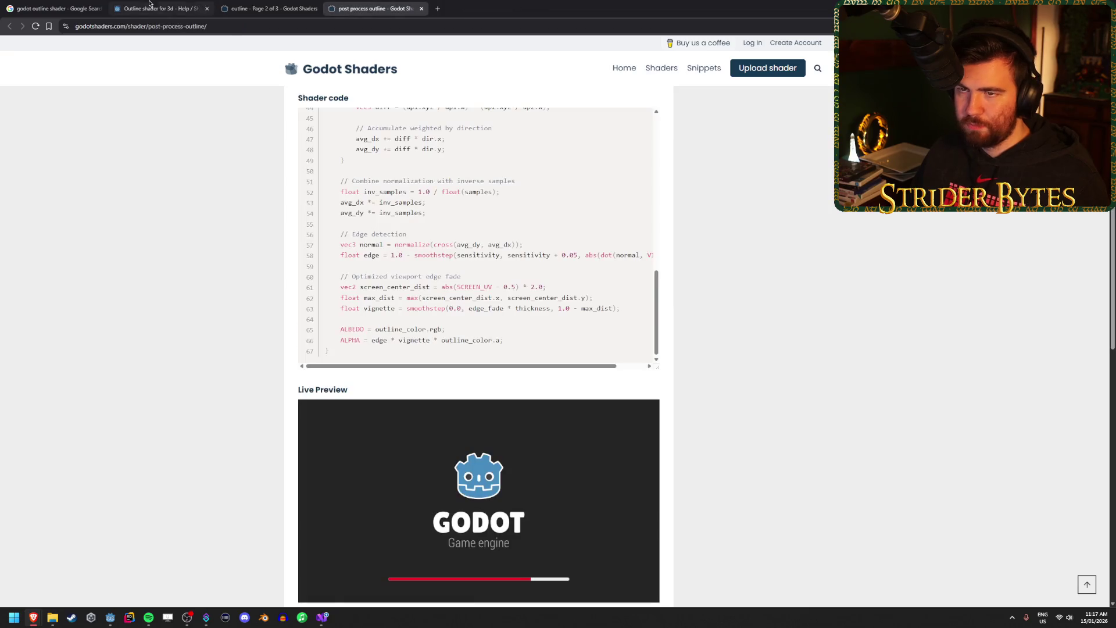
key("ctrl+w")
Open the forum's recommended alternative shader and skim the Pixel Perfect outline shader page.
scroll(112, 348, "down", 6)
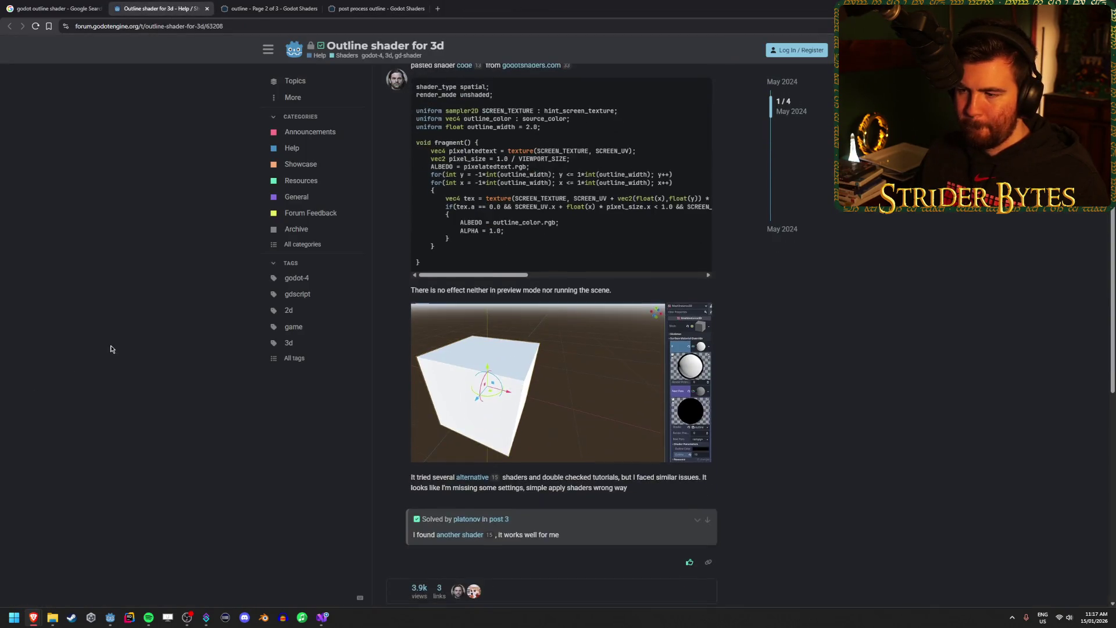
scroll(112, 347, "down", 1)
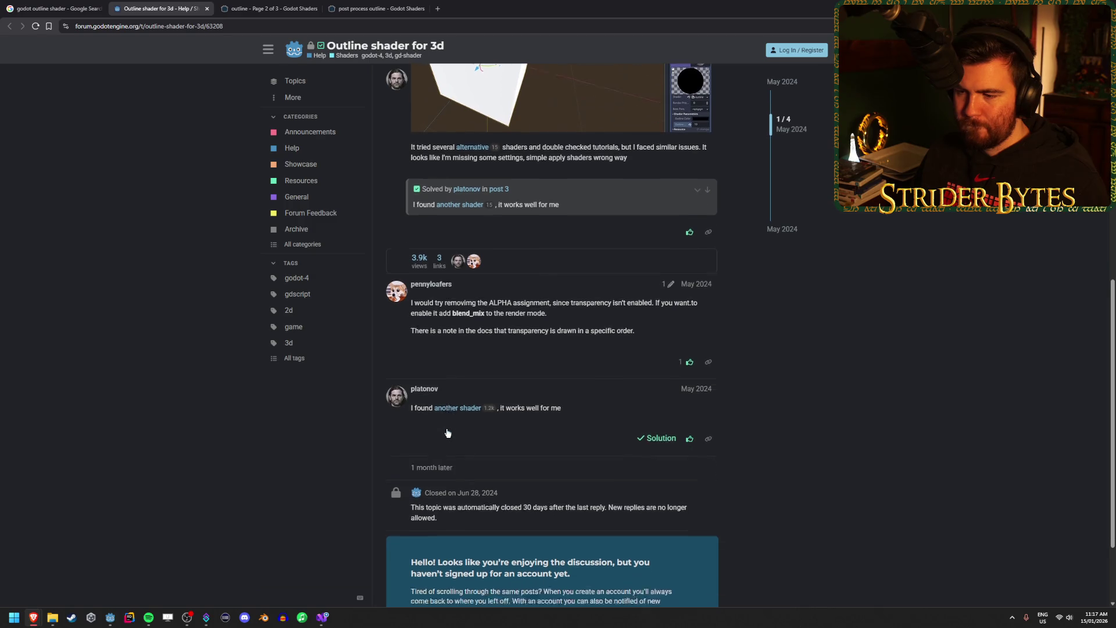
middle_click(466, 434)
left_click(257, 3)
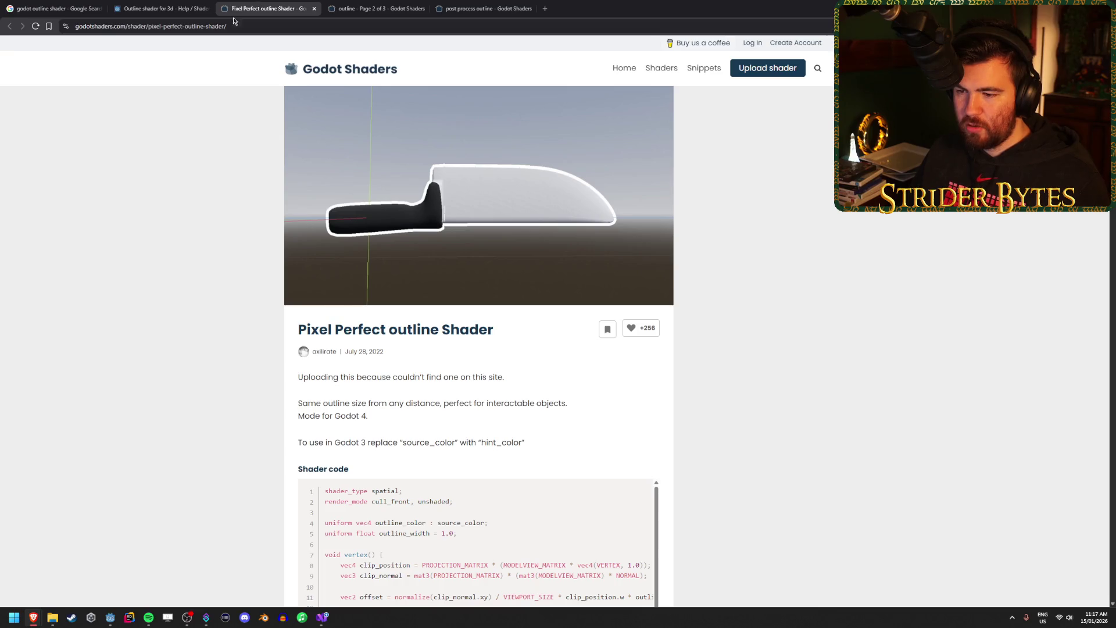
scroll(163, 296, "down", 6)
scroll(163, 296, "up", 3)
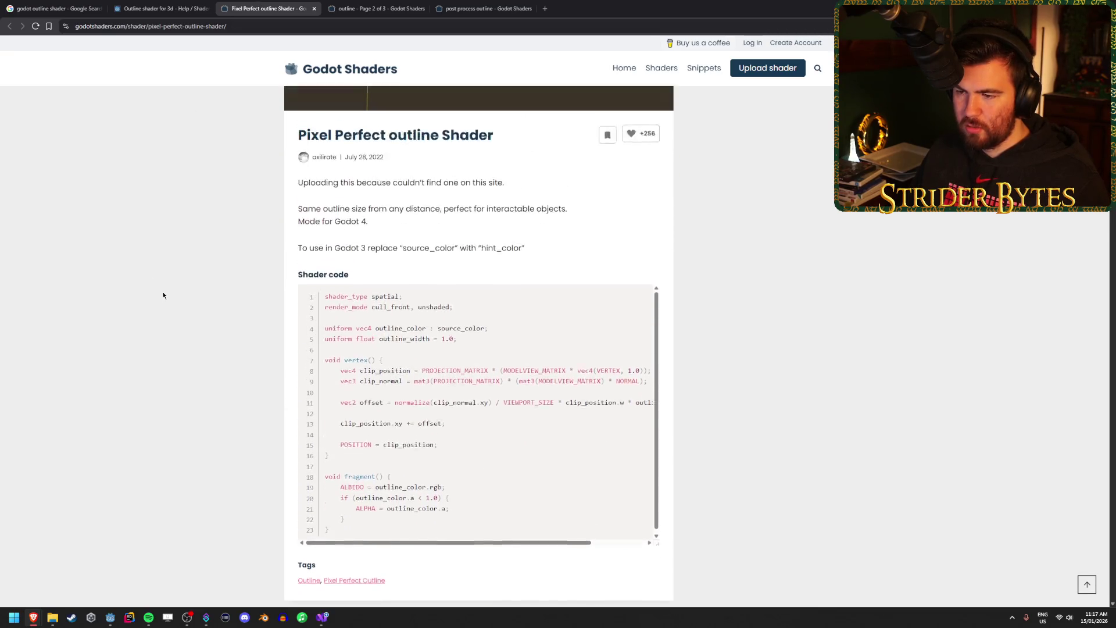
scroll(163, 296, "down", 3)
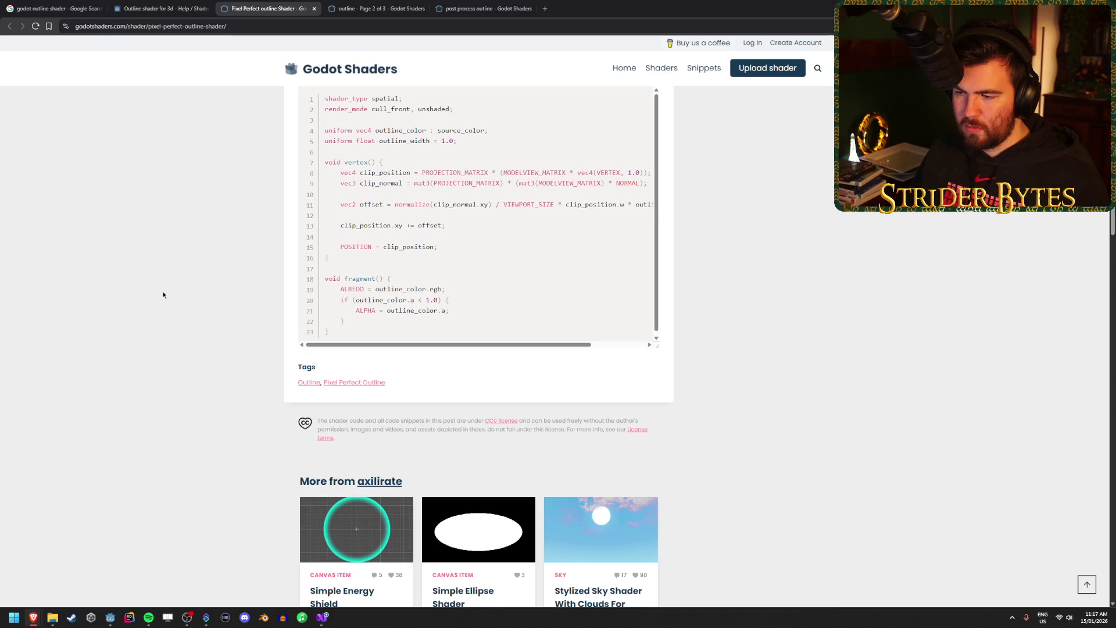
scroll(163, 296, "up", 4)
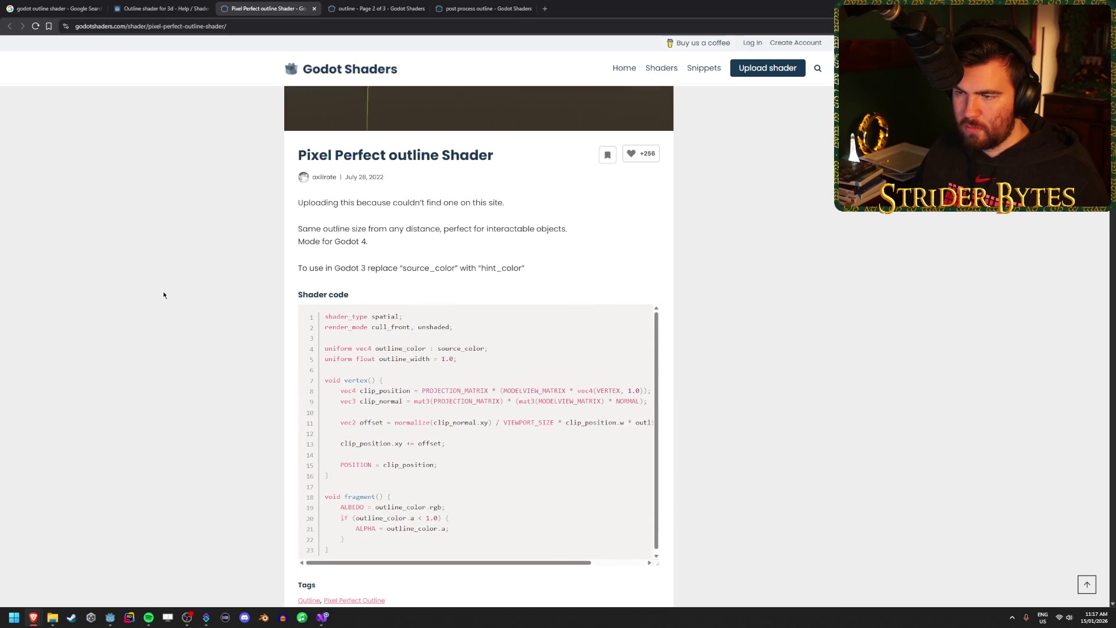
scroll(164, 296, "up", 3)
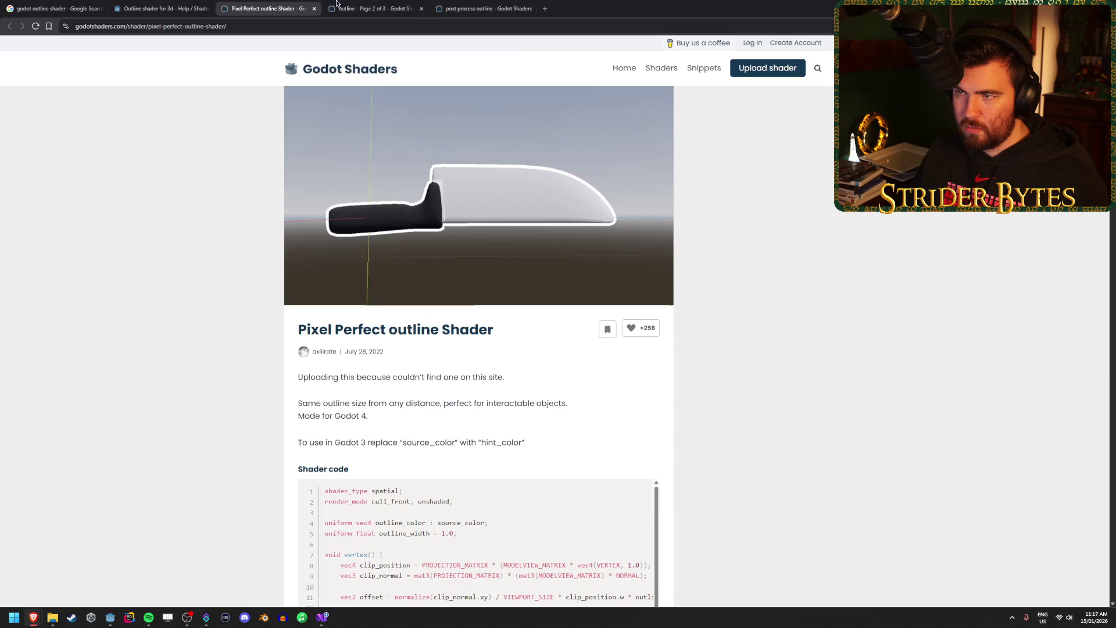
left_click(367, 8)
Glance over the 3D outline shader forum thread, then return to the post process outline shader page.
left_click(463, 5)
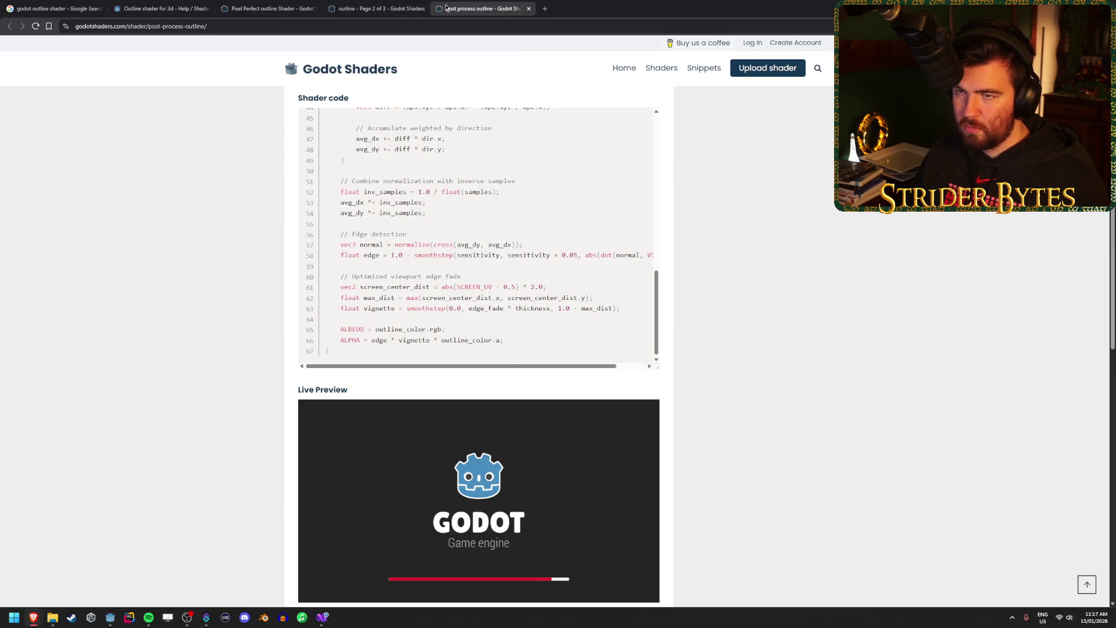
left_click(273, 7)
left_click(199, 5)
scroll(157, 303, "down", 3)
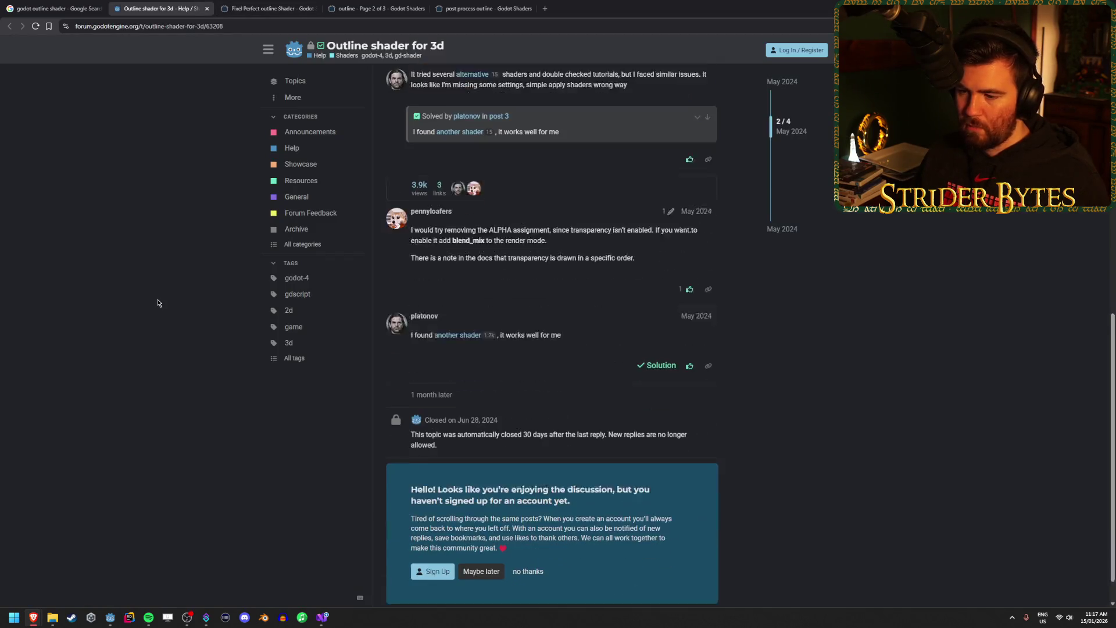
scroll(158, 303, "up", 4)
scroll(158, 303, "up", 2)
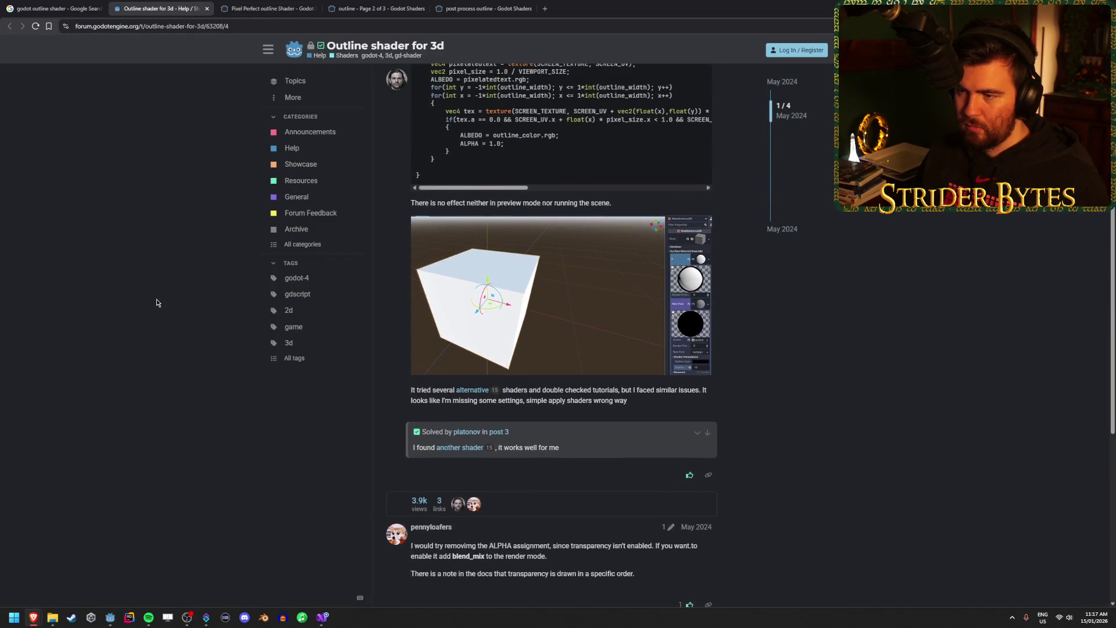
left_click(494, 6)
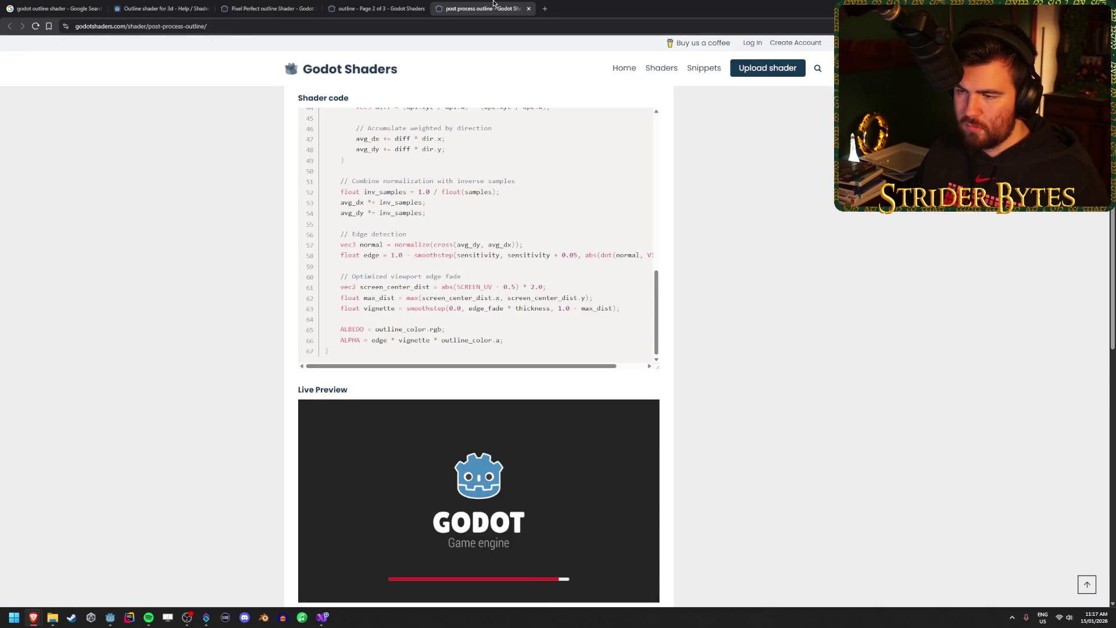
Highlight the ALPHA line's outline_color.a in the shader code and scroll to the Live Preview.
left_click_drag(518, 342, 359, 340)
left_click(516, 346)
left_click_drag(429, 340, 511, 340)
left_click(511, 340)
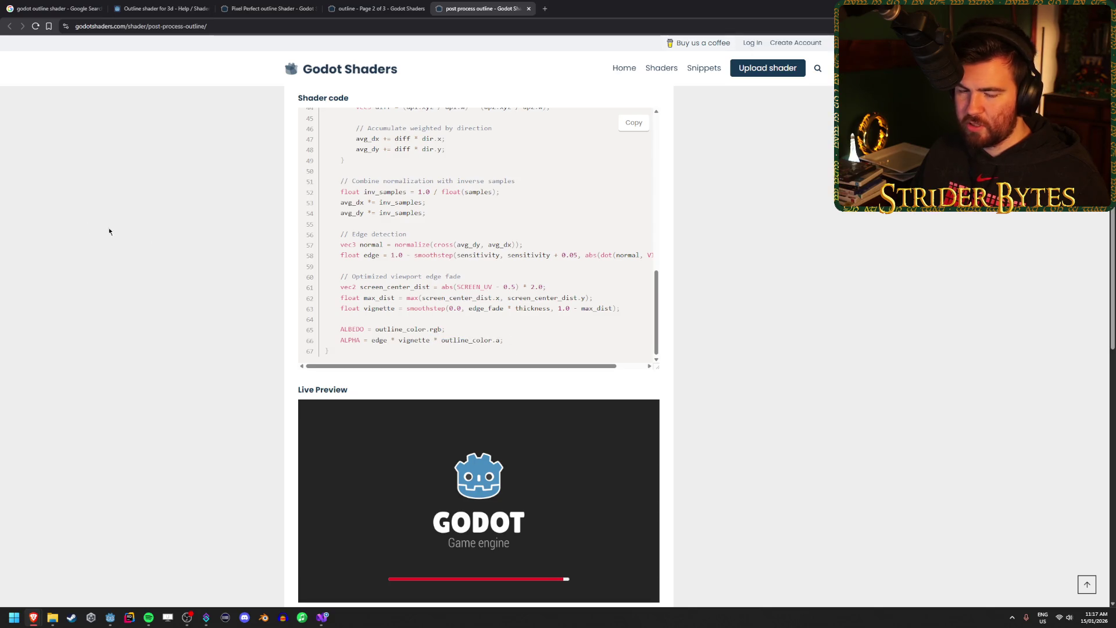
scroll(121, 203, "down", 2)
scroll(121, 203, "up", 3)
scroll(121, 204, "down", 2)
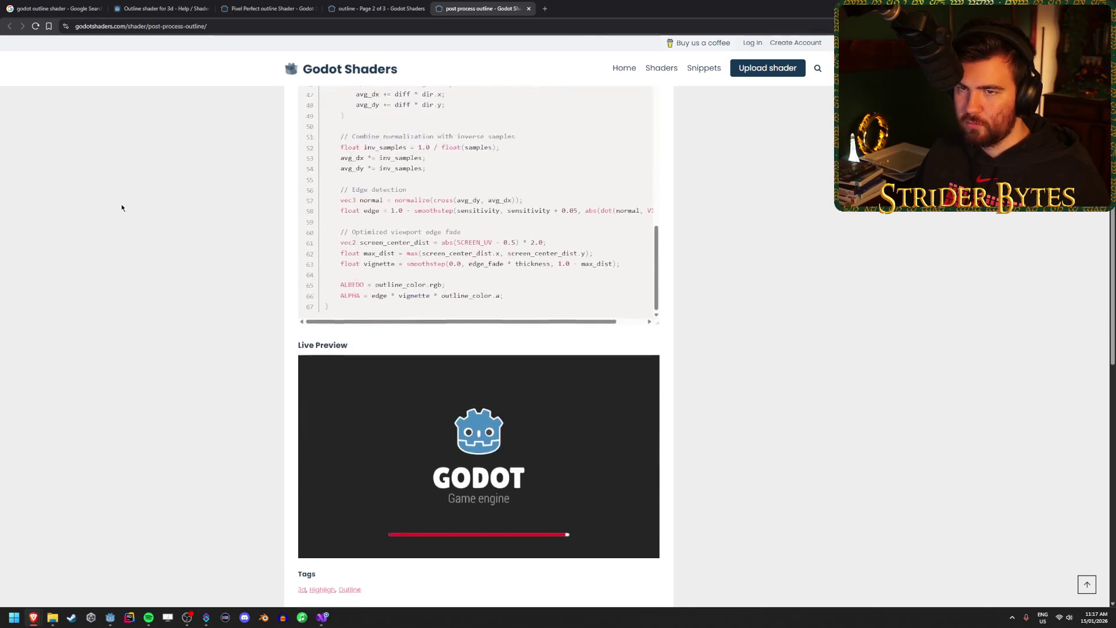
scroll(122, 208, "up", 1)
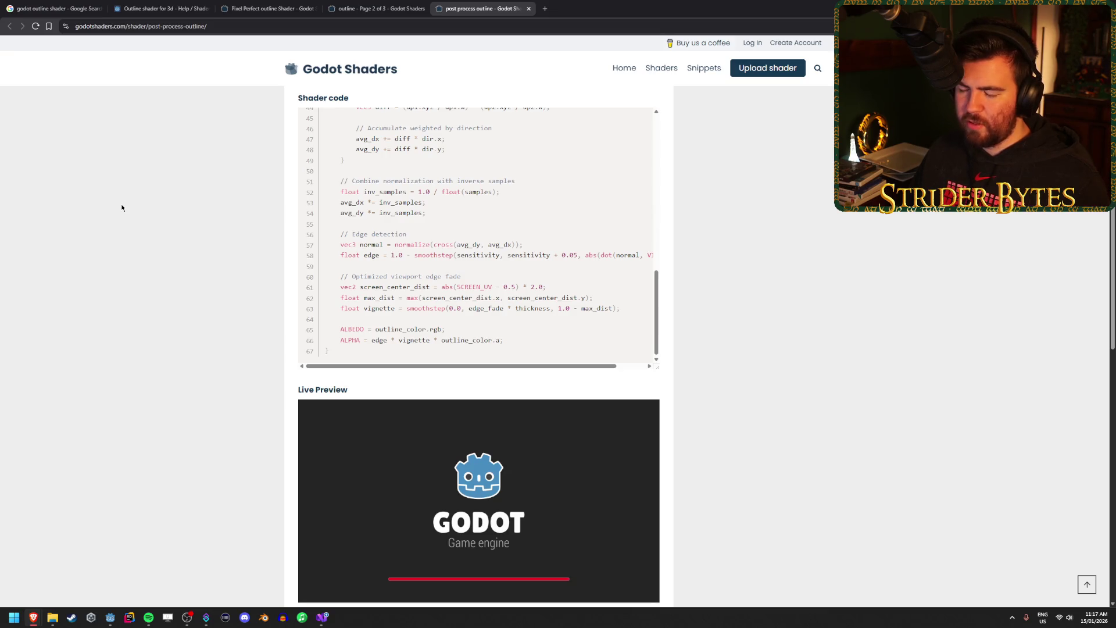
scroll(122, 207, "down", 3)
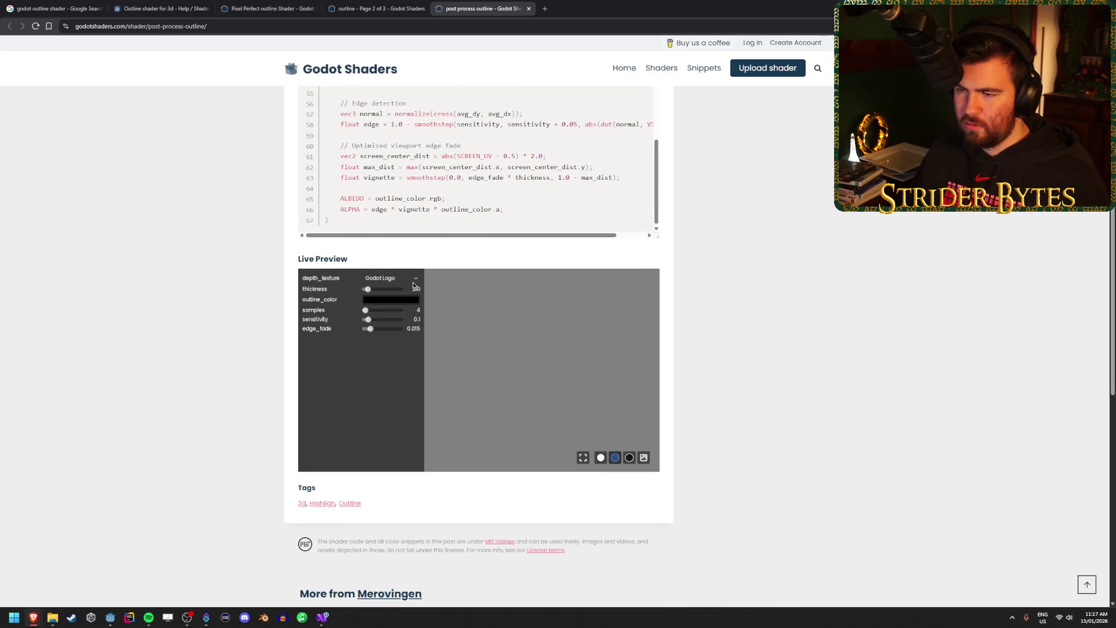
Try depth_texture Noise and Godot Logo, and black, leaf and light grey preview backgrounds.
left_click(413, 280)
left_click(398, 293)
left_click(387, 283)
left_click(529, 399)
left_click(387, 283)
left_click(380, 298)
left_click(393, 281)
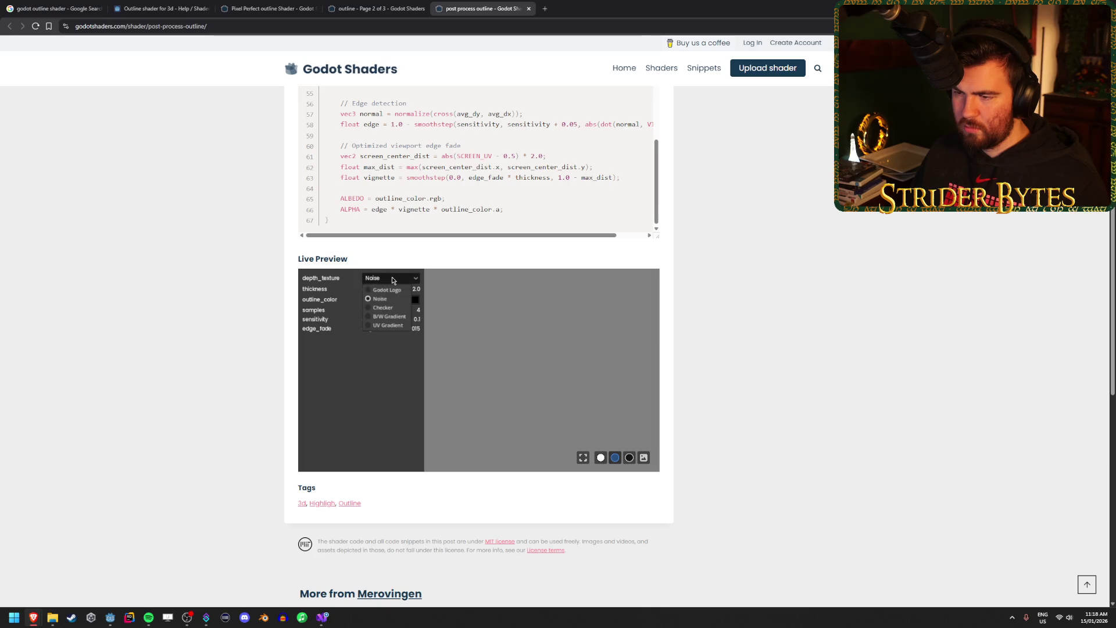
left_click(393, 290)
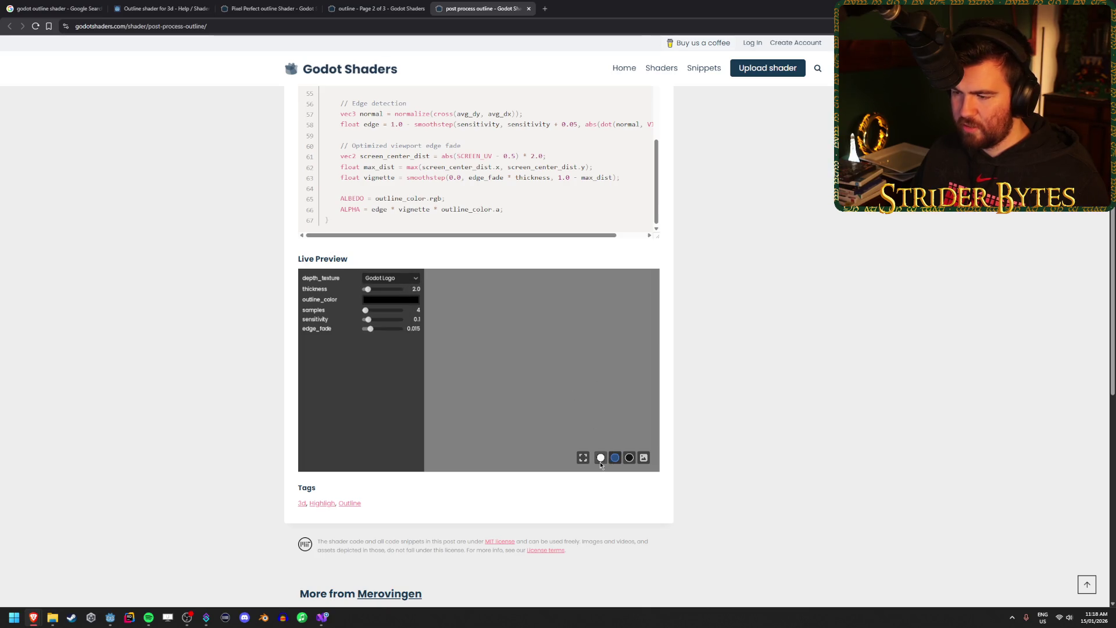
left_click(629, 458)
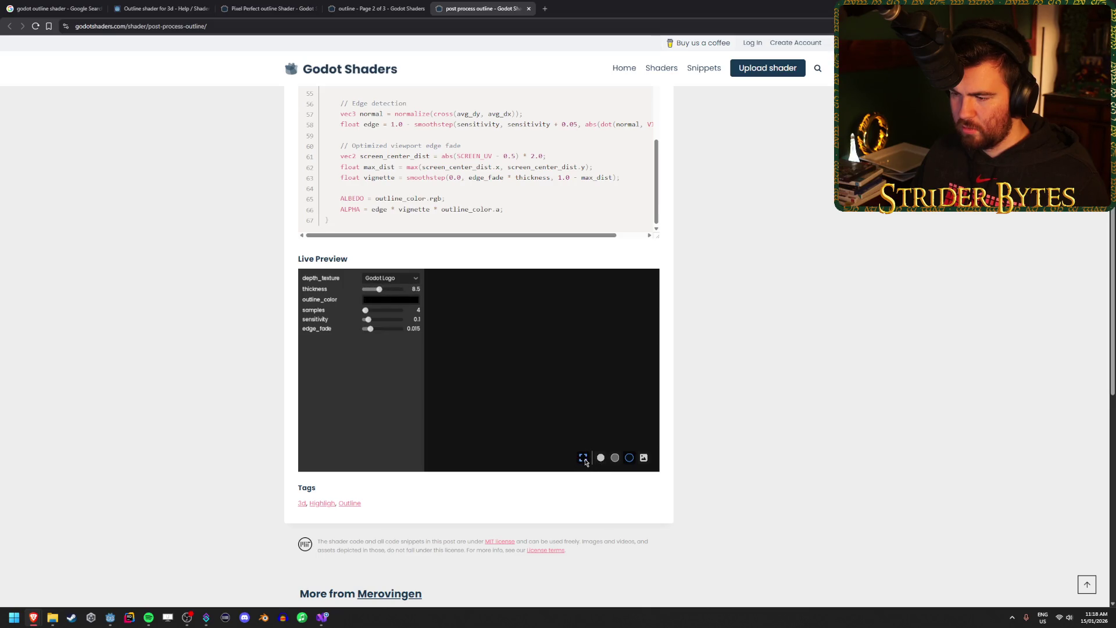
left_click(643, 458)
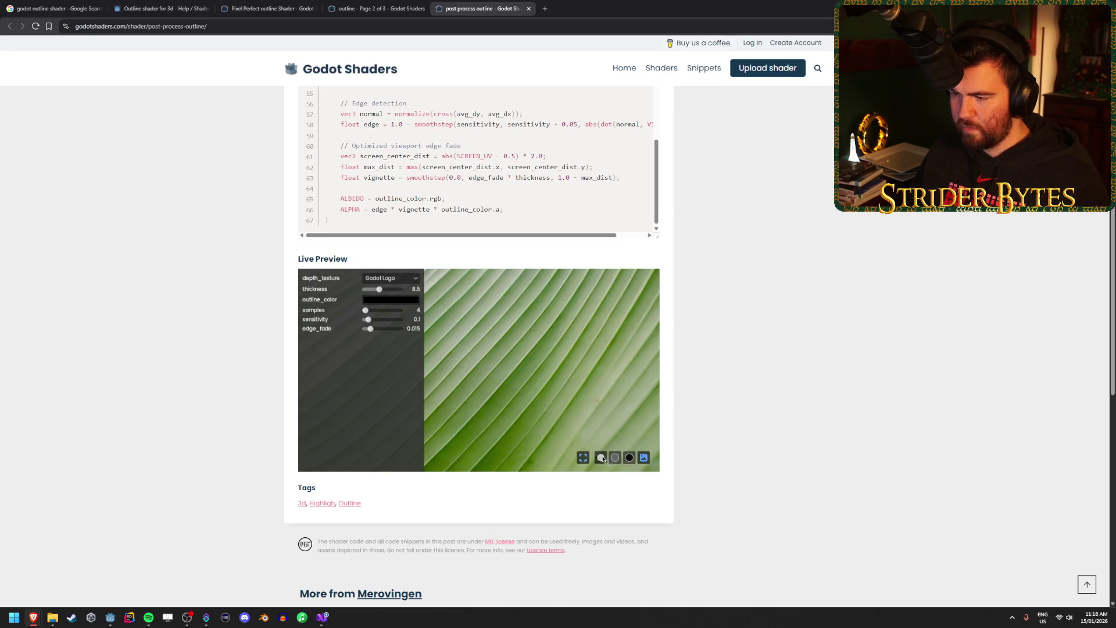
left_click(601, 458)
Set depth_texture to UV Gradient, sensitivity 0.56, samples 13 and a red outline_color.
left_click(402, 279)
left_click(388, 325)
left_click(391, 278)
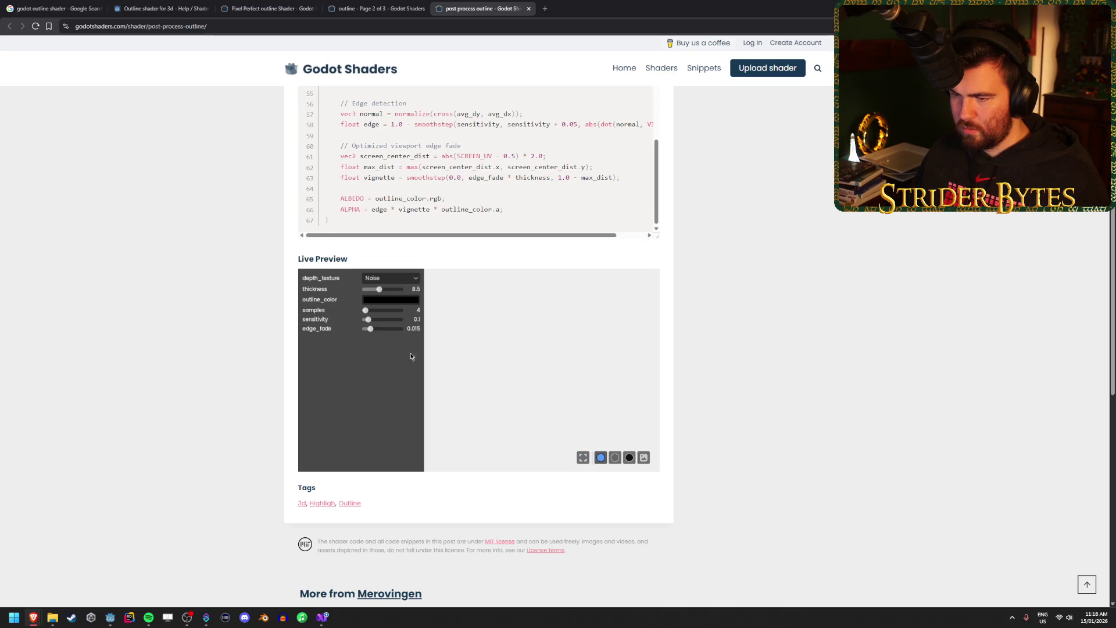
left_click(384, 319)
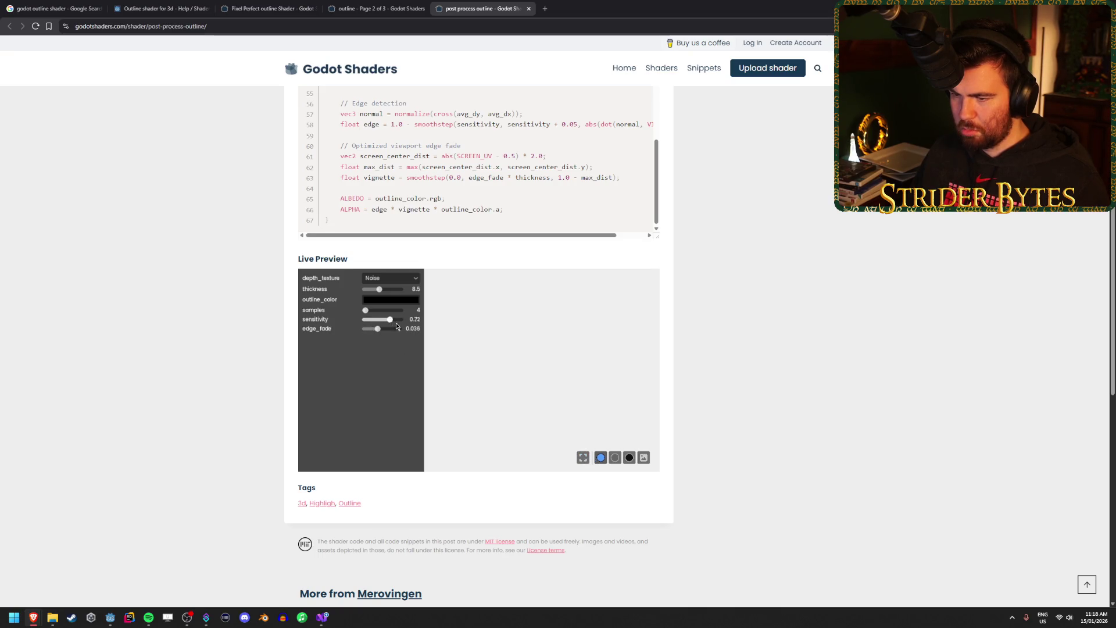
left_click_drag(371, 312, 377, 310)
left_click(385, 299)
left_click(410, 302)
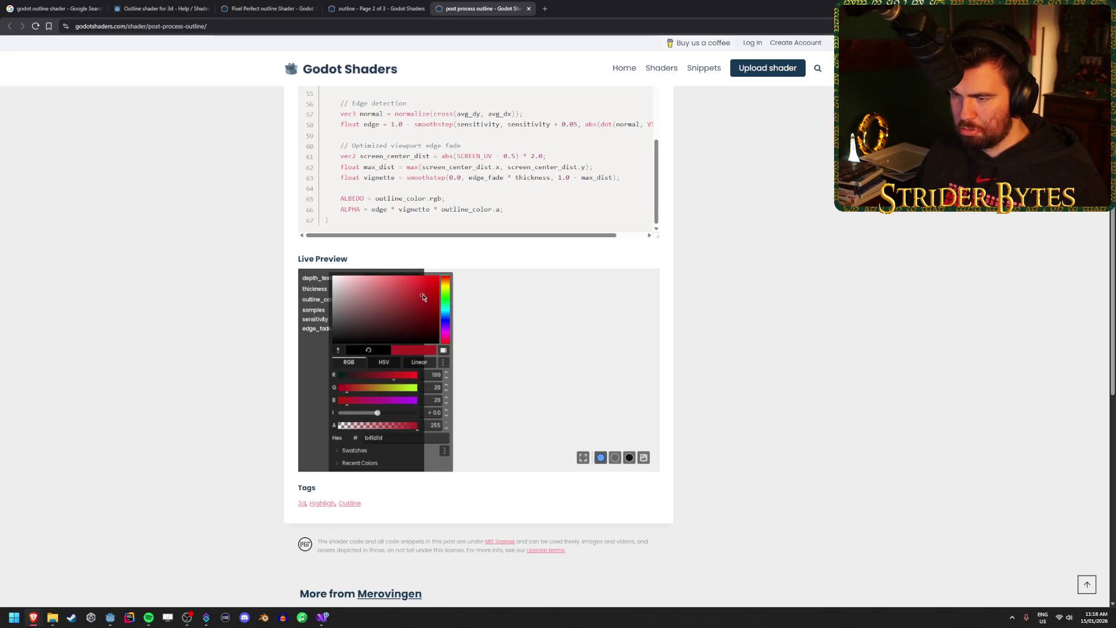
left_click(573, 349)
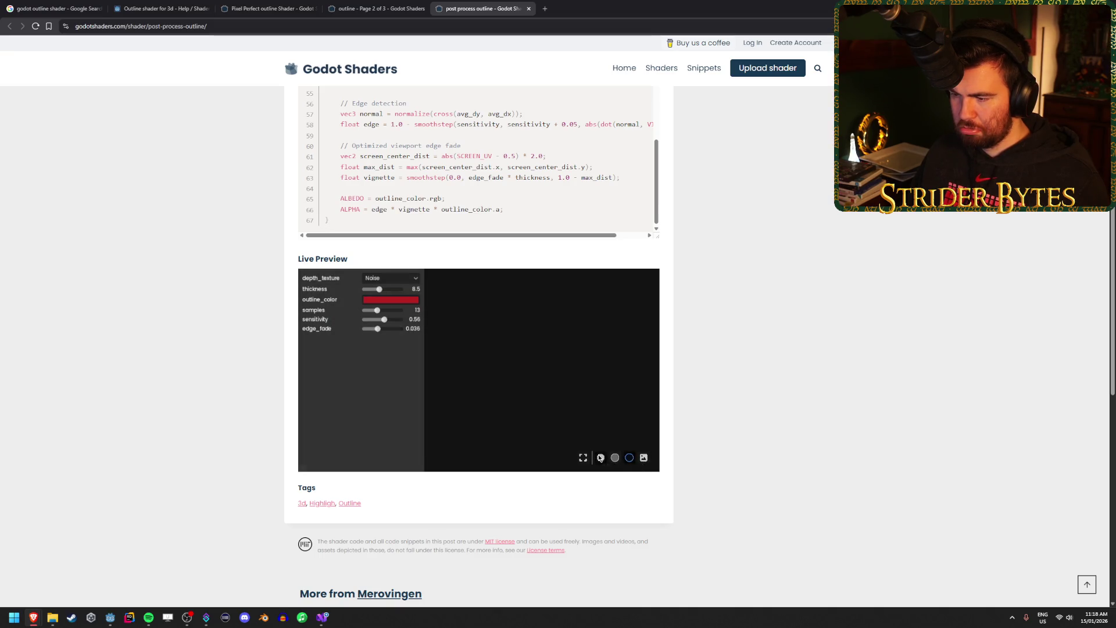
Cycle depth_texture through B/W Gradient, UV Gradient and Godot Logo to compare the outline.
left_click(417, 282)
left_click(394, 285)
left_click(394, 280)
left_click(396, 285)
left_click(396, 285)
left_click(380, 310)
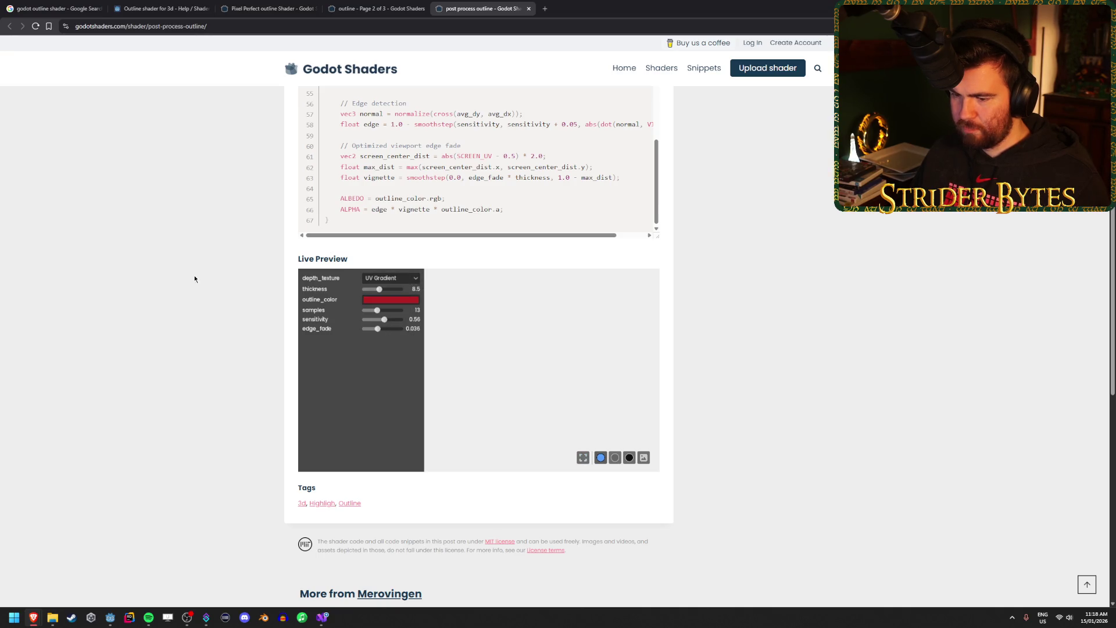
scroll(204, 282, "up", 2)
scroll(204, 268, "up", 1)
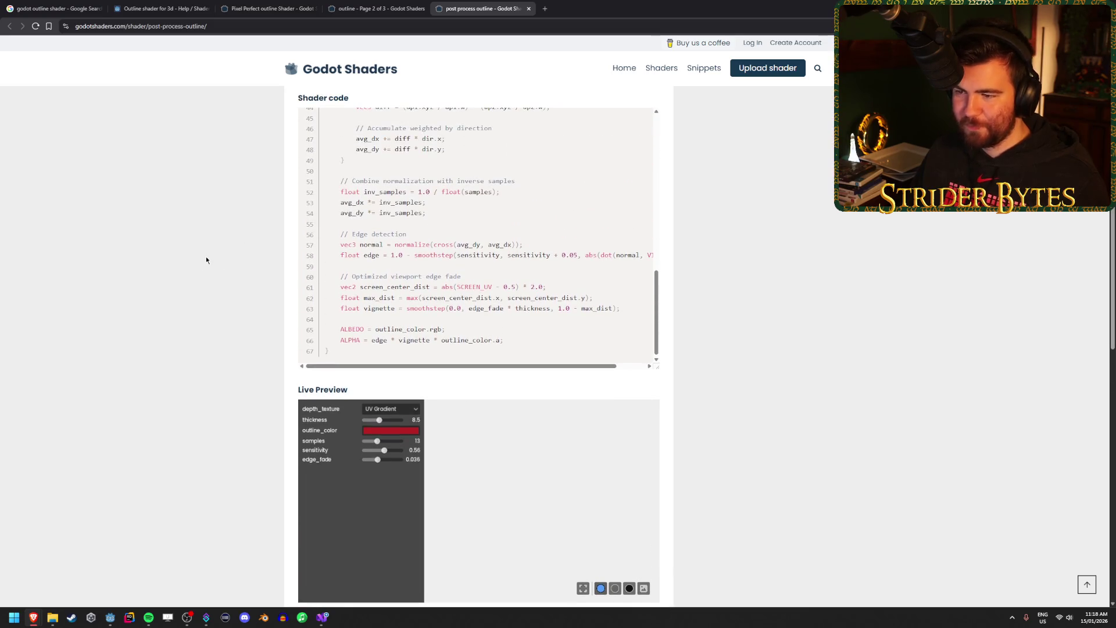
scroll(206, 255, "down", 2)
key("space")
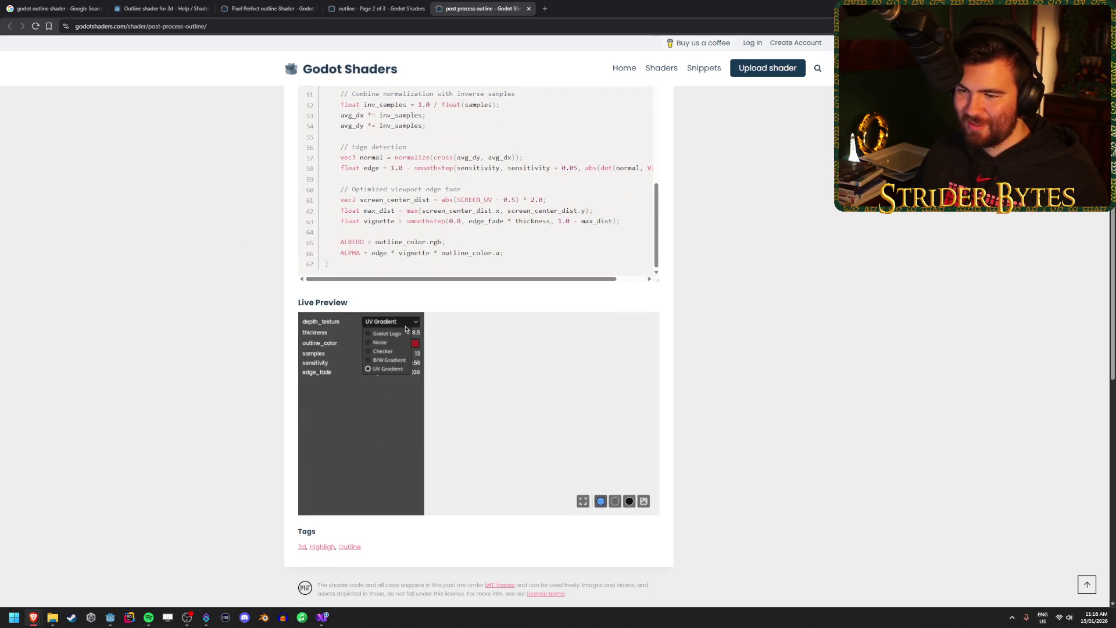
key("Down")
key("Return")
scroll(548, 392, "up", 6)
right_click(199, 237)
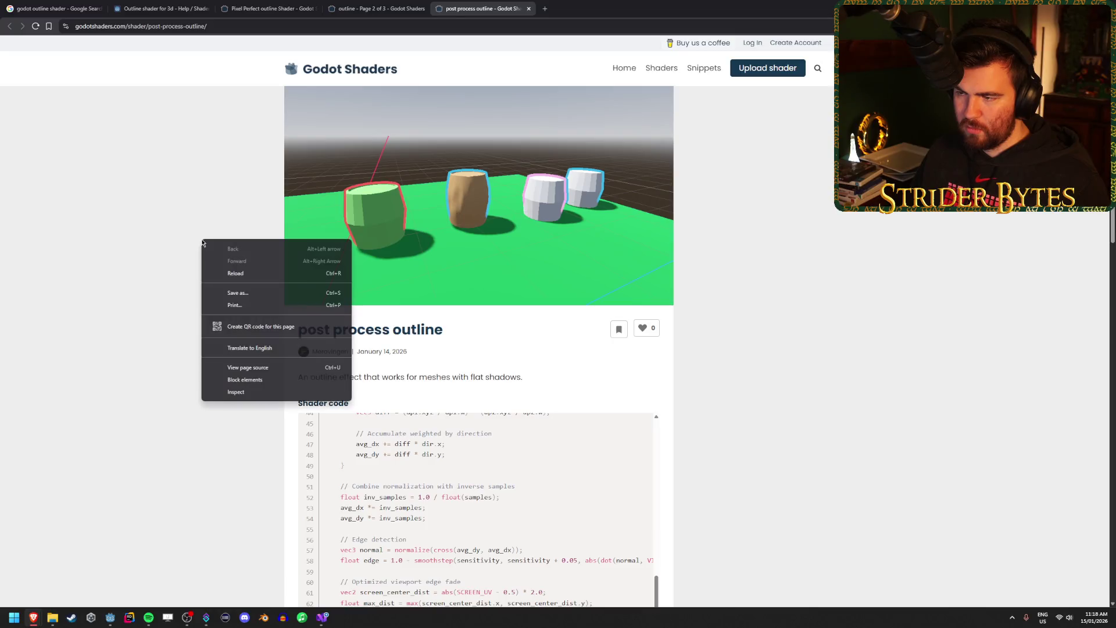
Step back through the browser tabs to the godot outline shader Google results, then return to Godot.
left_click(180, 193)
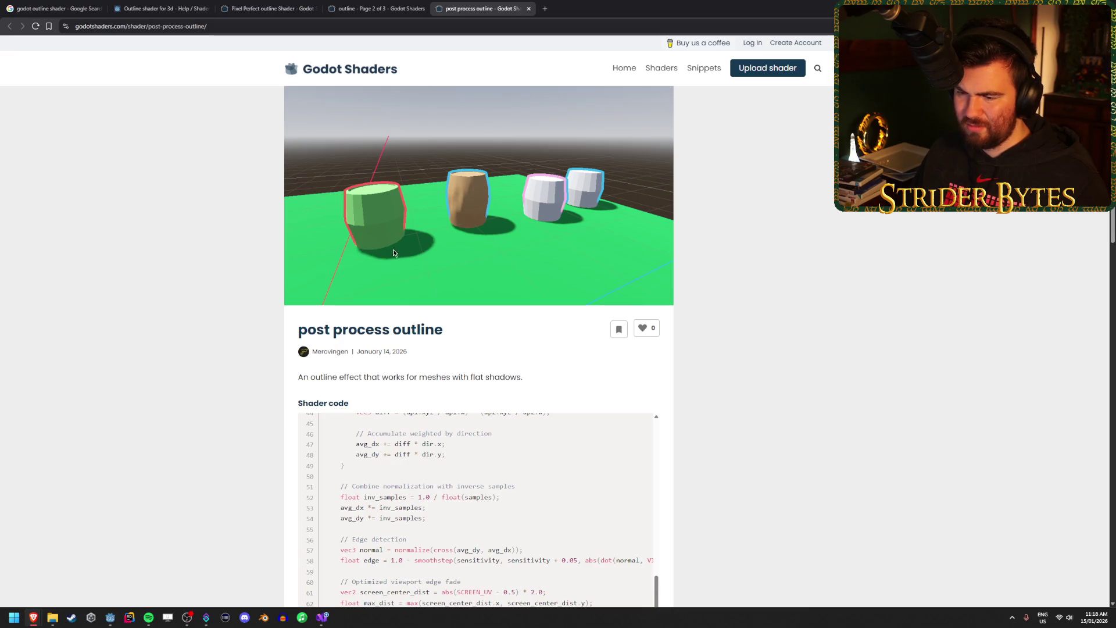
scroll(187, 274, "down", 2)
left_click(378, 8)
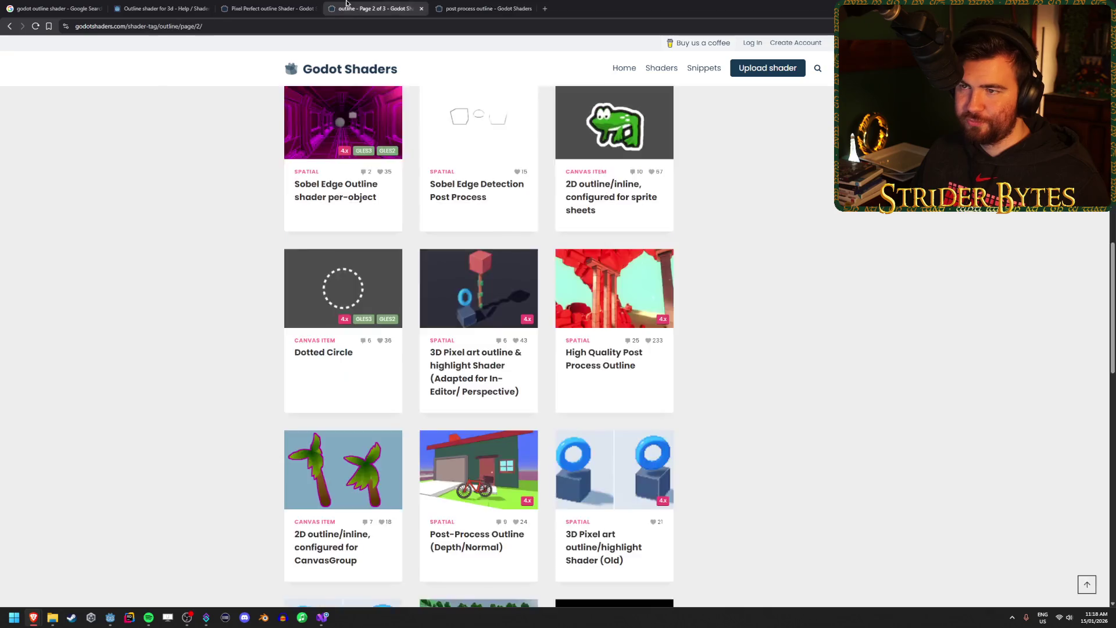
left_click(269, 8)
left_click(153, 8)
left_click(79, 8)
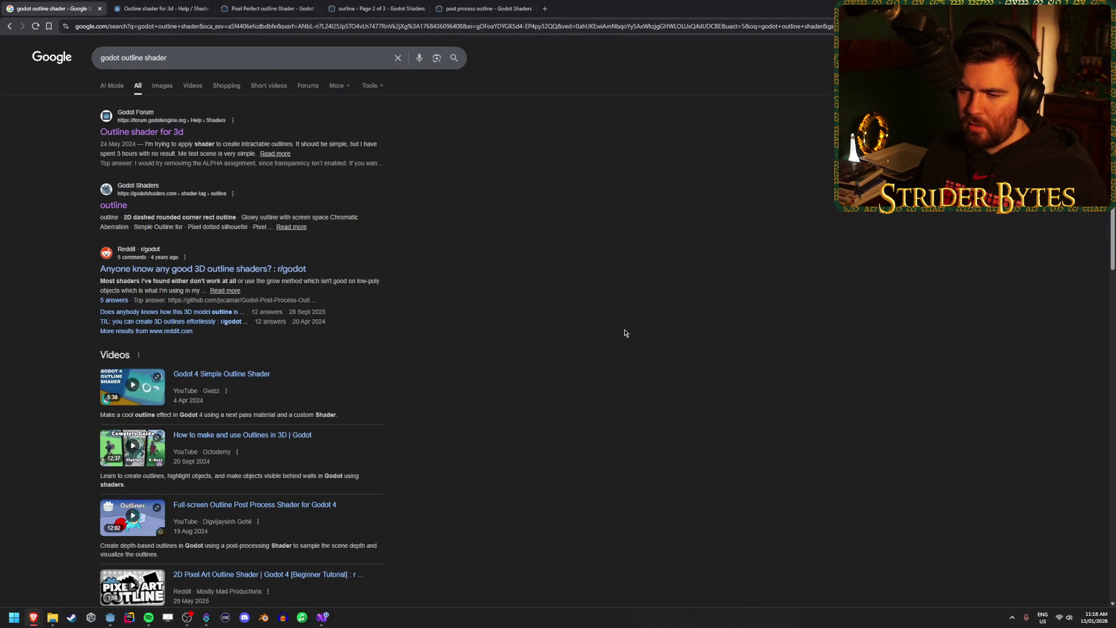
scroll(625, 333, "down", 1)
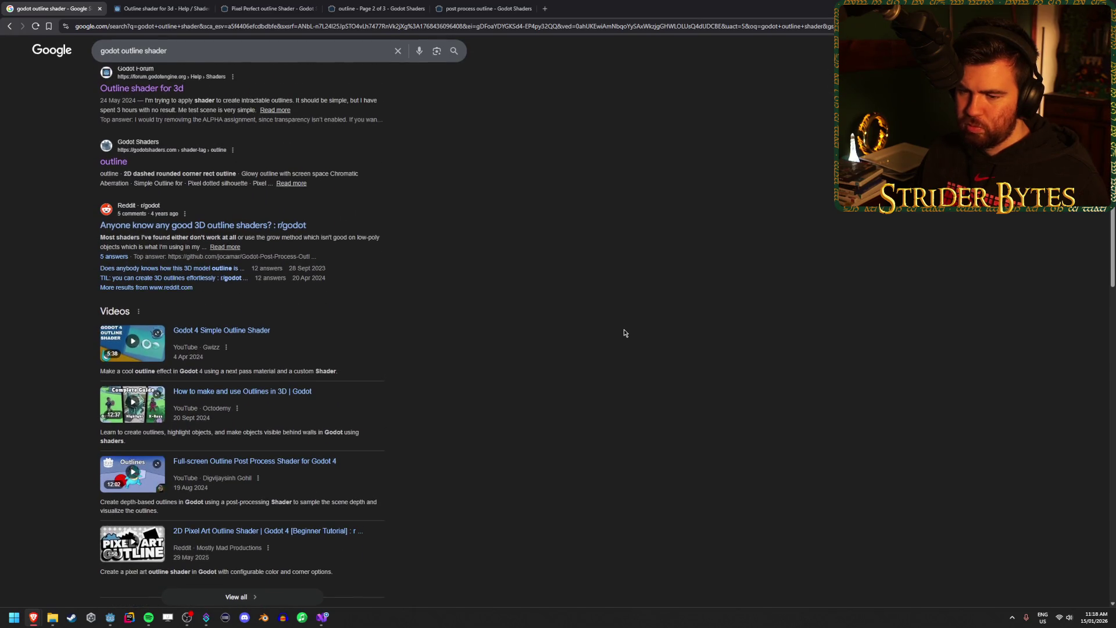
scroll(614, 329, "up", 1)
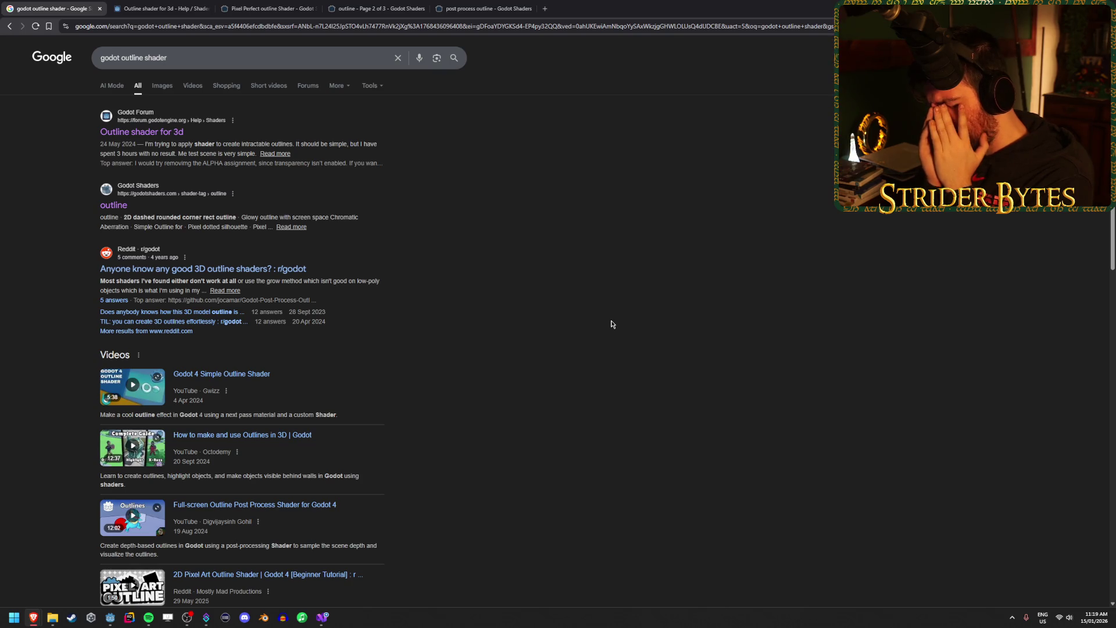
key("alt+Tab")
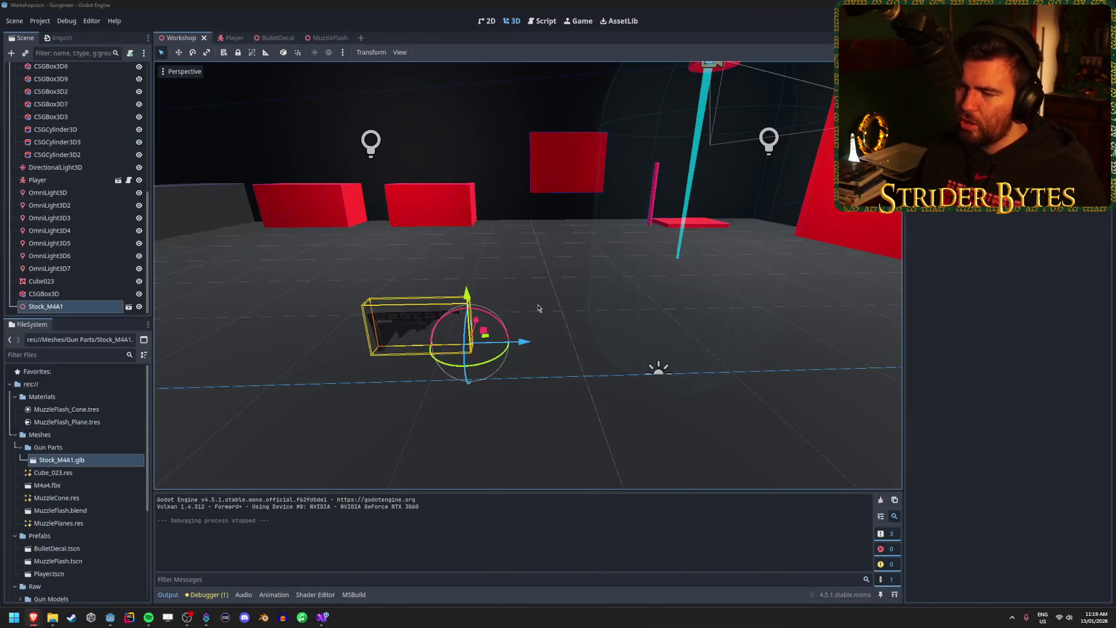
Duplicate Stock_M4A1 and nest the copy, Stock_M4A2, under it.
right_click(552, 289)
left_click(62, 312)
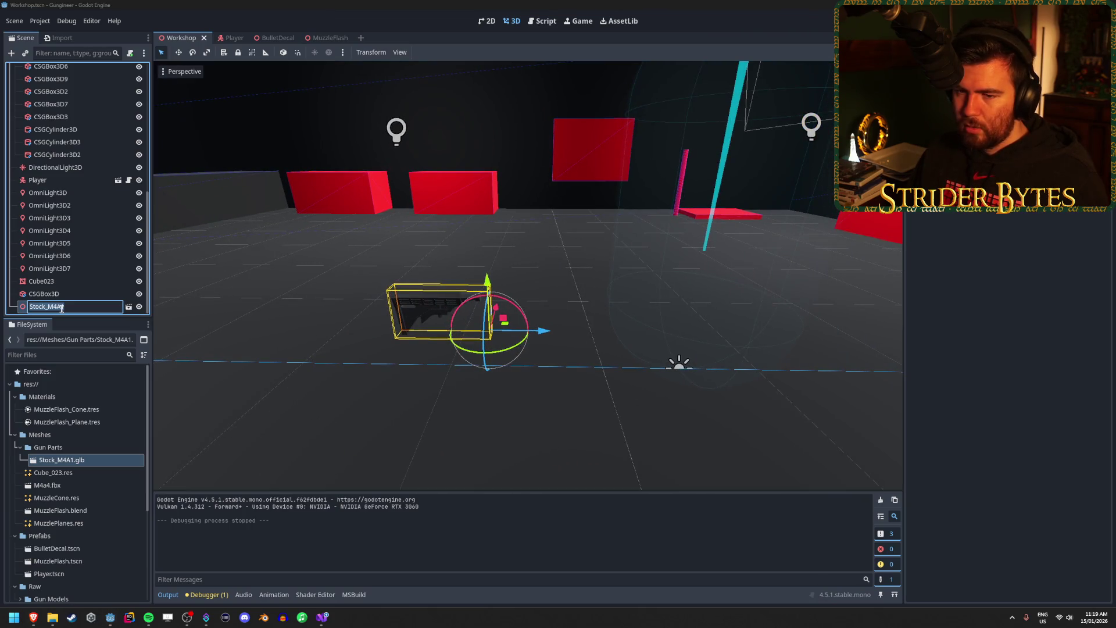
key("ctrl+d")
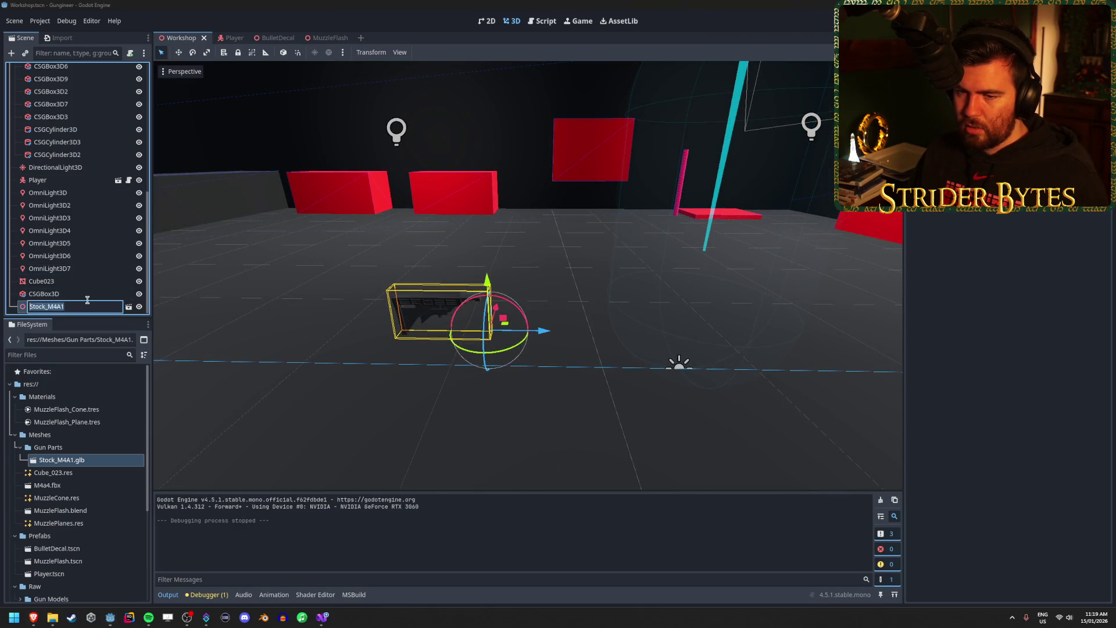
left_click_drag(60, 309, 46, 294)
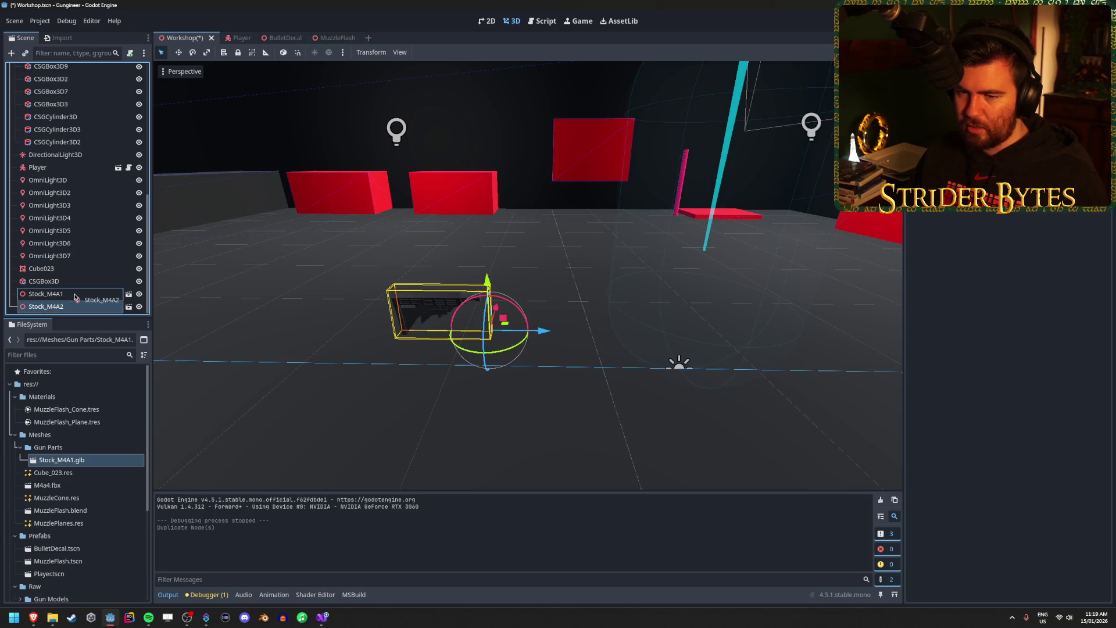
Scale Stock_M4A2 to double size with s2 and raise it slightly along Y.
right_click(523, 279)
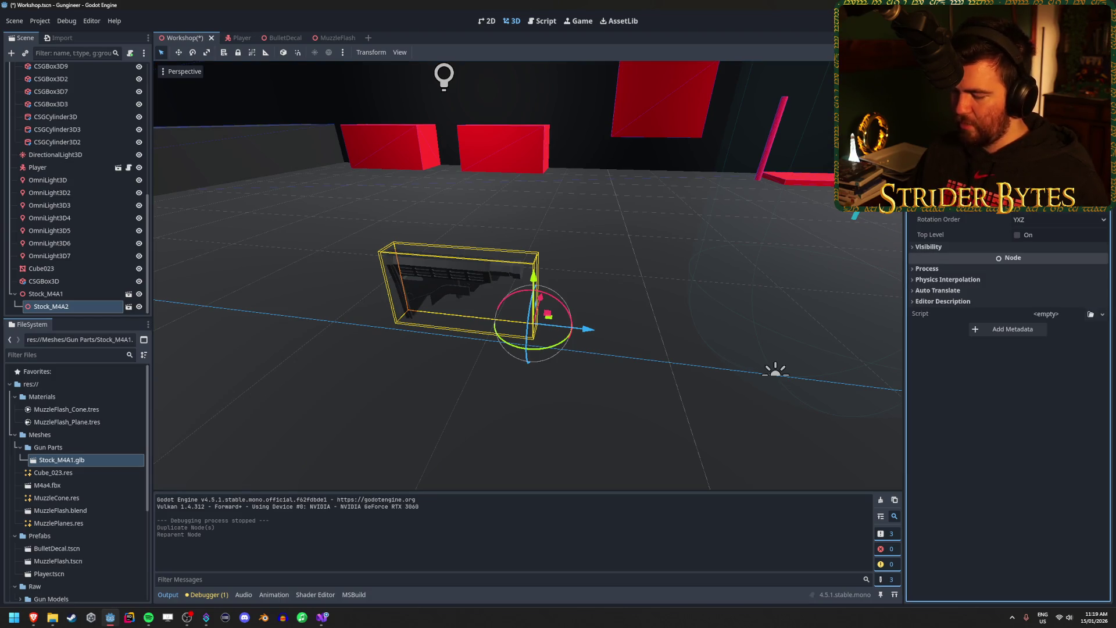
type("s2")
key("Return")
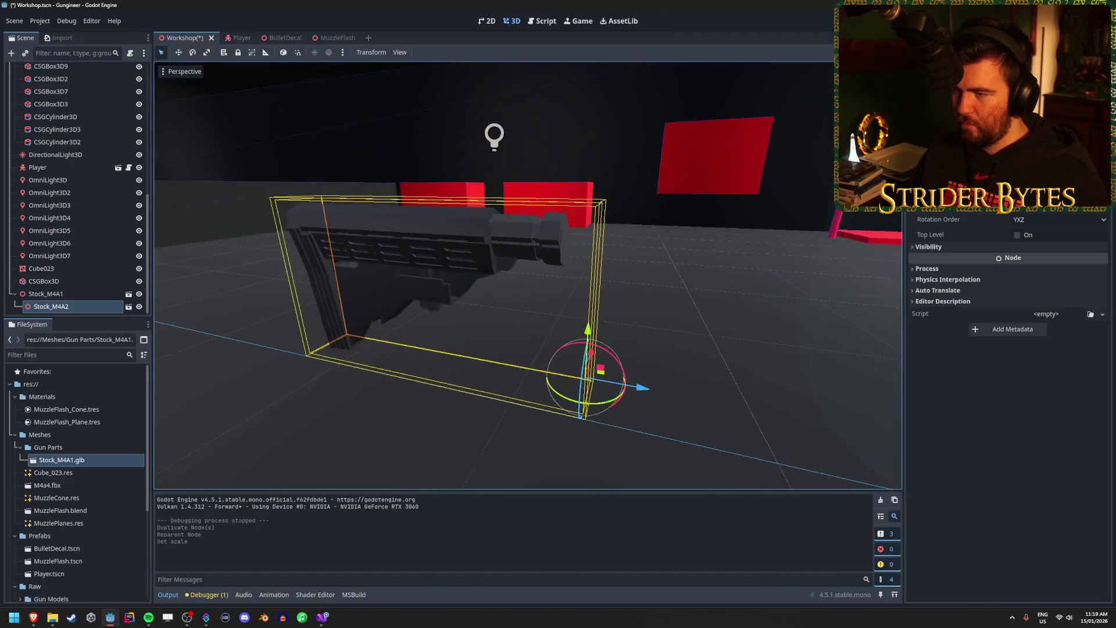
left_click_drag(587, 331, 645, 399)
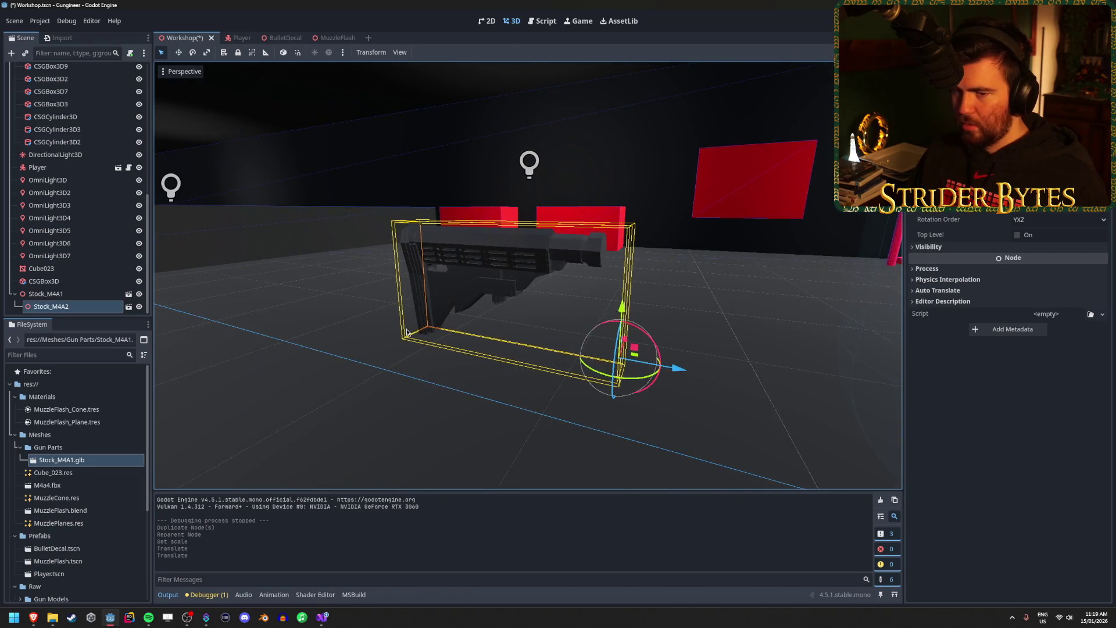
left_click(54, 399)
mouse_move(105, 403)
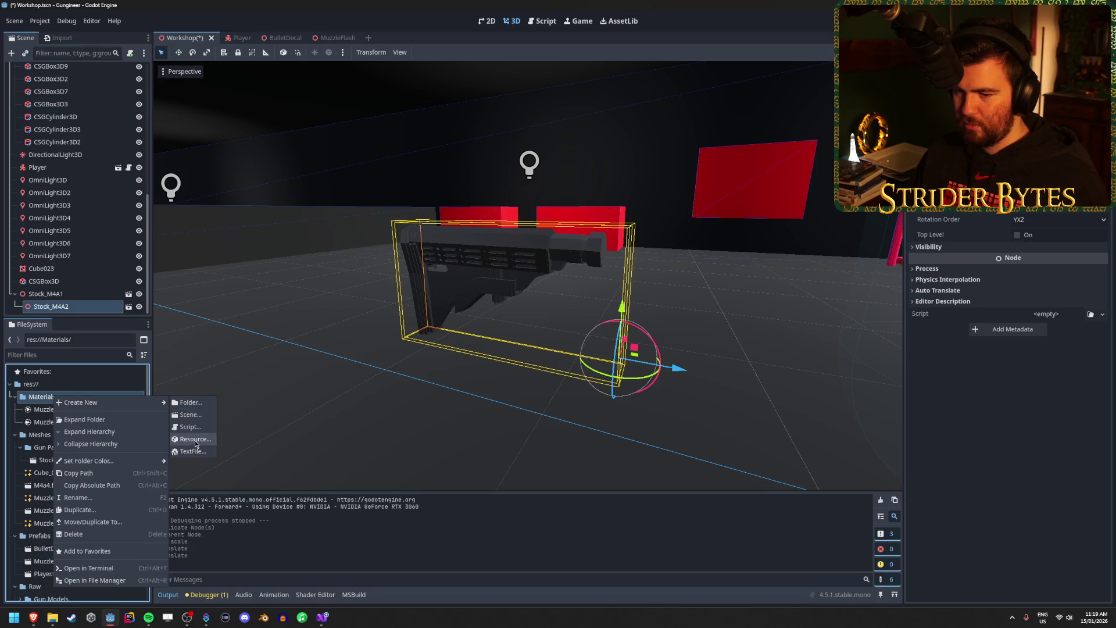
left_click(194, 439)
type("material")
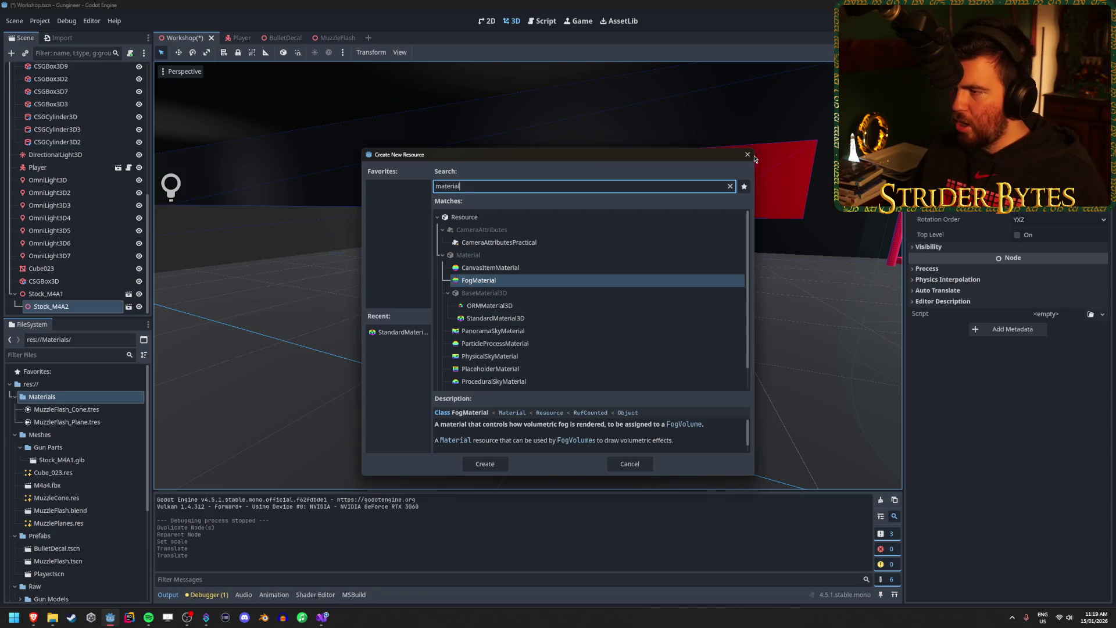
key("Escape")
left_click(933, 271)
left_click(933, 270)
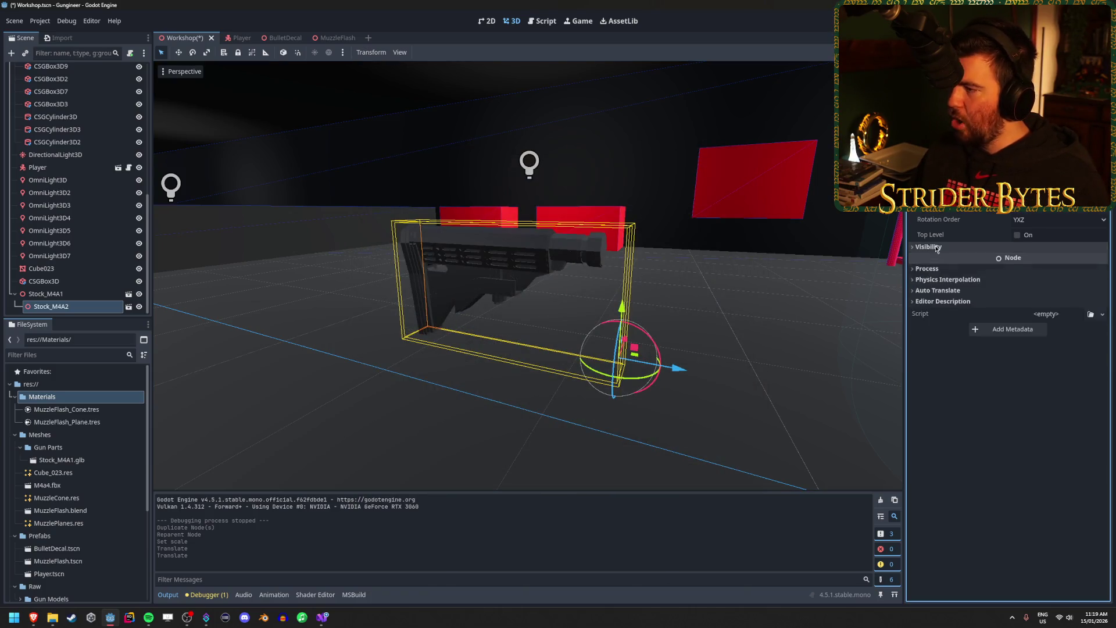
left_click(937, 248)
left_click(937, 248)
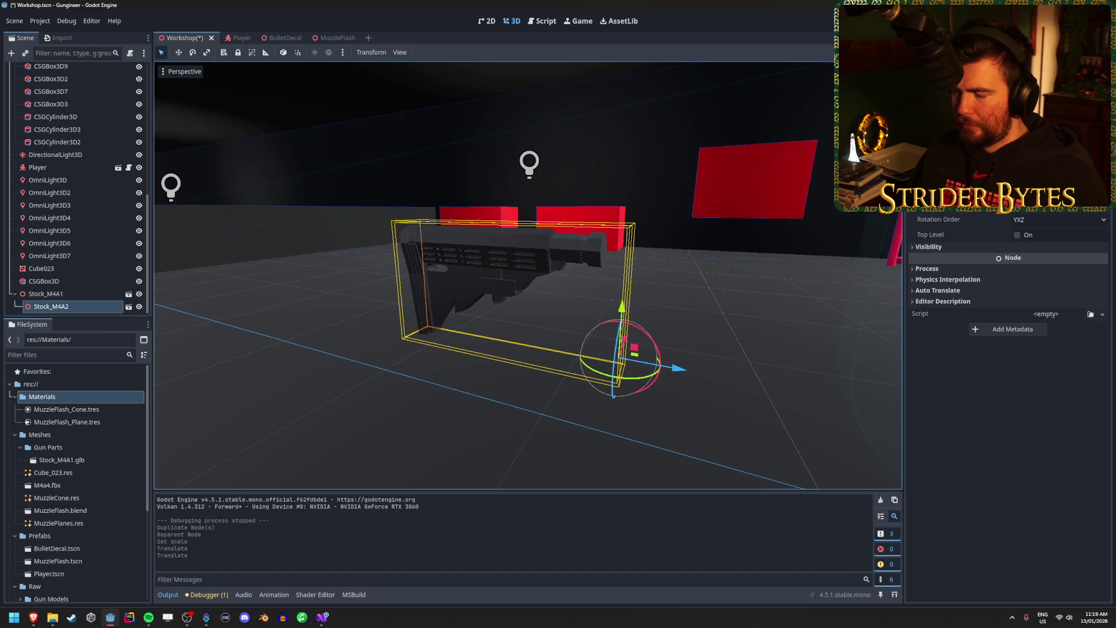
mouse_move(87, 423)
left_mouse_down()
mouse_move(474, 240)
mouse_move(471, 274)
mouse_move(409, 263)
mouse_move(478, 239)
mouse_move(460, 380)
mouse_move(525, 248)
mouse_move(517, 257)
mouse_move(75, 256)
mouse_move(78, 307)
left_mouse_up()
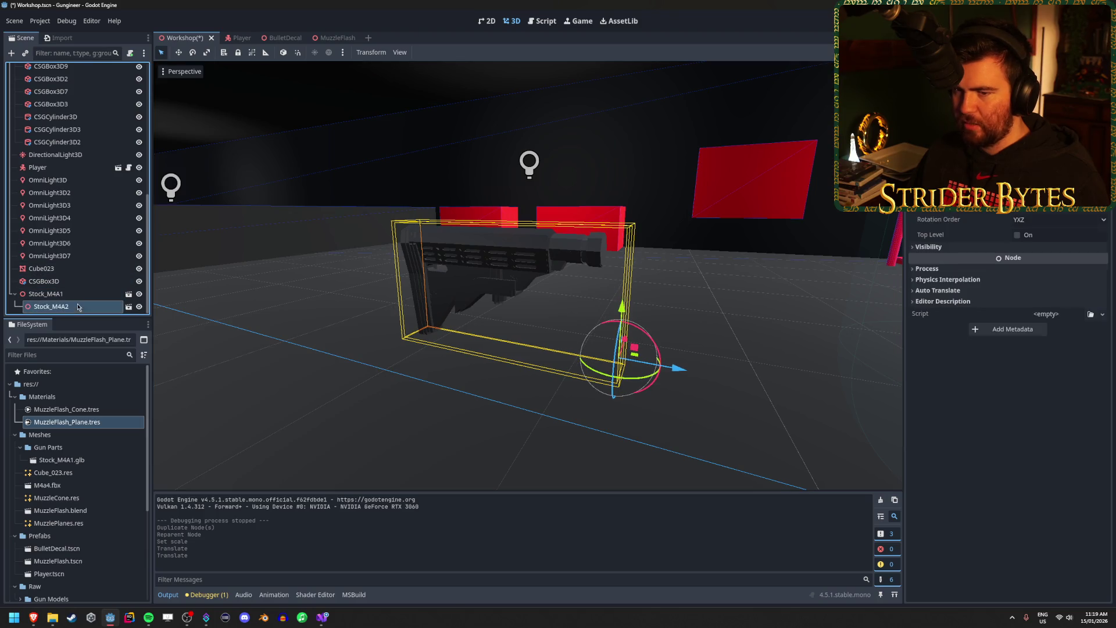
left_click(129, 307)
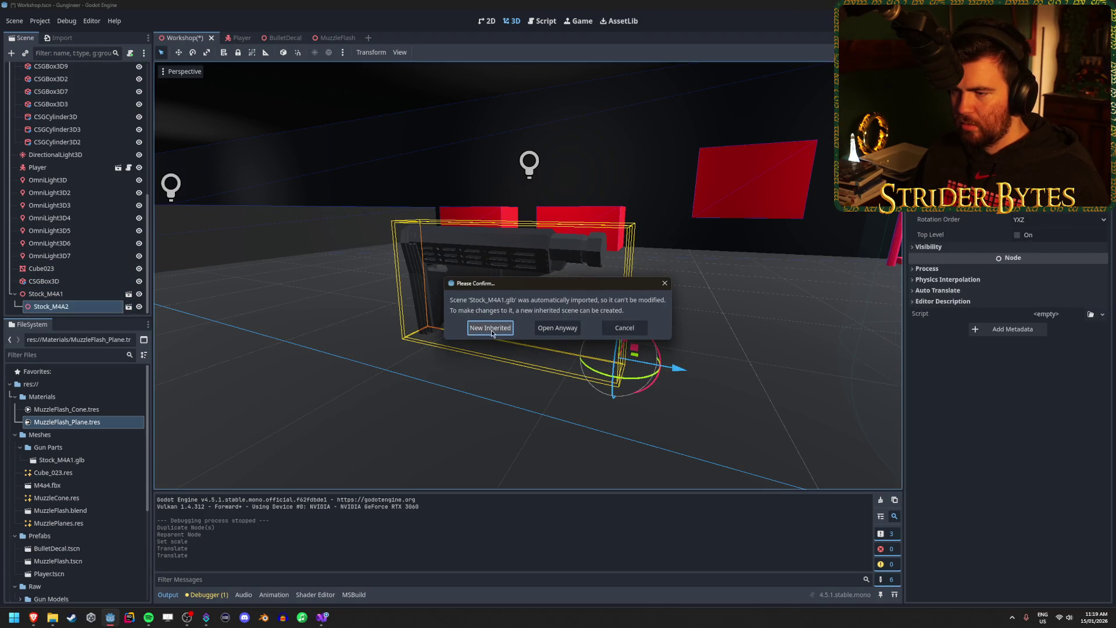
left_click(490, 329)
left_click(83, 83)
key("f")
left_click(82, 138)
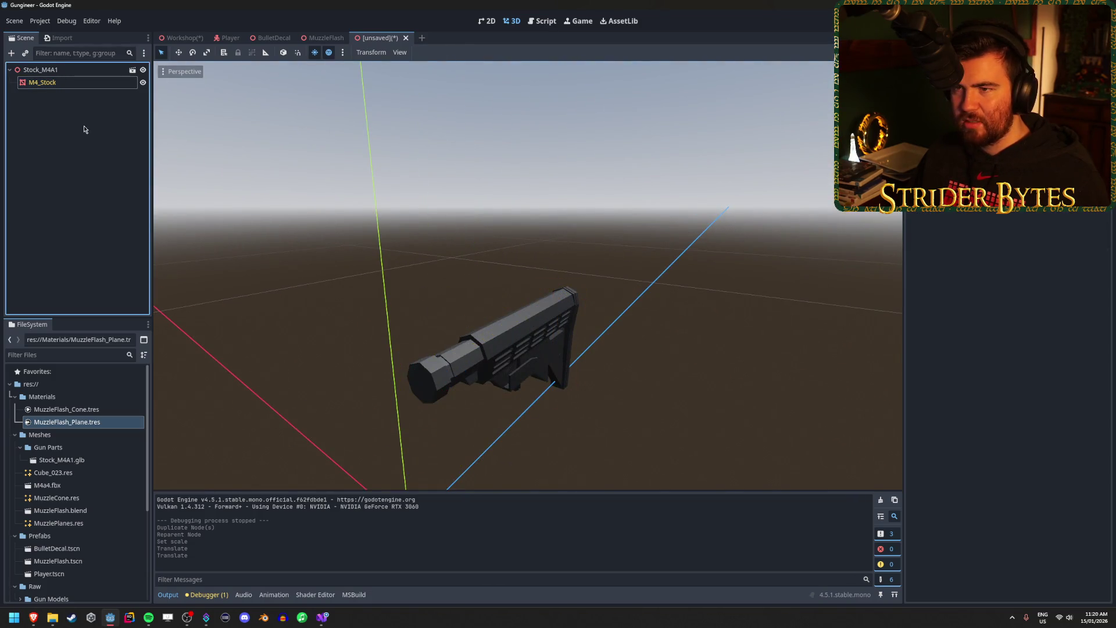
left_click(406, 38)
left_click(614, 332)
left_click(81, 192)
key("ctrl+Tab")
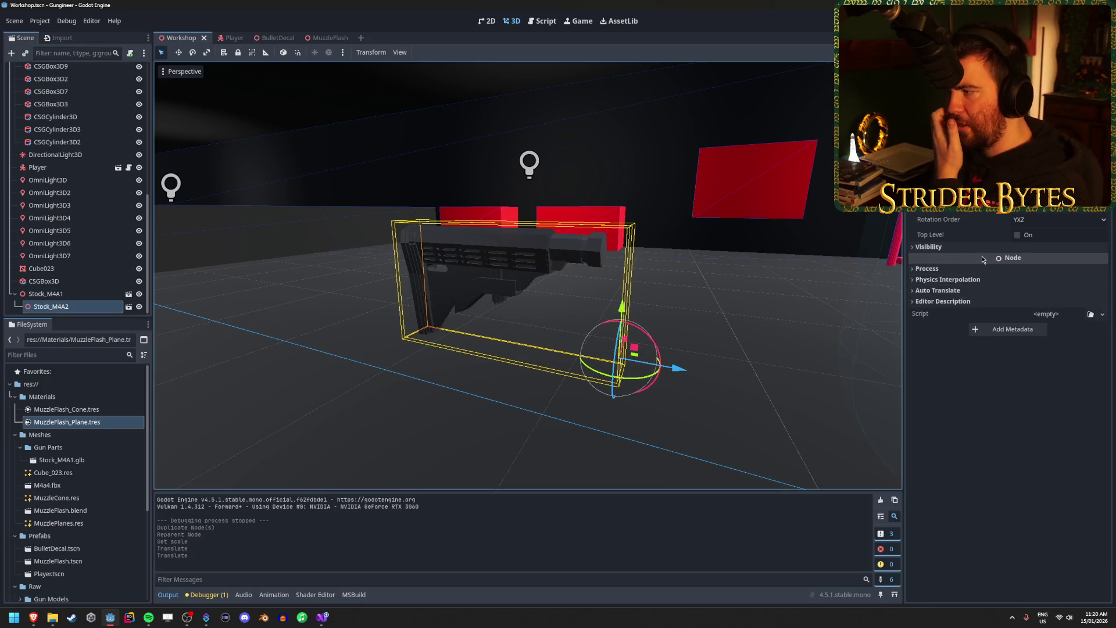
left_click(942, 247)
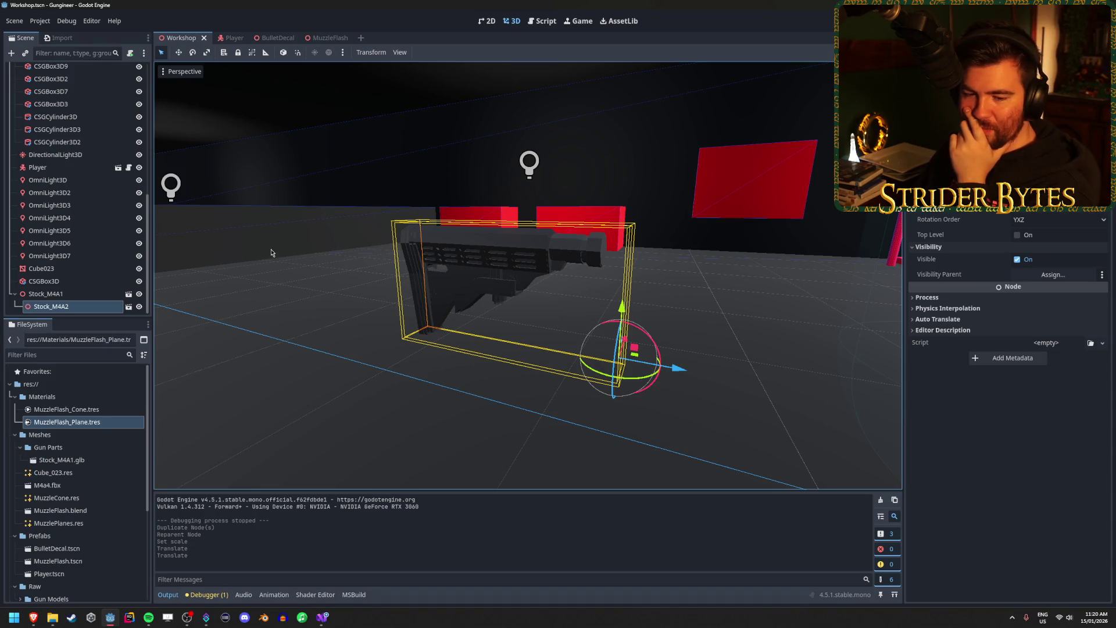
left_click(61, 307)
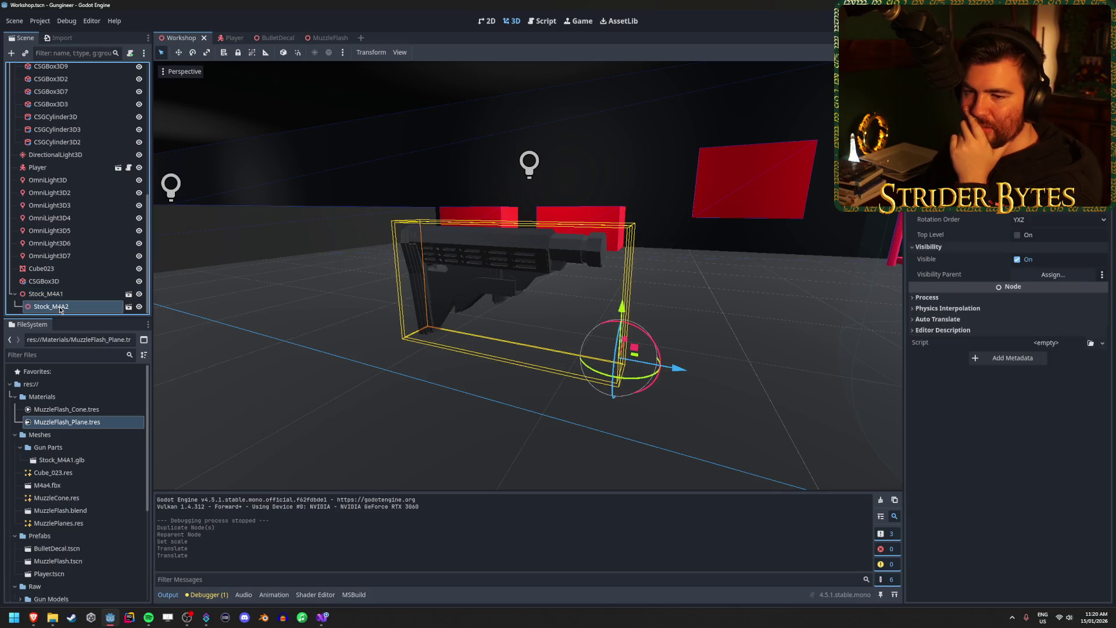
key("Delete")
key("Return")
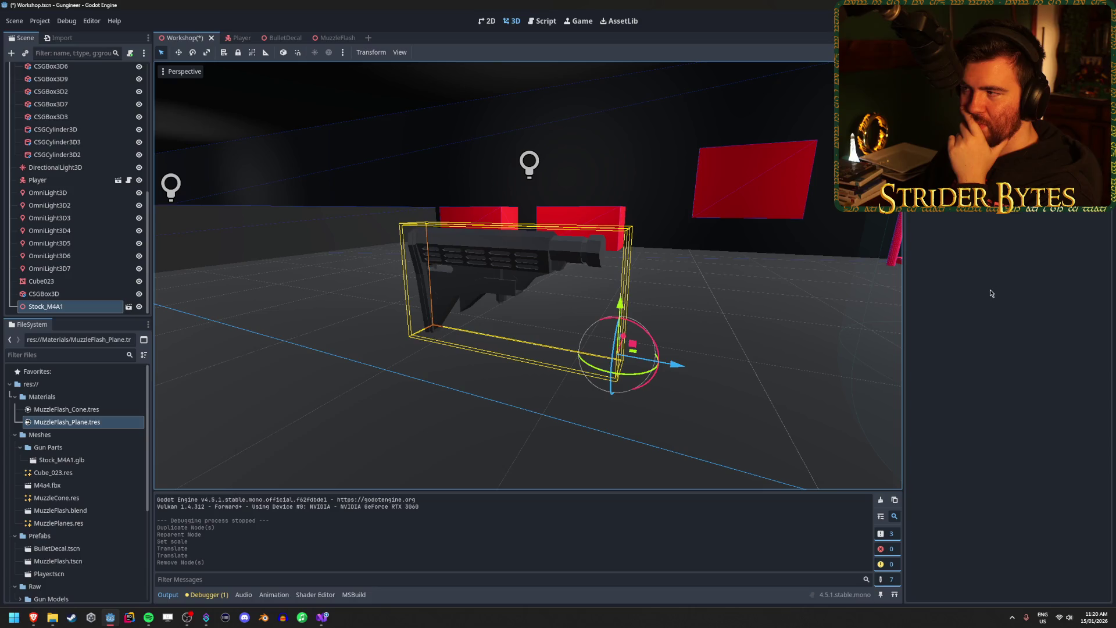
Delete Stock_M4A1 and start a new scene with a Node3D root.
key("Delete")
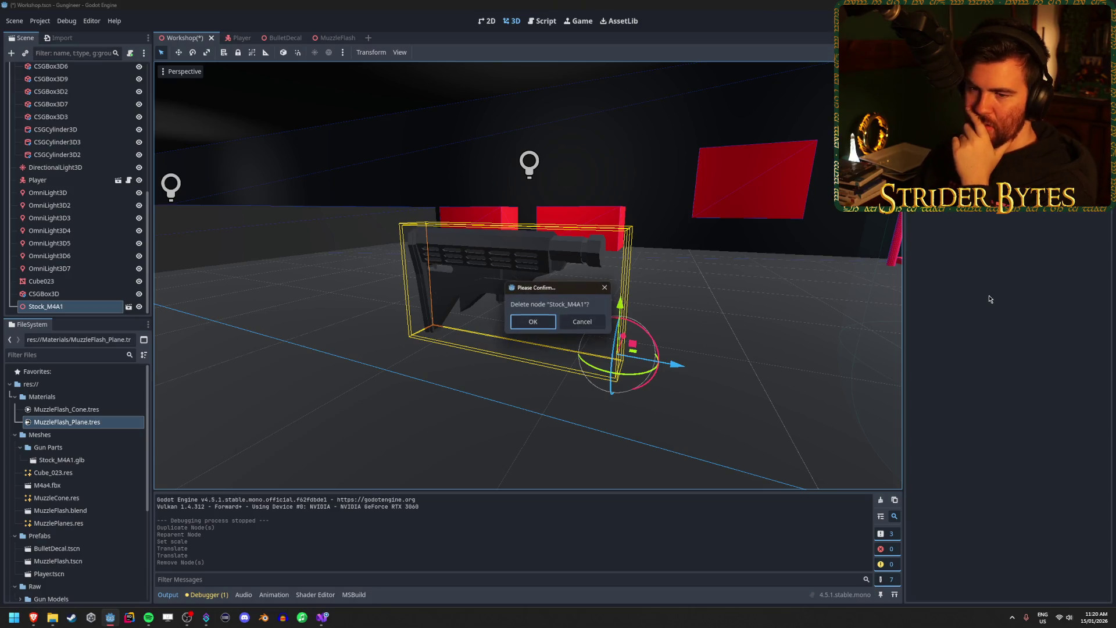
key("Return")
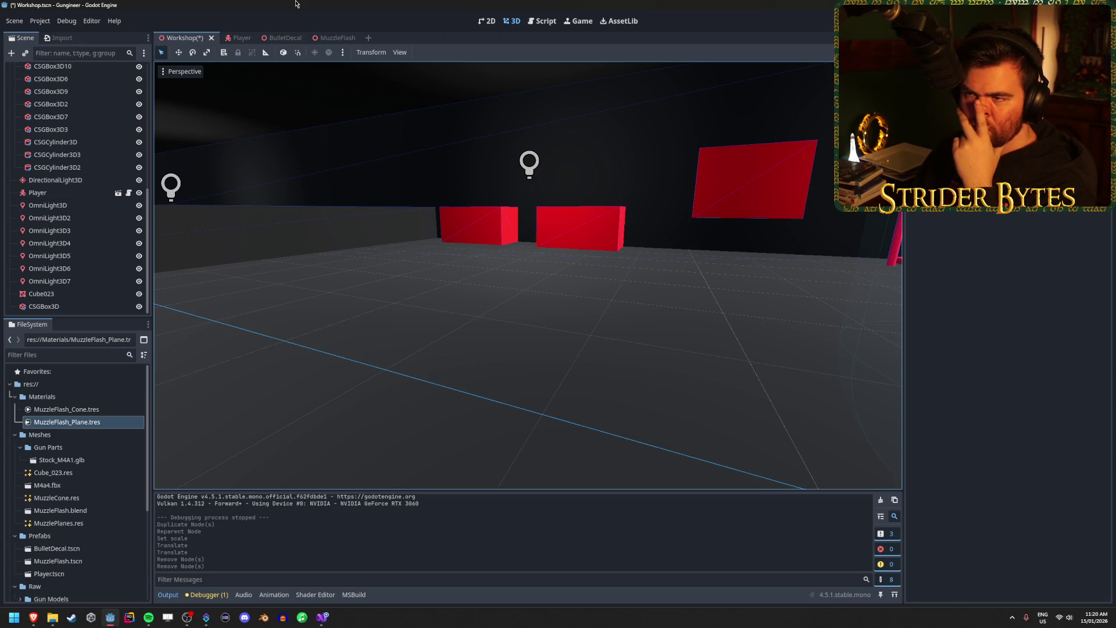
left_click(368, 38)
left_click(92, 103)
left_click(60, 87)
left_click(64, 71)
right_click(65, 71)
Add a MeshInstance3D child via a 'mesh' search and open Stock_M4A1.glb's advanced import settings.
left_click(81, 75)
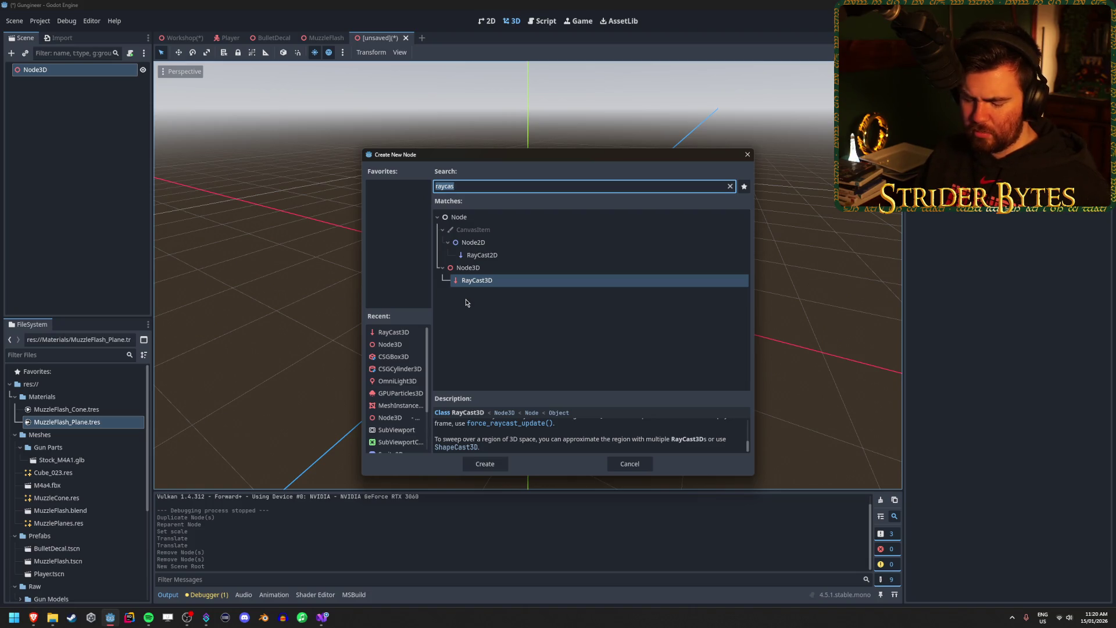
type("mesh")
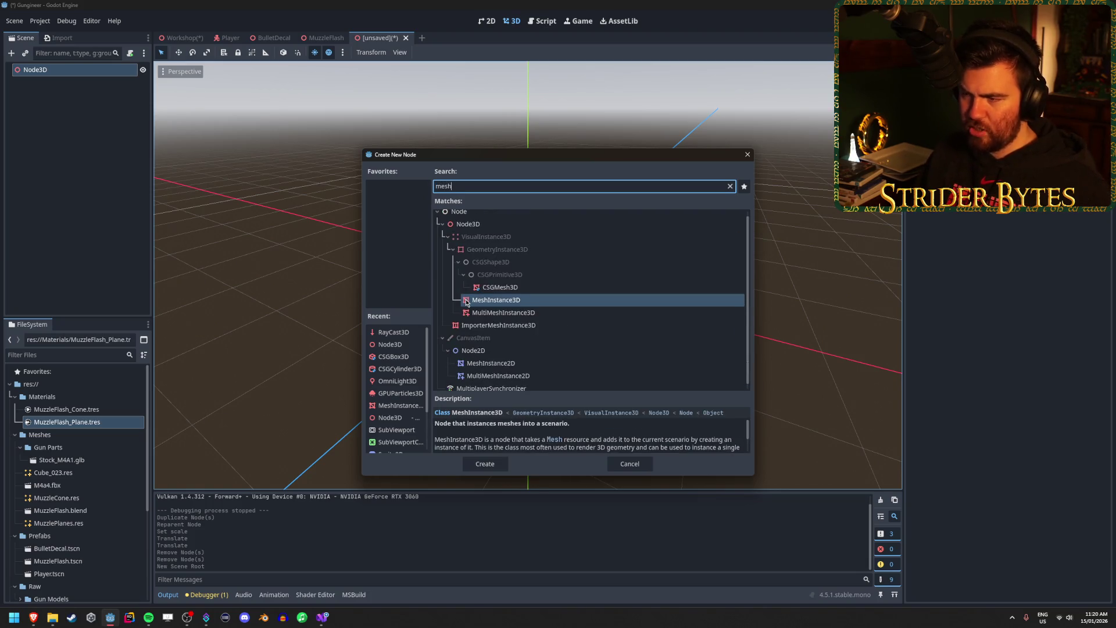
double_click(537, 299)
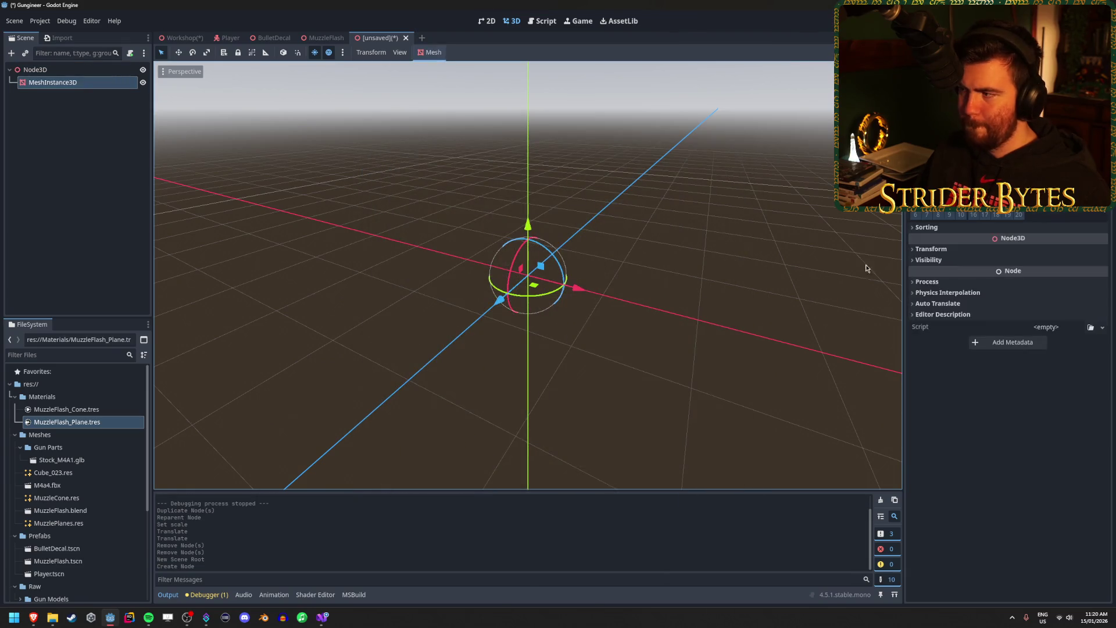
left_click(69, 461)
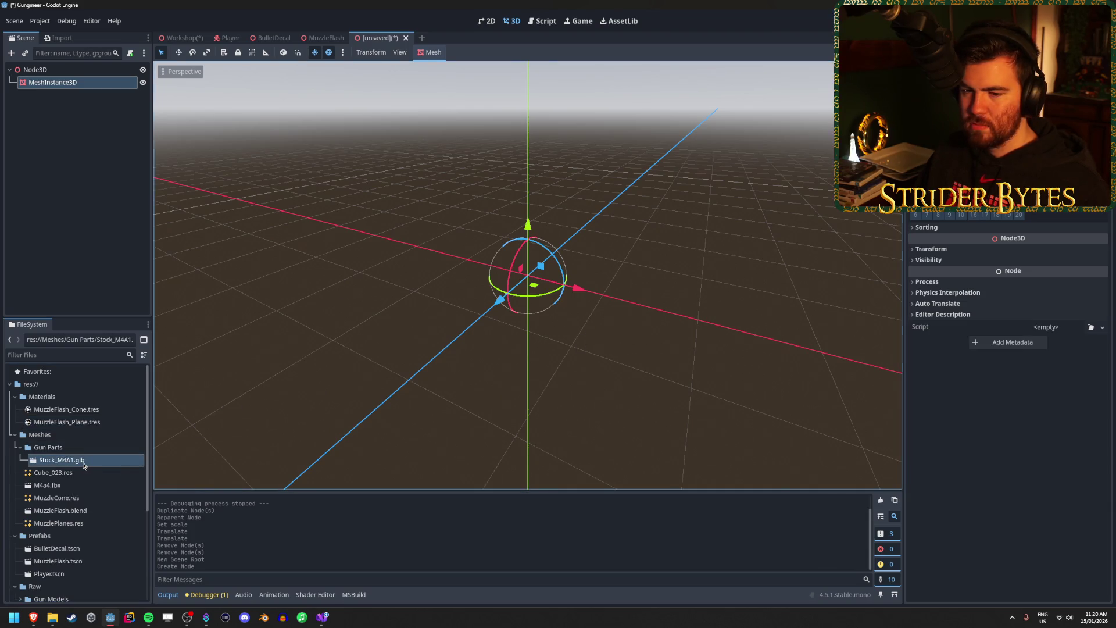
double_click(70, 460)
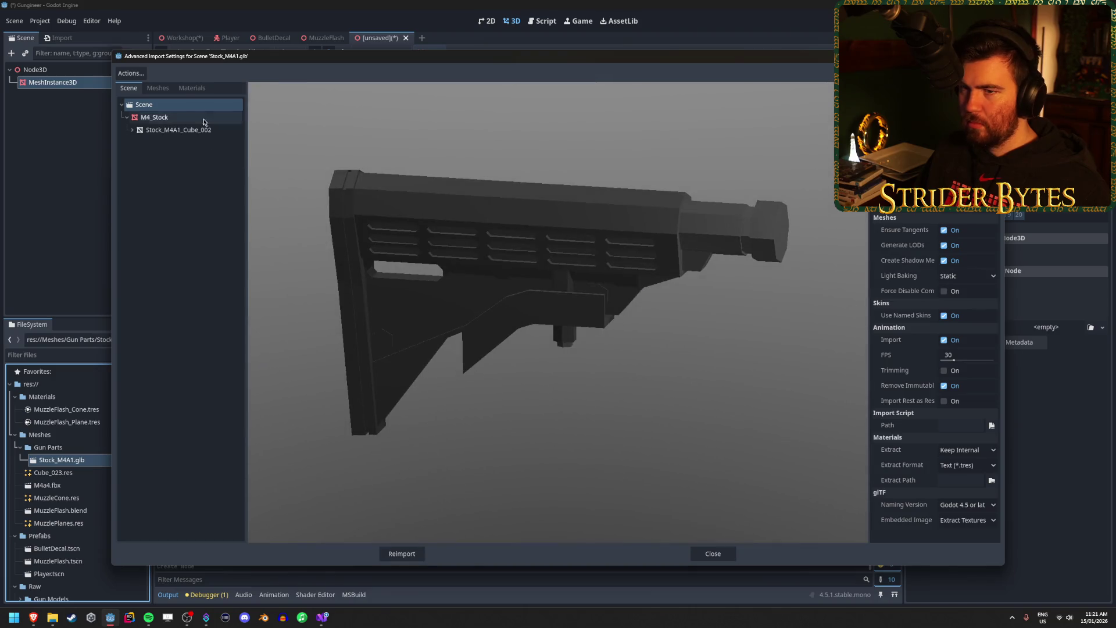
Inspect the Stock_M4A1_Cube_002 mesh and the model's materials in the import preview.
left_click(158, 88)
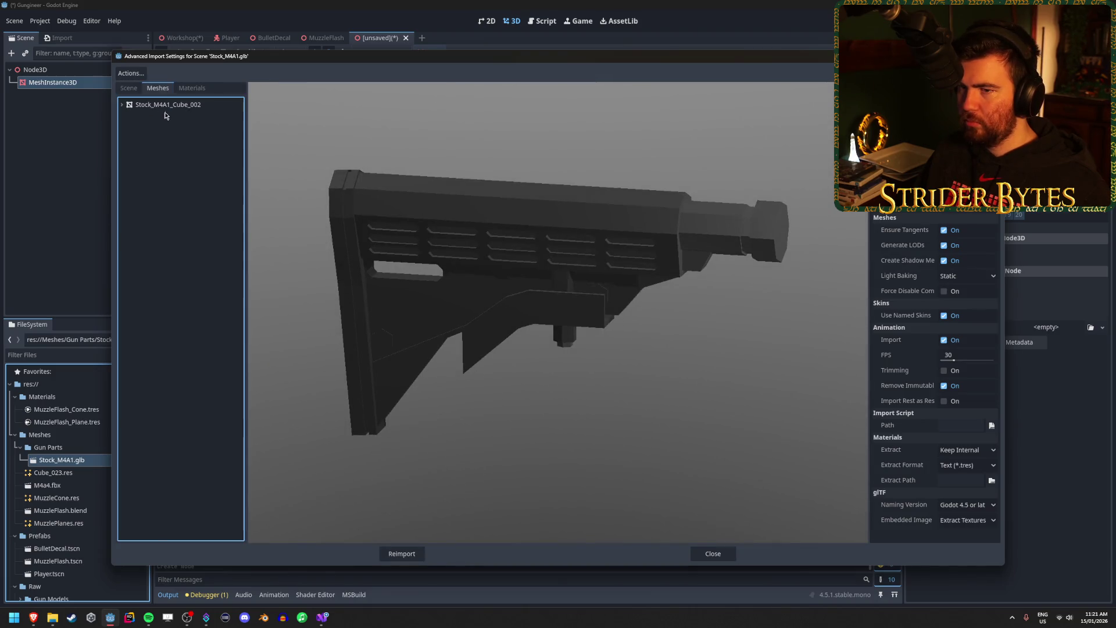
left_click(164, 106)
mouse_move(634, 216)
left_mouse_down()
mouse_move(539, 209)
mouse_move(538, 159)
mouse_move(531, 220)
mouse_move(471, 282)
mouse_move(569, 256)
mouse_move(521, 217)
mouse_move(581, 207)
left_mouse_up()
left_click(129, 88)
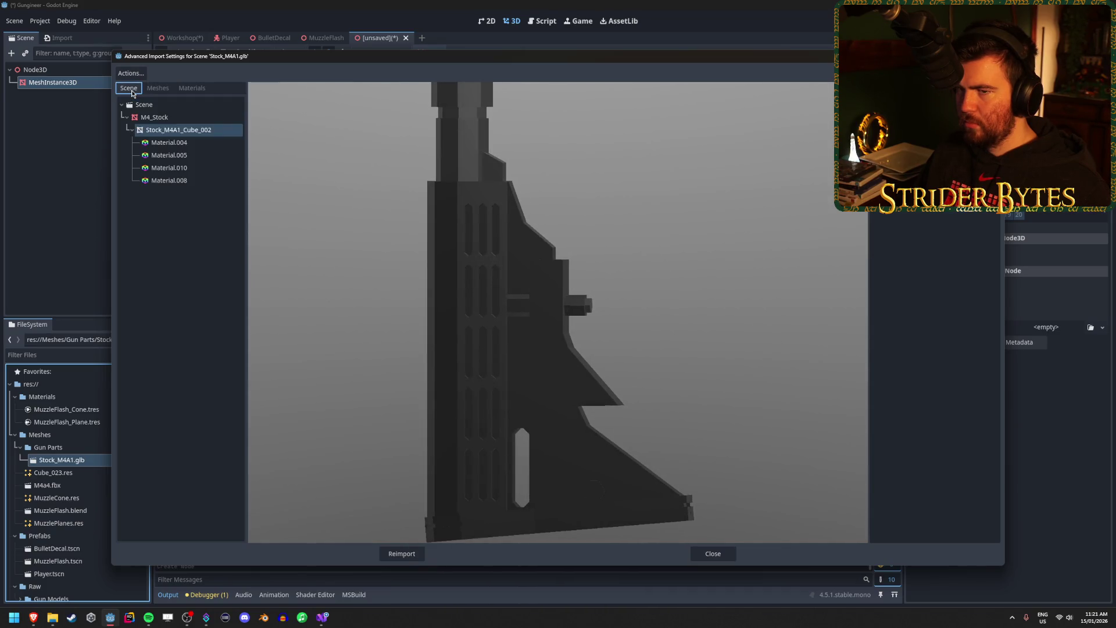
left_click(166, 144)
key("Down")
key("Down")
key("Down")
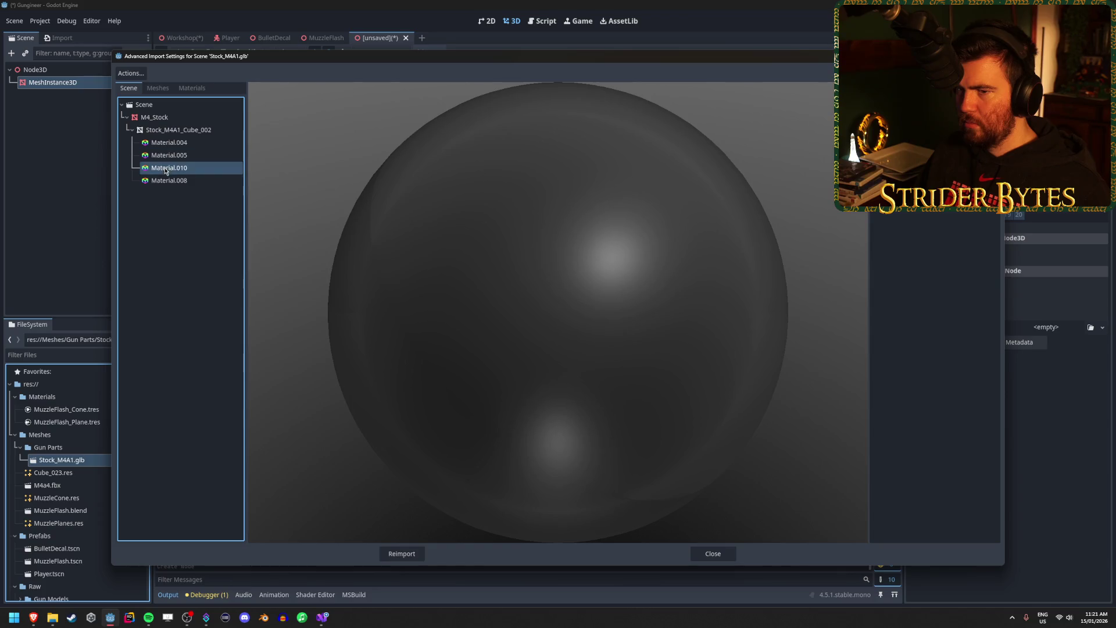
left_click(175, 130)
mouse_move(558, 291)
left_mouse_down()
mouse_move(517, 276)
mouse_move(606, 264)
mouse_move(490, 294)
mouse_move(607, 305)
mouse_move(484, 287)
mouse_move(601, 303)
left_mouse_up()
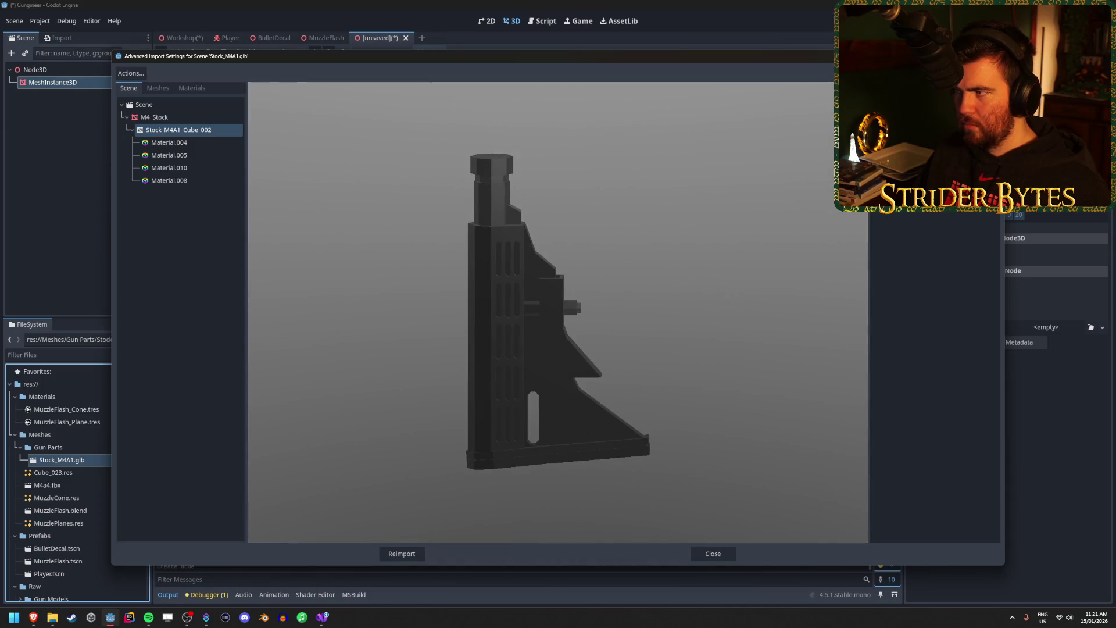
Save the mesh as Stock_M4.res in Meshes/Gun Parts and reimport the model.
left_click(929, 213)
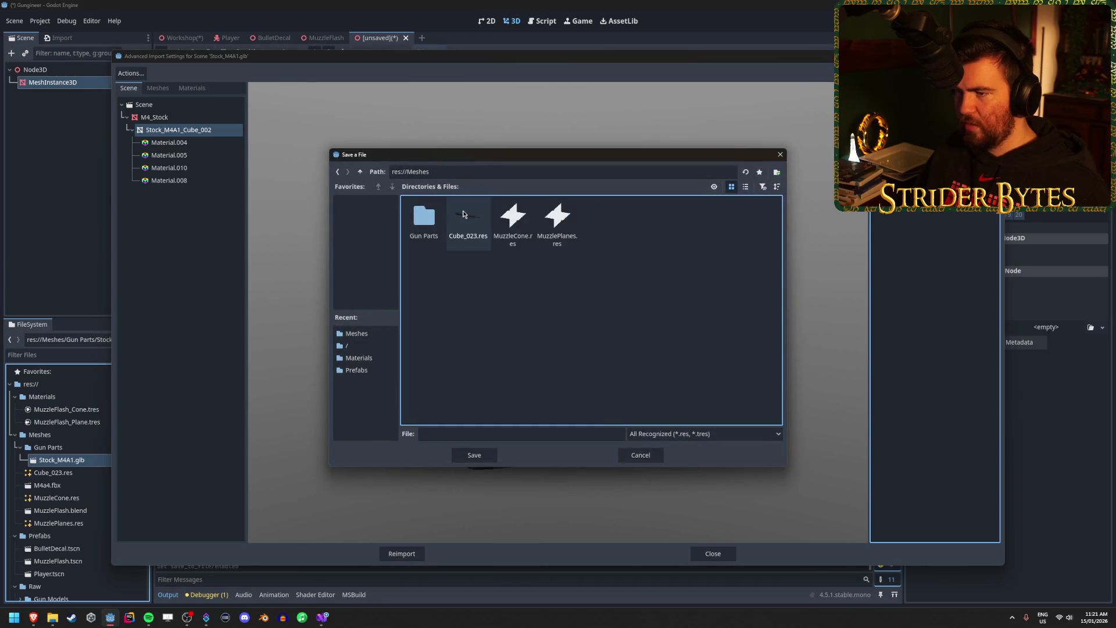
double_click(427, 227)
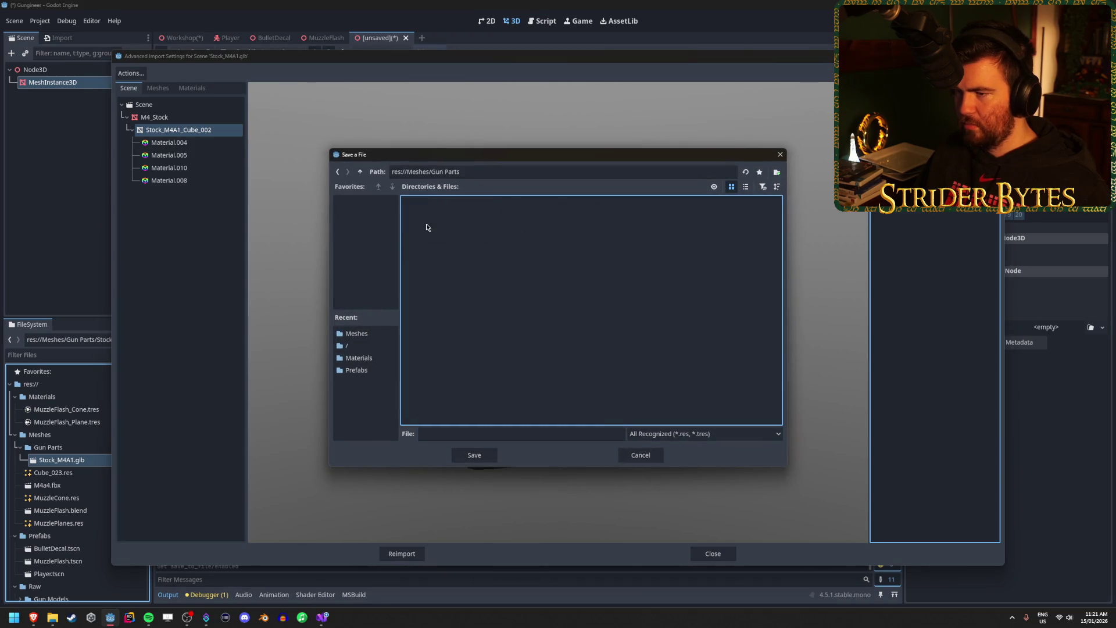
left_click(474, 455)
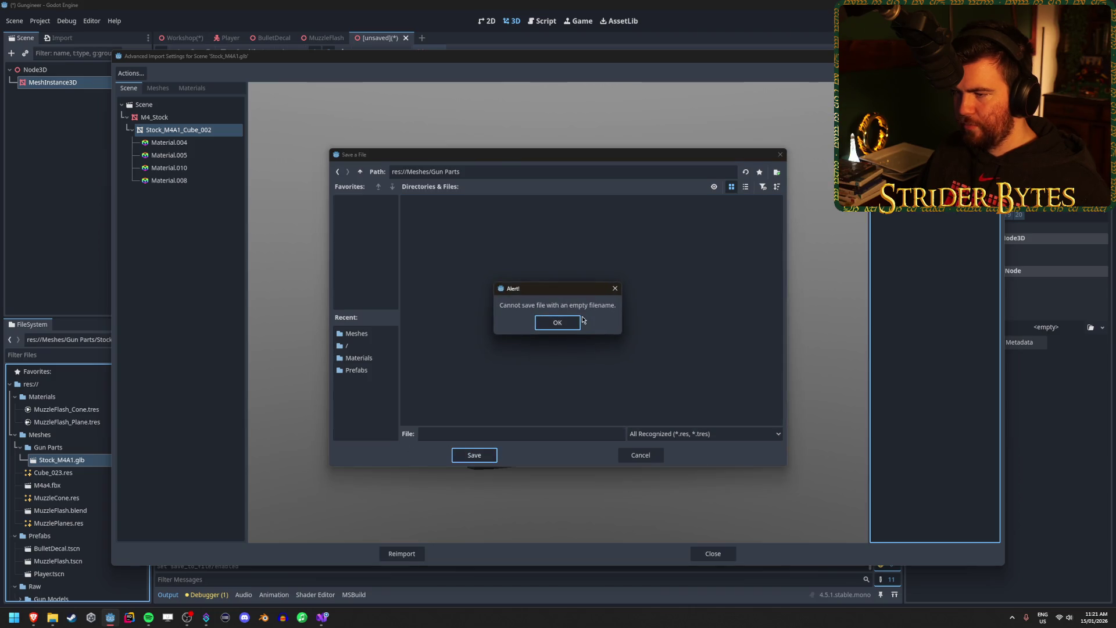
left_click(568, 325)
type("Stock_M4")
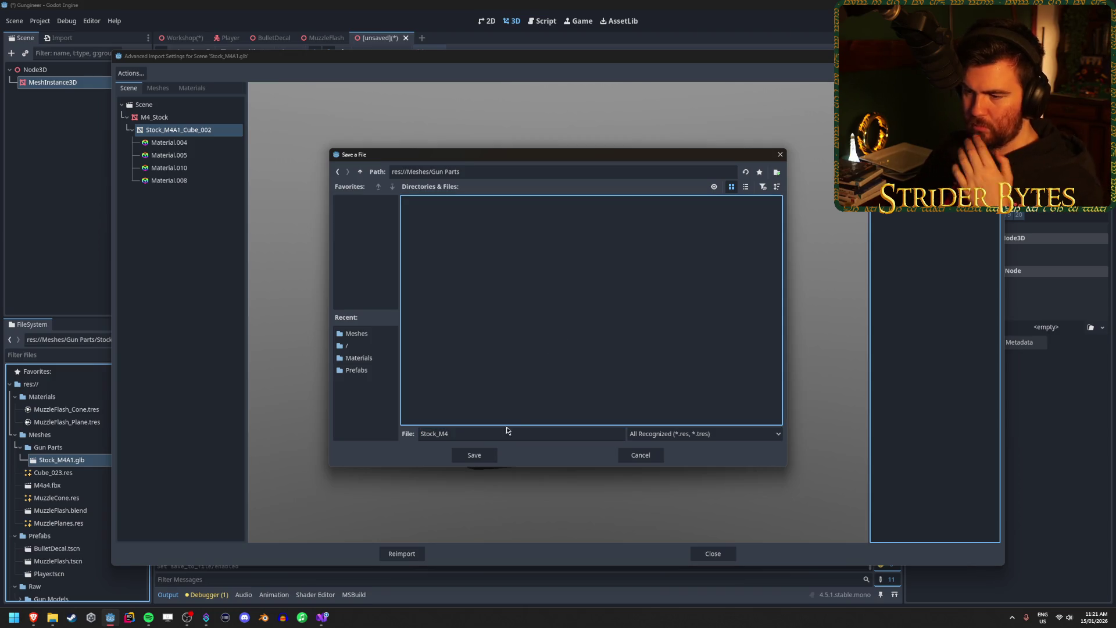
left_click(474, 456)
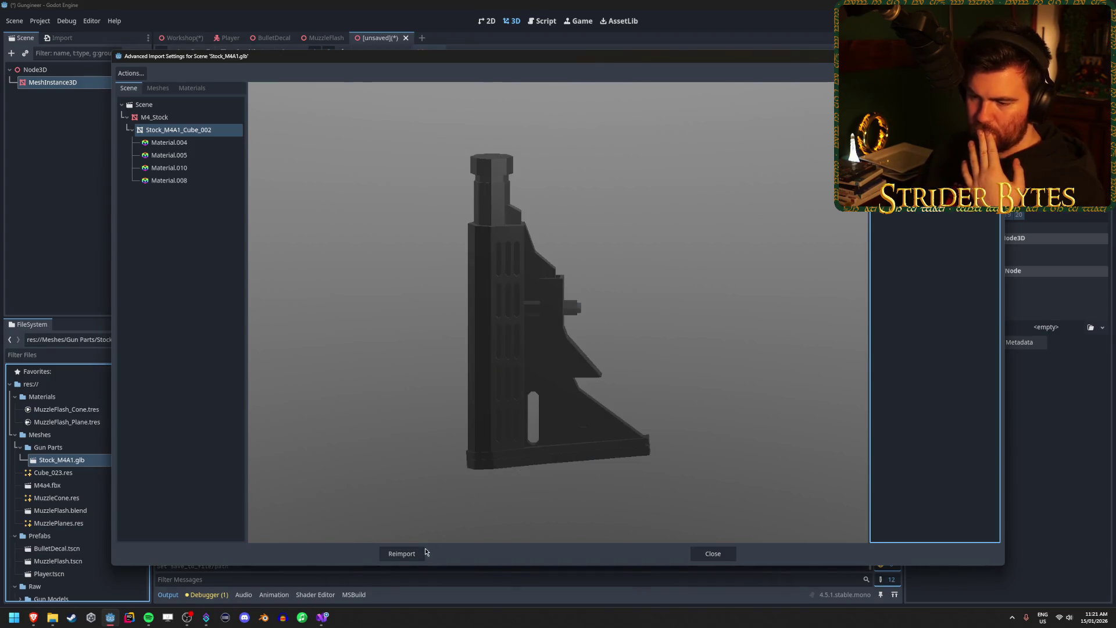
left_click(404, 553)
left_click(70, 460)
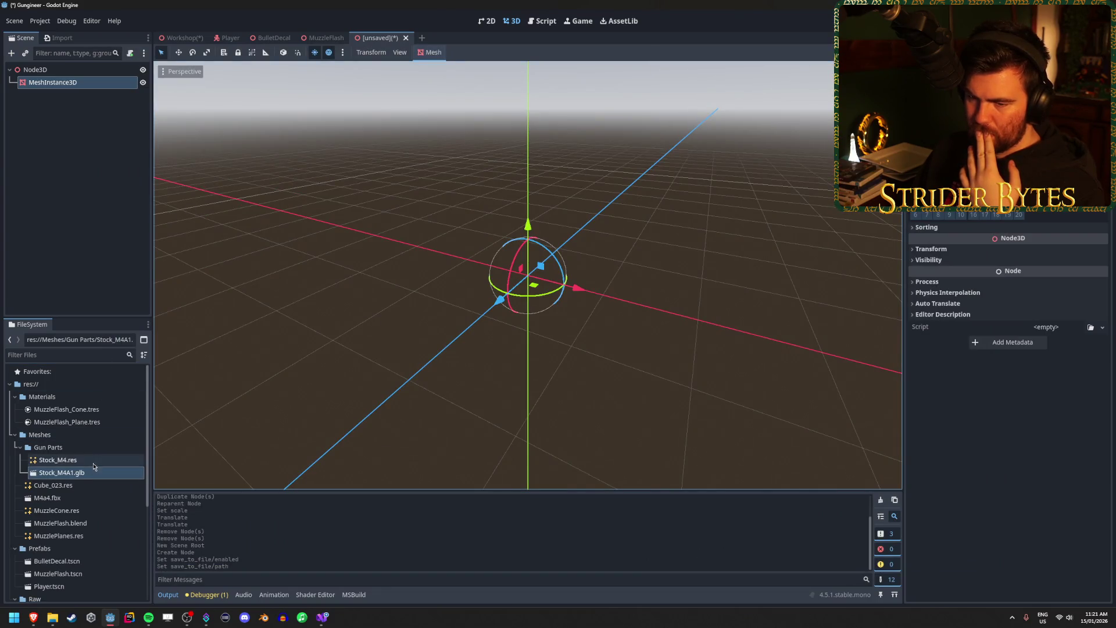
Assign the Stock_M4.res mesh to the MeshInstance3D's Mesh property.
left_click(79, 473)
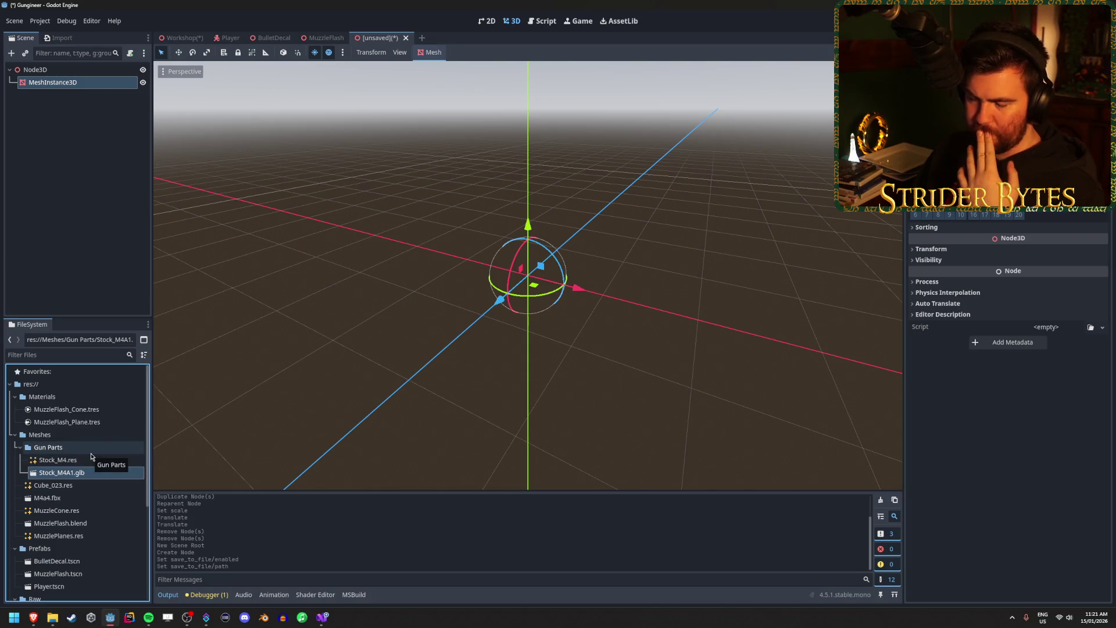
left_click(92, 460)
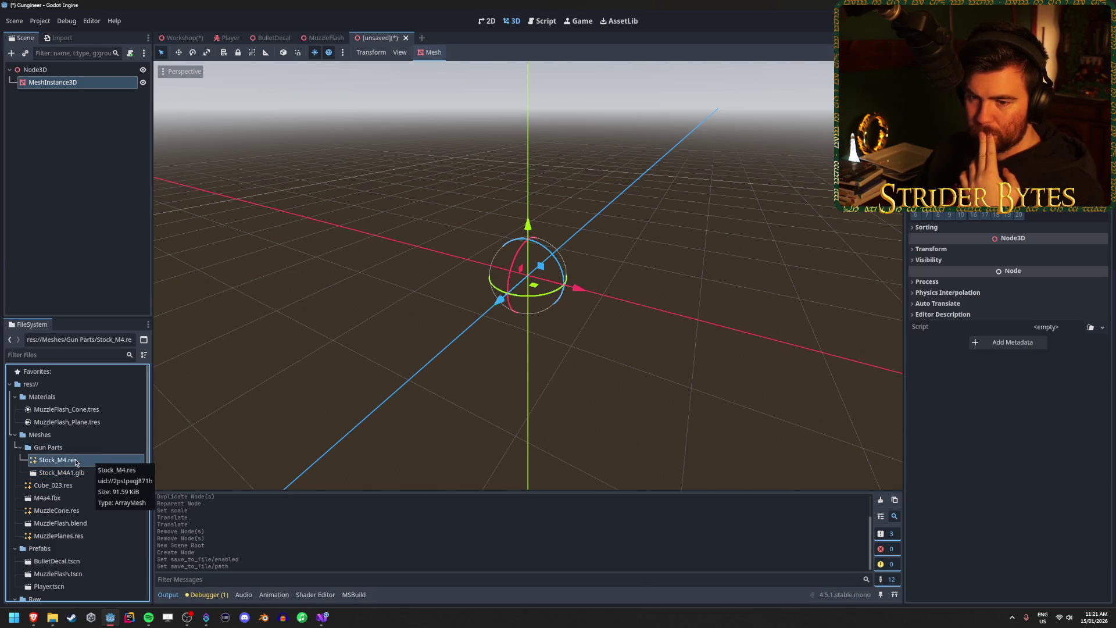
left_click_drag(61, 462, 1000, 99)
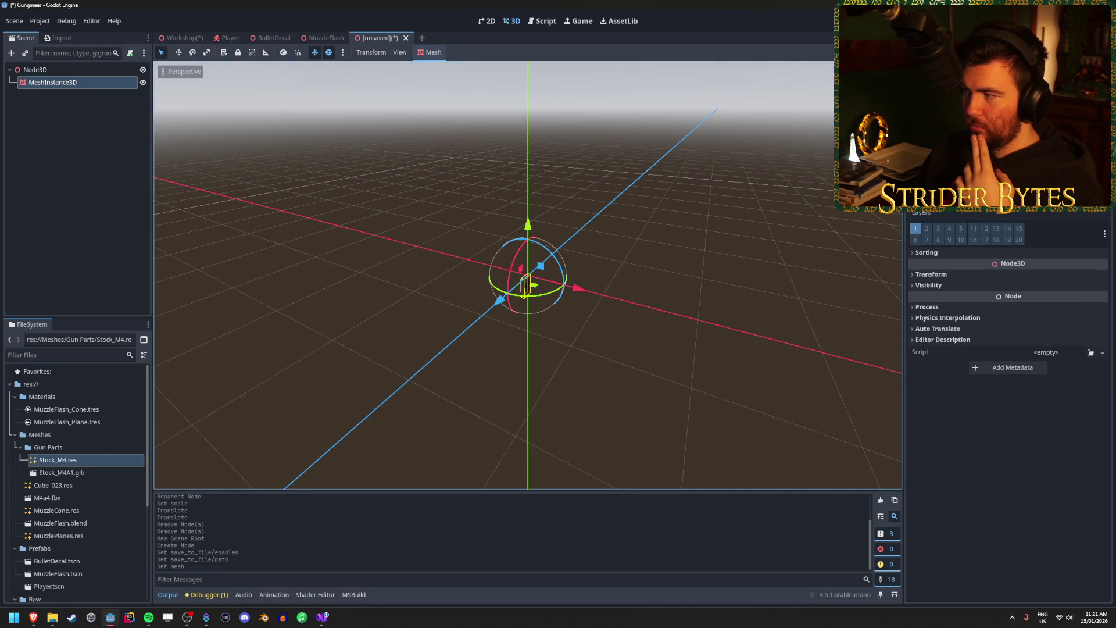
mouse_move(601, 311)
left_mouse_down()
mouse_move(524, 297)
mouse_move(564, 291)
left_mouse_up()
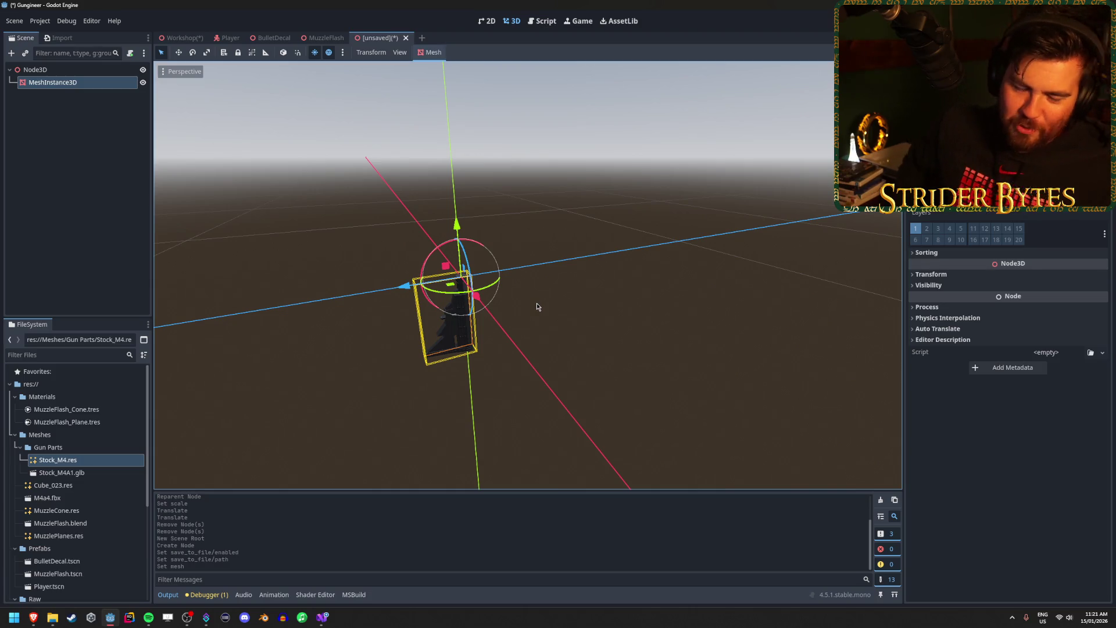
Rotate the stock upright, undo the accidental move, and frame it in the viewport.
key("e")
left_click_drag(422, 284, 374, 353)
key("w")
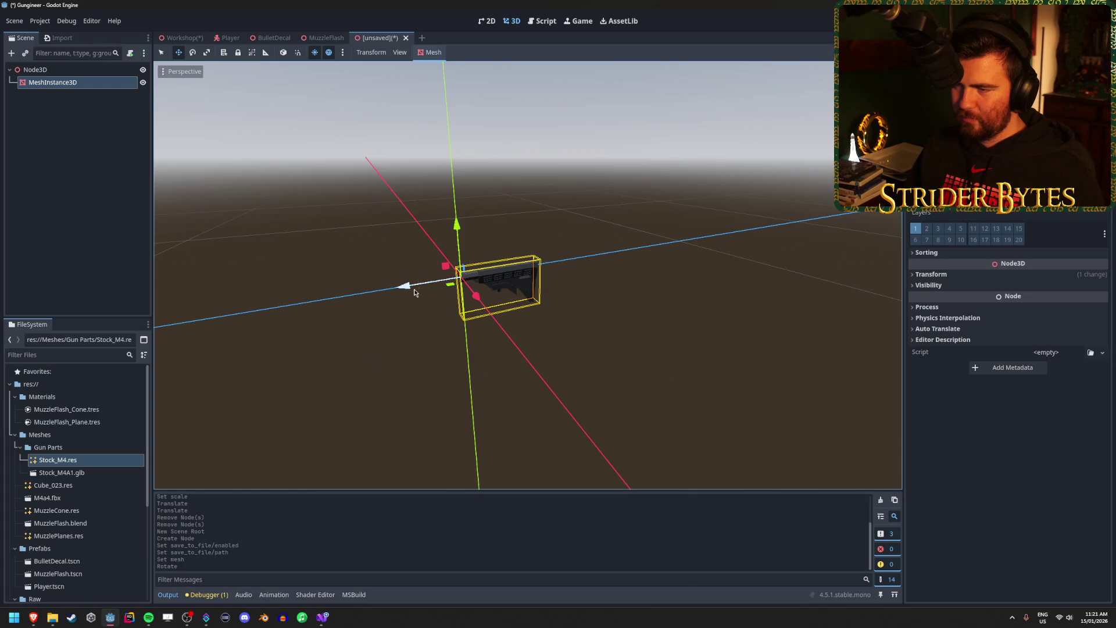
left_click_drag(407, 287, 407, 250)
key("ctrl+z")
key("f")
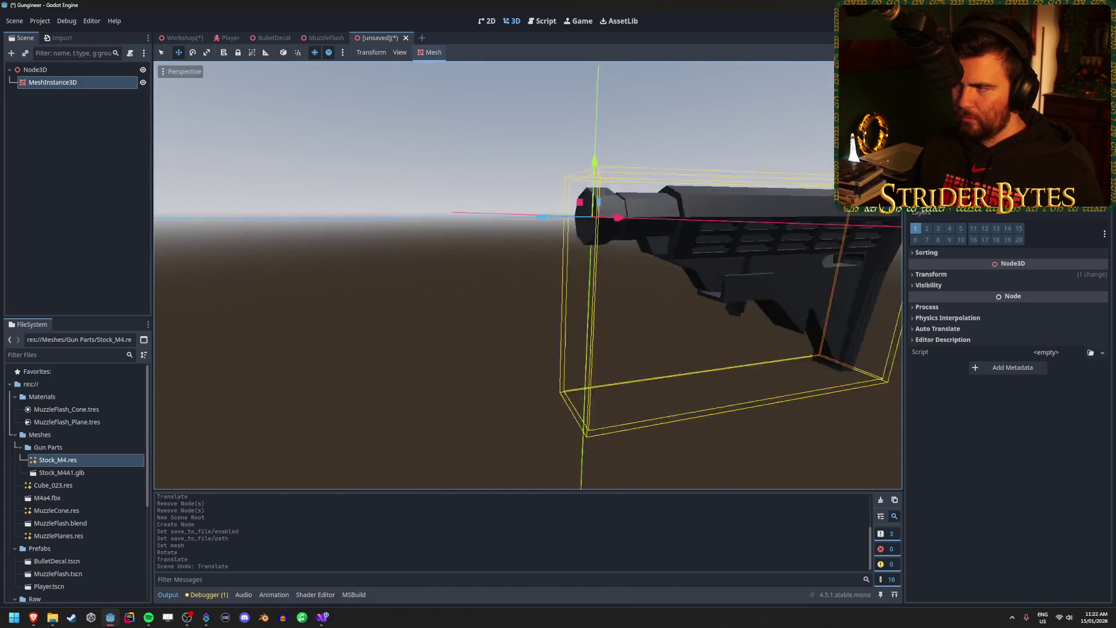
scroll(528, 274, "down", 5)
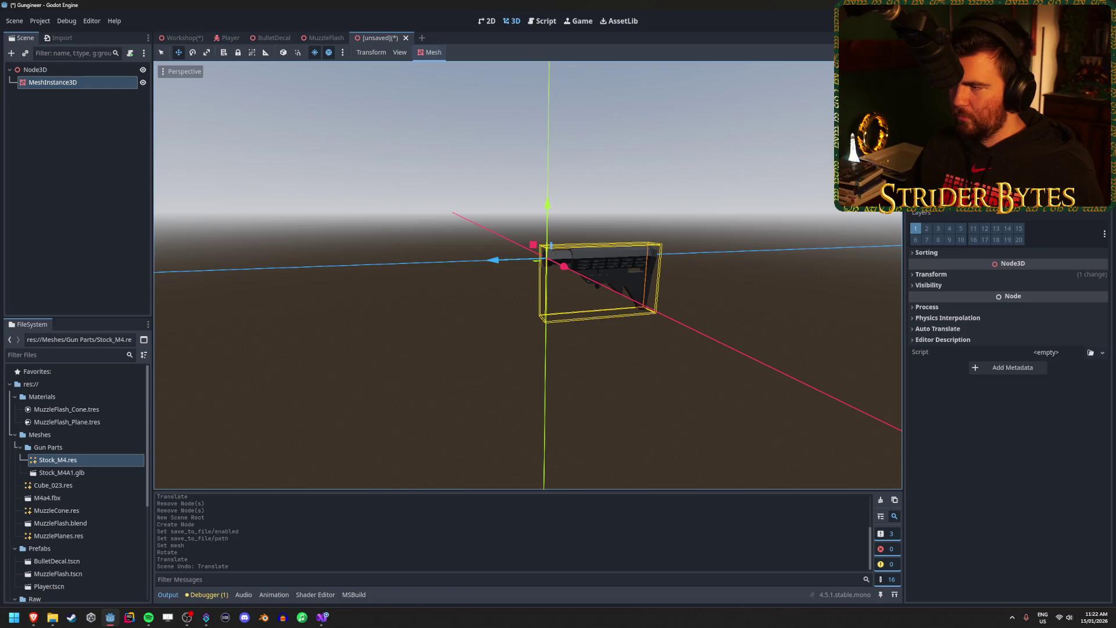
left_click(724, 334)
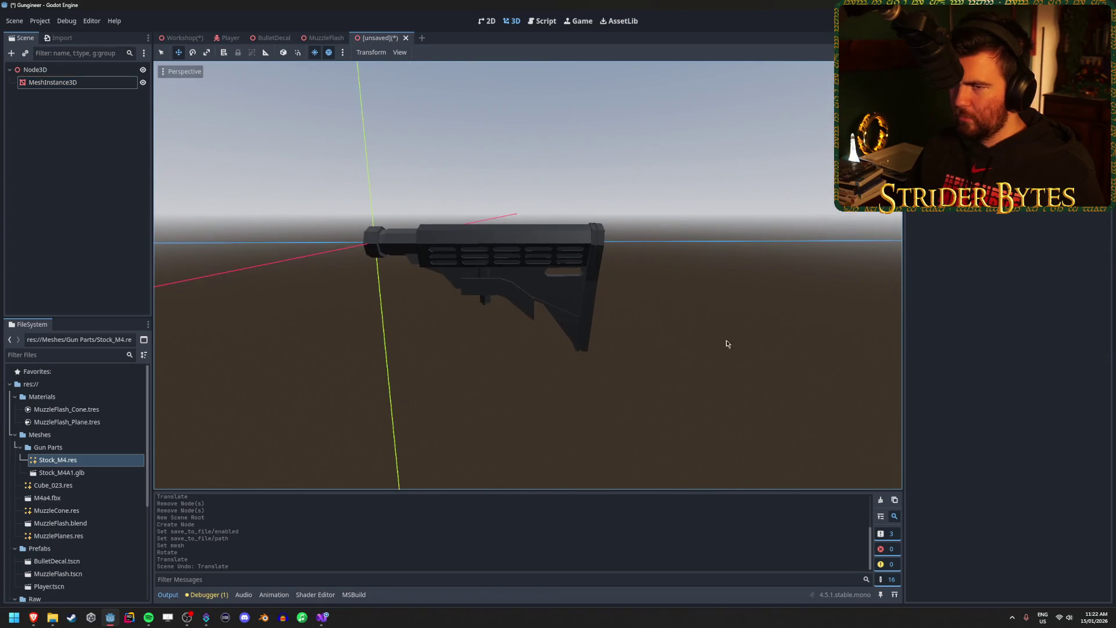
left_click(71, 85)
Duplicate the stock mesh node, scale the copy to 1.05 and nudge it along Z and Y.
key("ctrl+d")
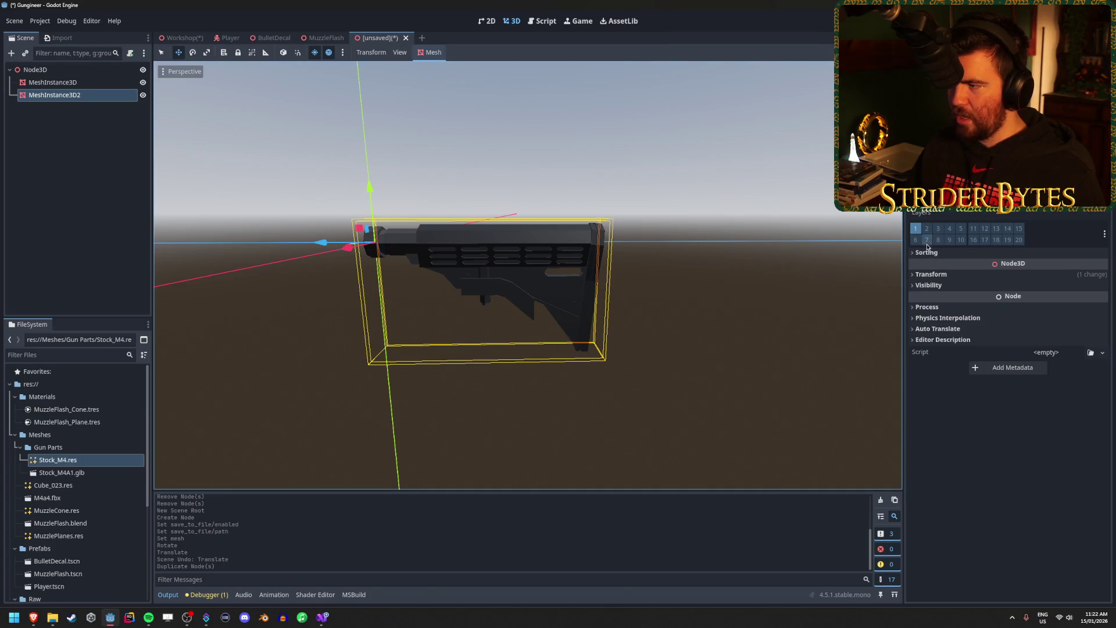
left_click(931, 275)
left_click(937, 353)
type("1.05")
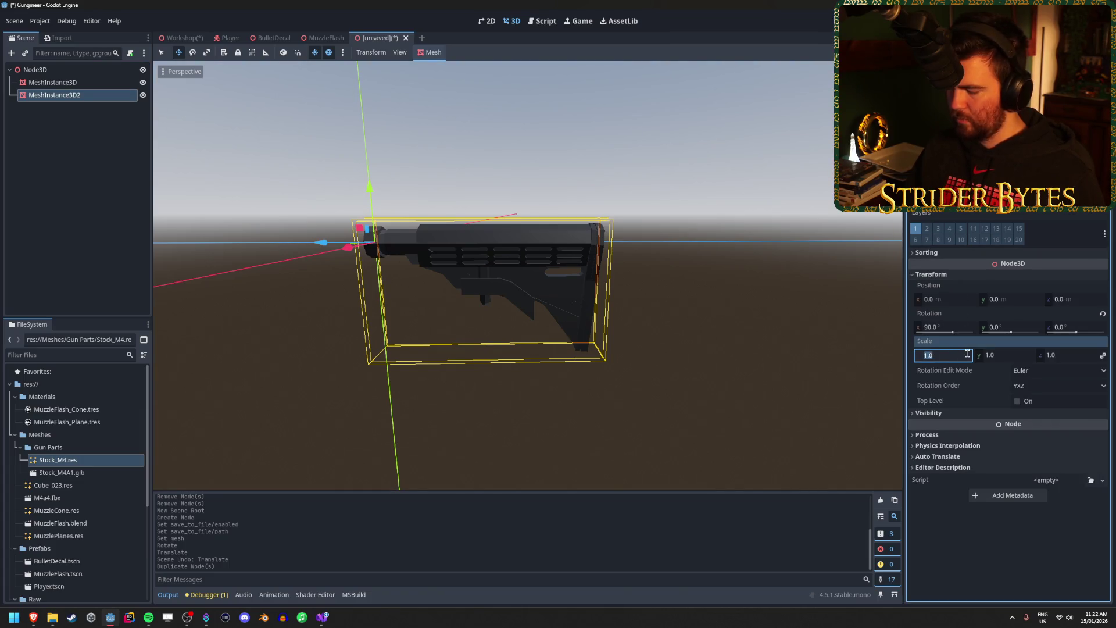
key("Return")
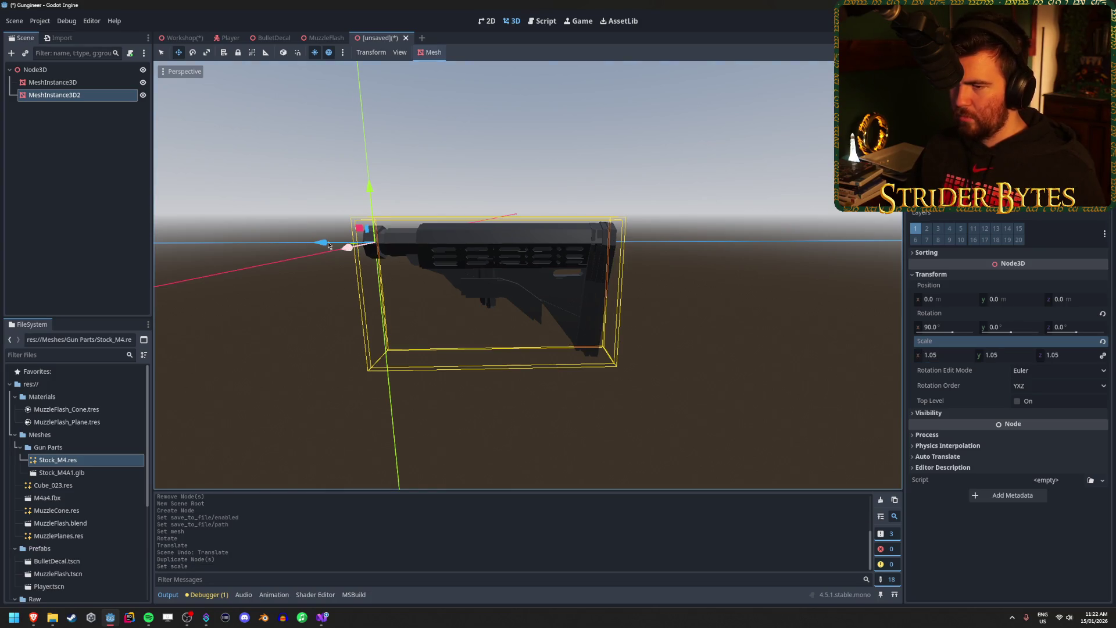
left_click_drag(321, 242, 317, 242)
left_click_drag(367, 188, 364, 186)
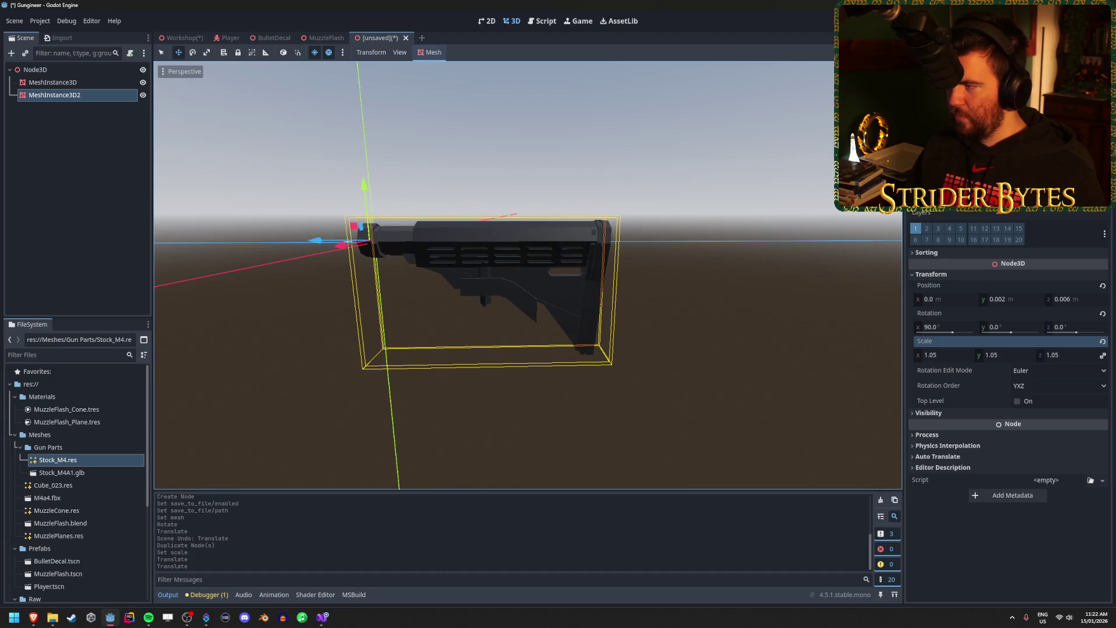
scroll(1009, 407, "up", 2)
scroll(1008, 407, "down", 2)
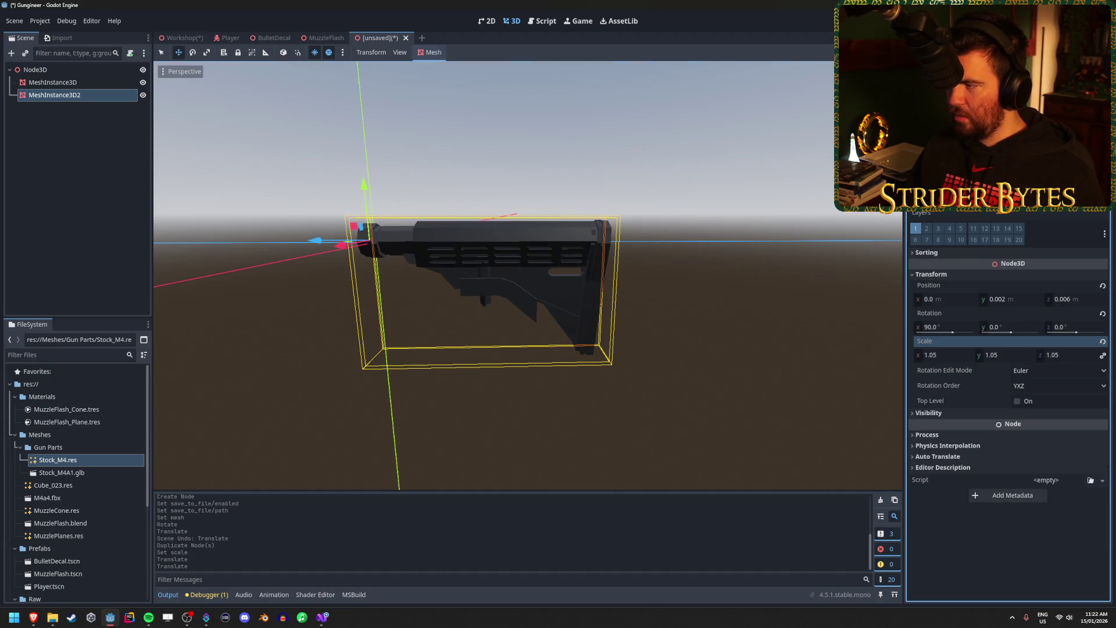
scroll(1009, 387, "up", 5)
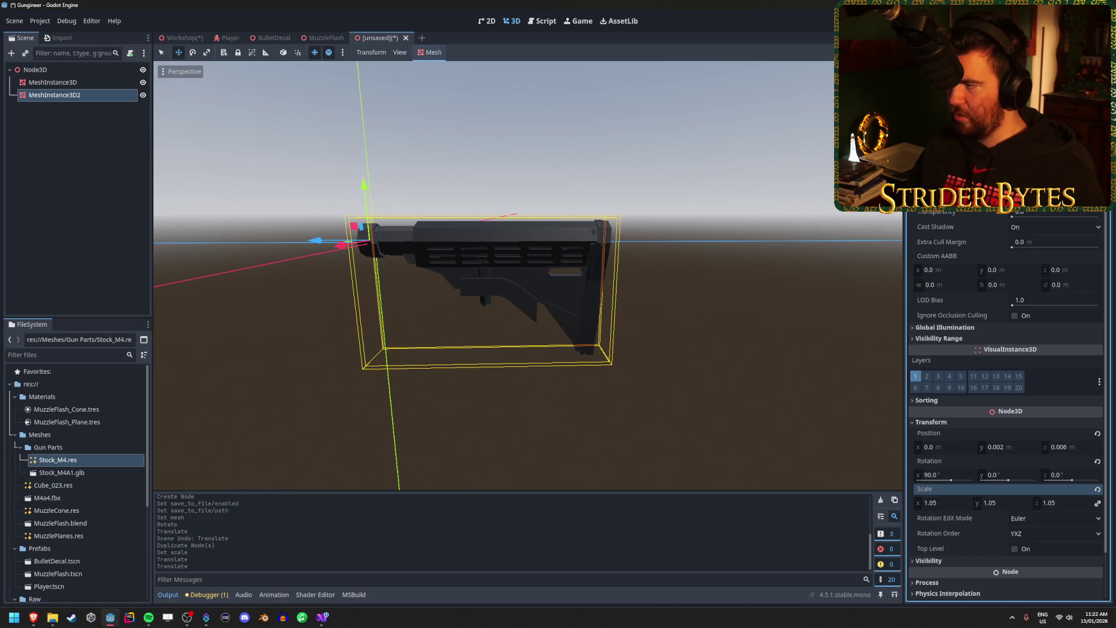
scroll(1009, 489, "up", 1)
Give the duplicate a new material override with Alpha transparency and a semi-transparent orange albedo.
left_click(1085, 211)
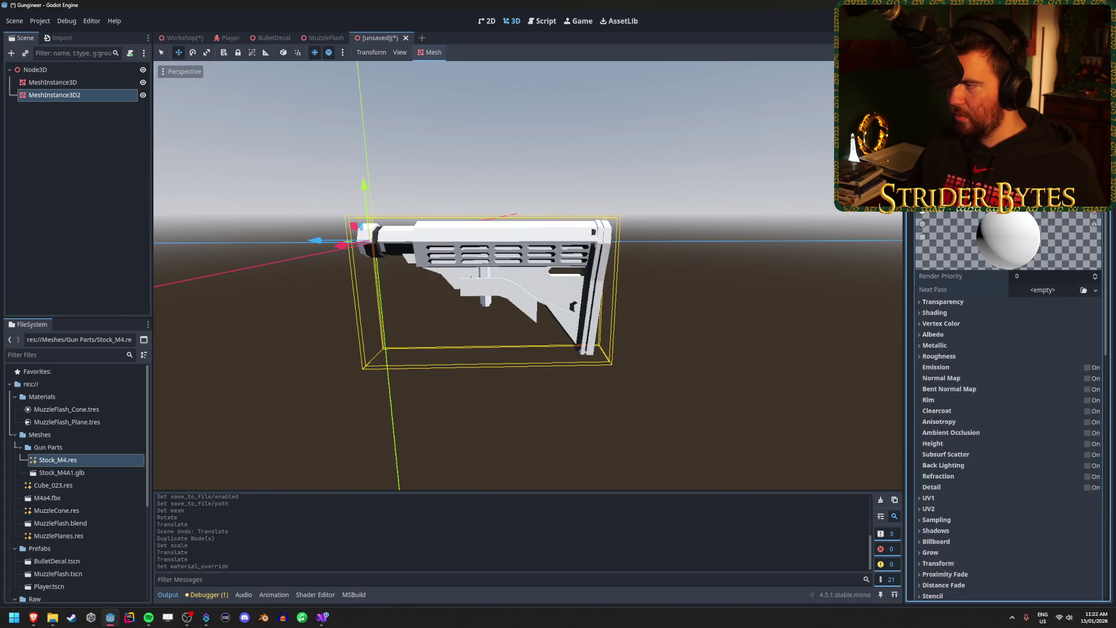
left_click(1000, 302)
left_click(1050, 314)
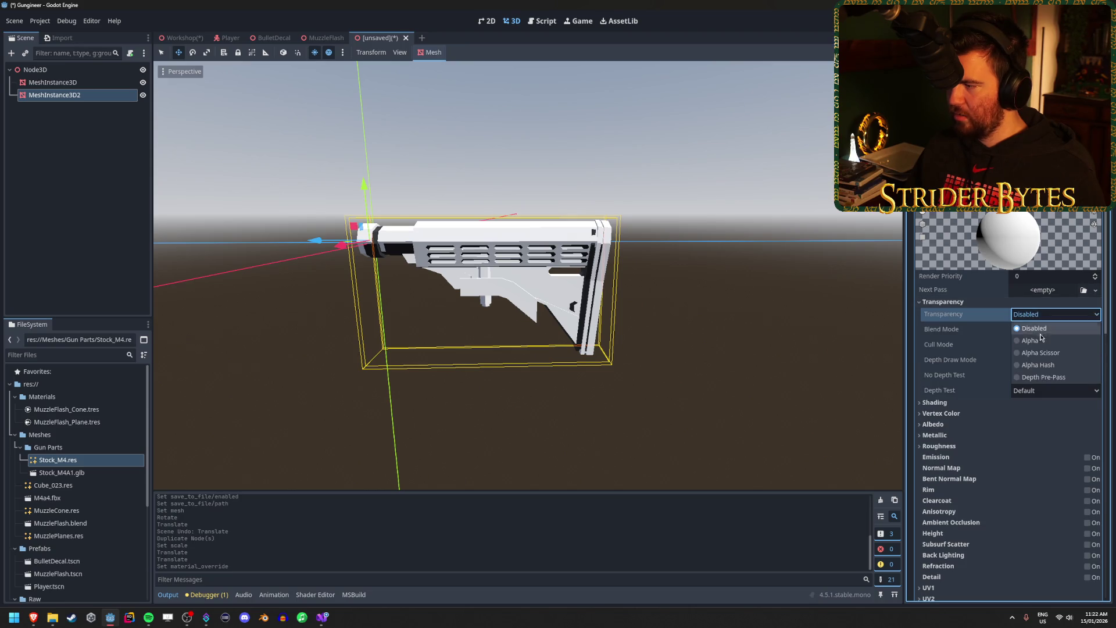
left_click(1043, 343)
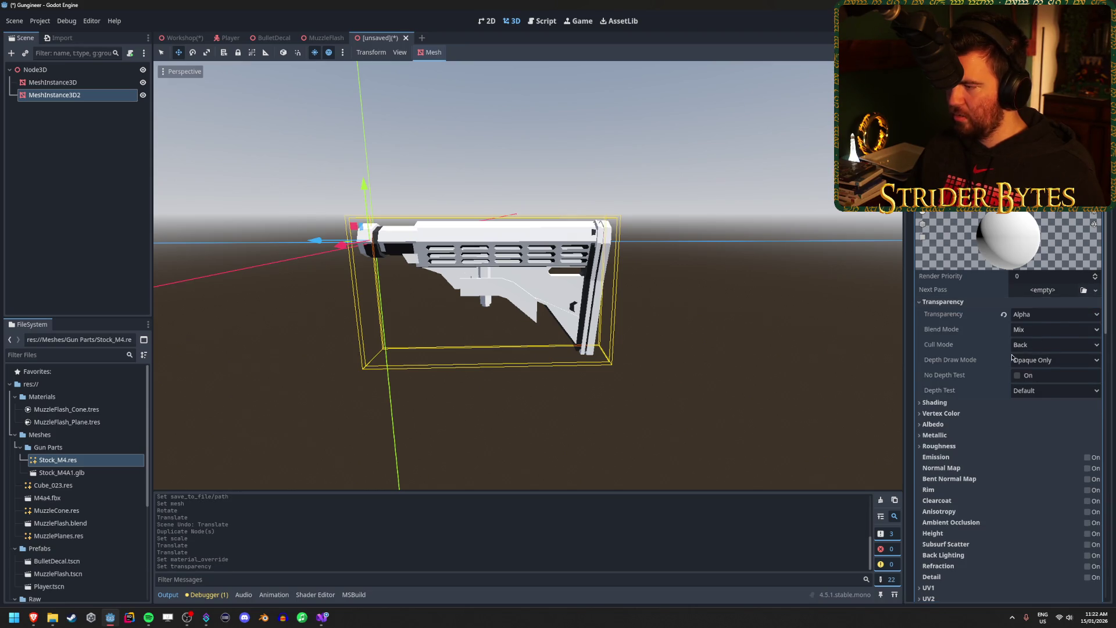
left_click(933, 423)
left_click(1068, 437)
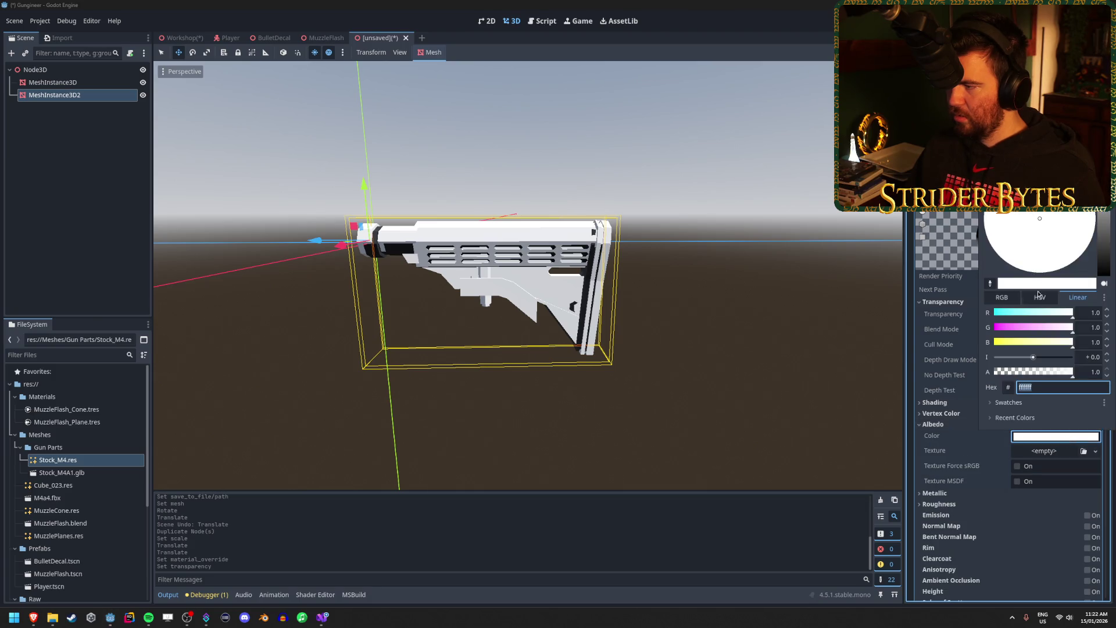
mouse_move(1072, 342)
left_mouse_down()
mouse_move(995, 342)
mouse_move(1009, 332)
left_mouse_up()
mouse_move(1051, 368)
left_mouse_down()
mouse_move(1004, 373)
mouse_move(1020, 372)
left_mouse_up()
left_click(624, 309)
mouse_move(623, 309)
left_mouse_down()
mouse_move(524, 309)
mouse_move(622, 314)
left_mouse_up()
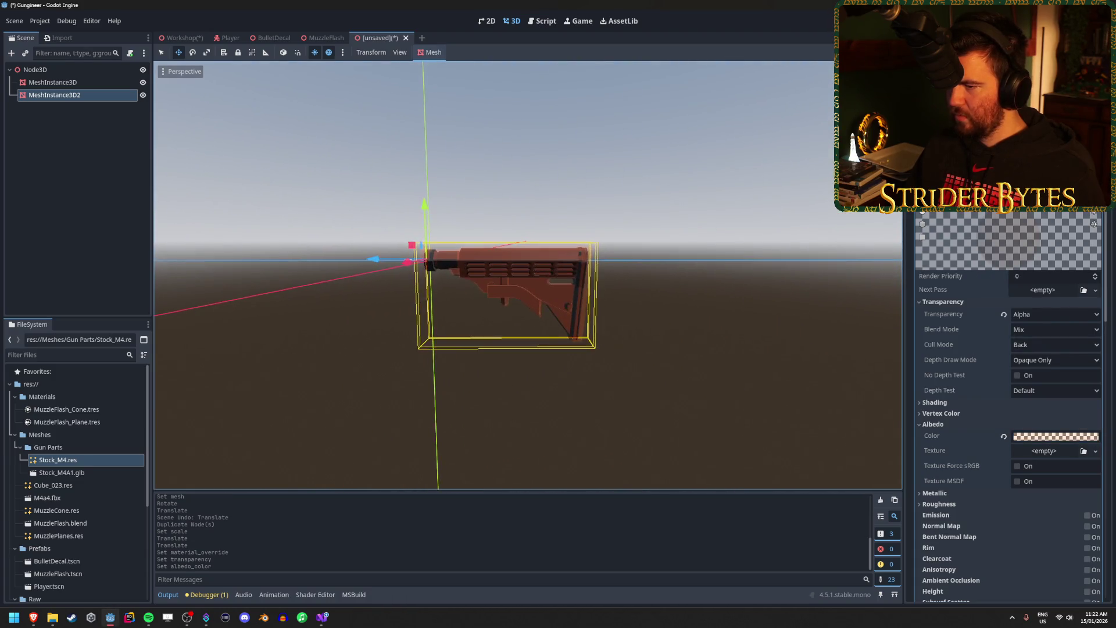
scroll(523, 273, "up", 5)
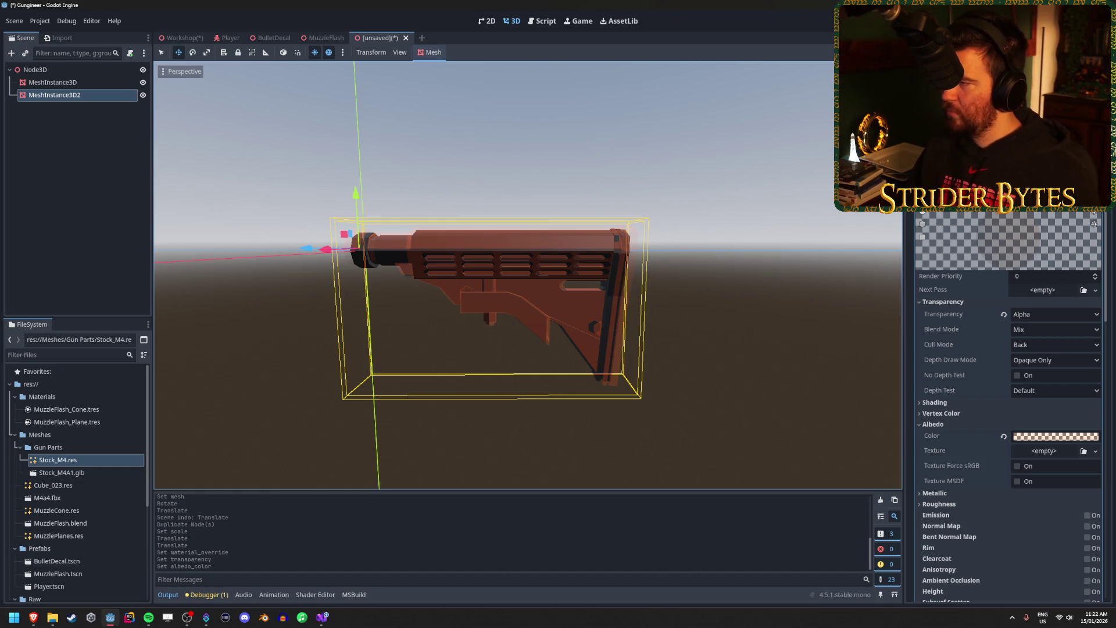
scroll(1008, 407, "down", 10)
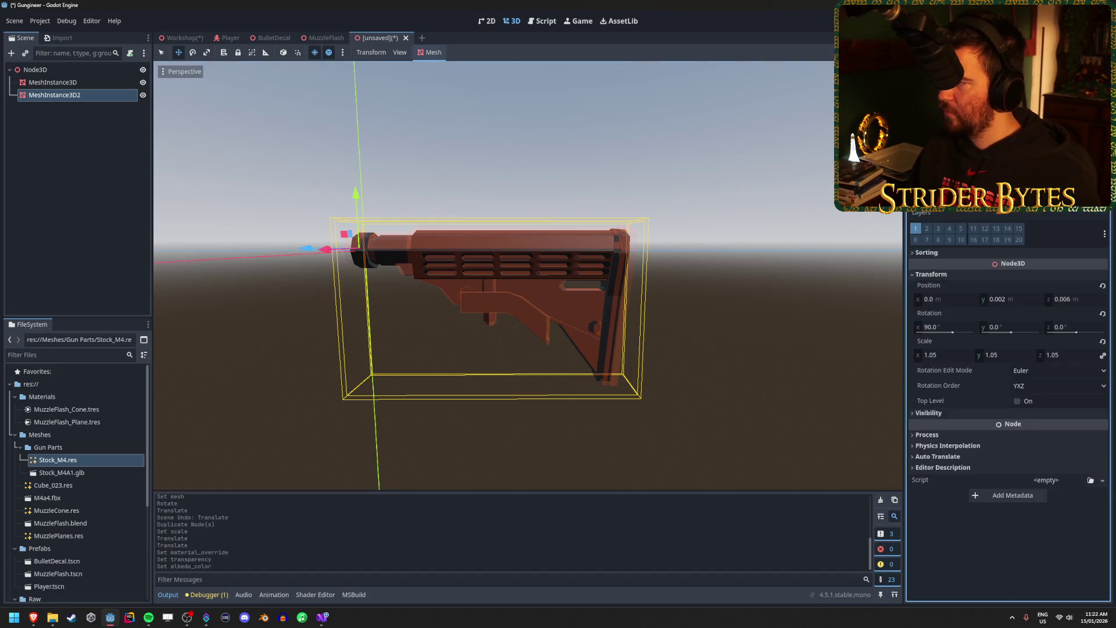
Change the duplicate's scale to 1.1, undo a stray move, then shift it along Z.
left_click(943, 356)
type("1")
key("Return")
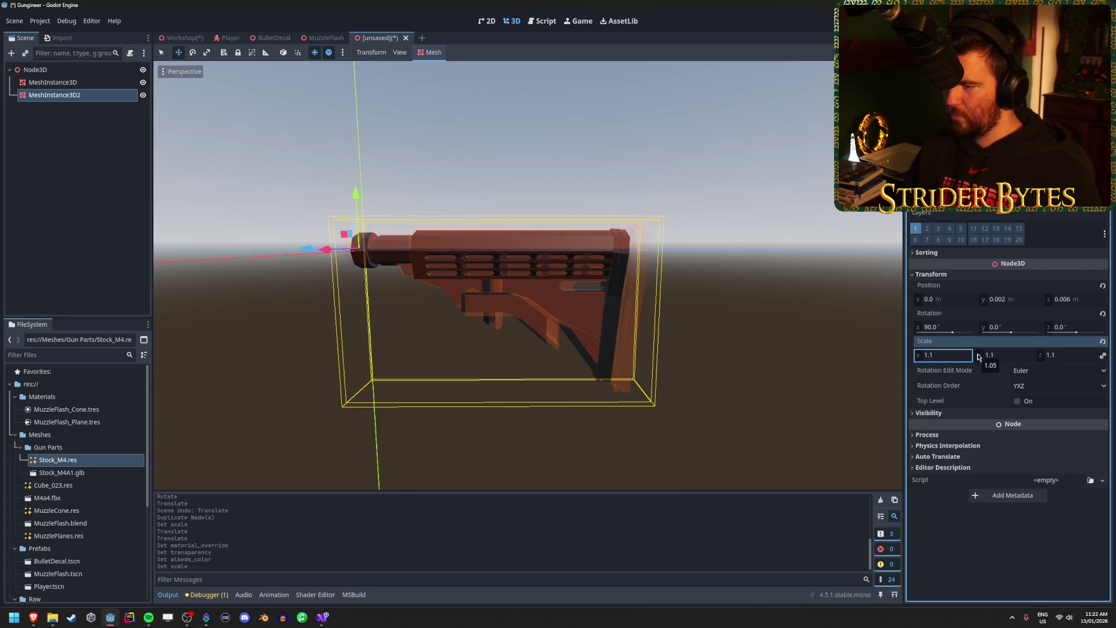
mouse_move(292, 256)
left_mouse_down()
mouse_move(327, 246)
mouse_move(294, 256)
left_mouse_up()
key("ctrl+z")
scroll(320, 286, "down", 8)
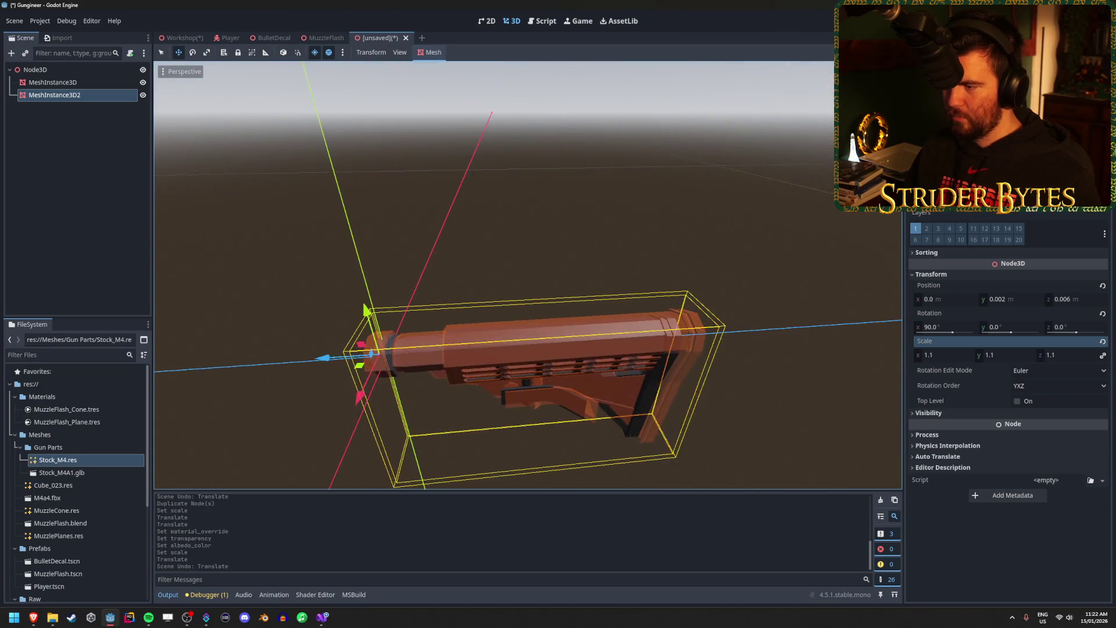
scroll(435, 330, "up", 3)
scroll(578, 337, "up", 6)
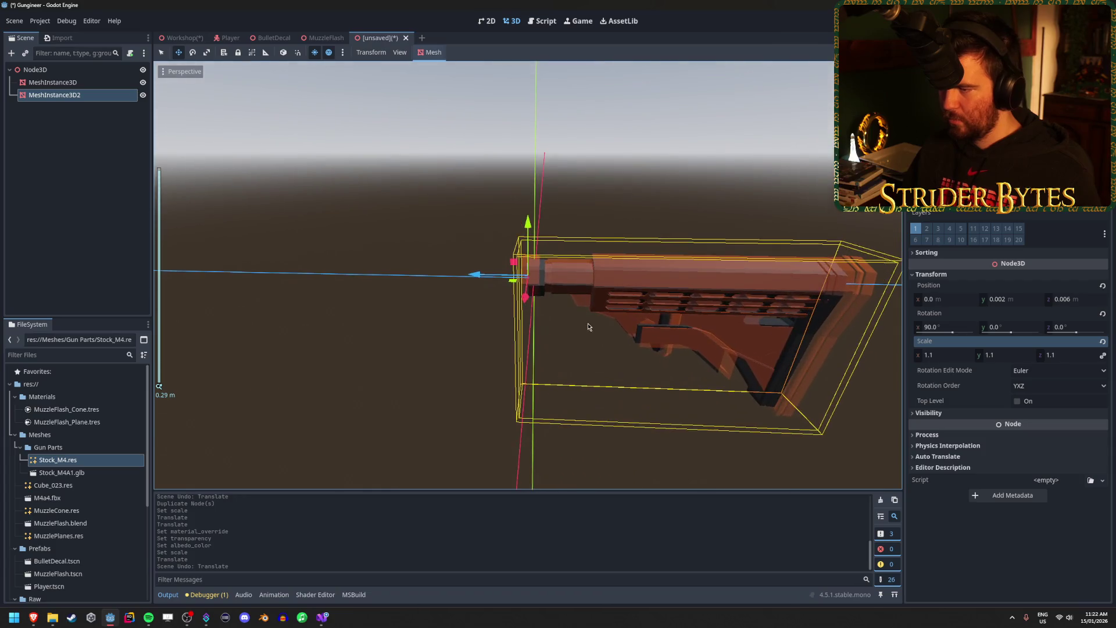
mouse_move(485, 279)
left_mouse_down()
mouse_move(390, 281)
mouse_move(429, 229)
mouse_move(424, 253)
left_mouse_up()
Reset the duplicate's scale to 1.0, zero its Y position and frame the stock.
left_click(954, 356)
type("1")
key("Return")
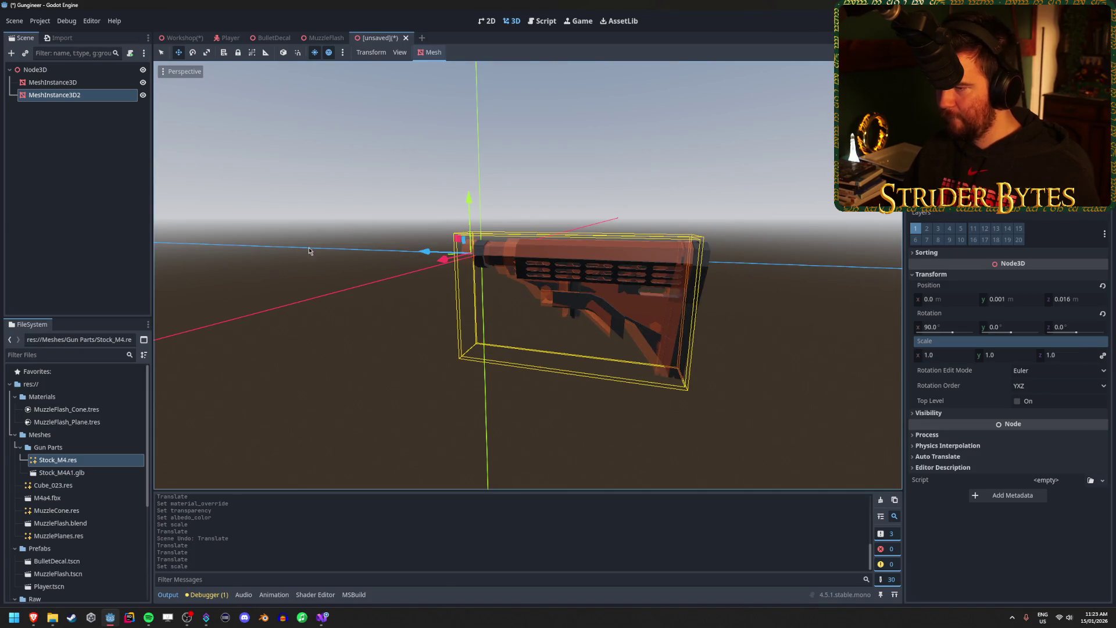
left_click(1016, 300)
type("0")
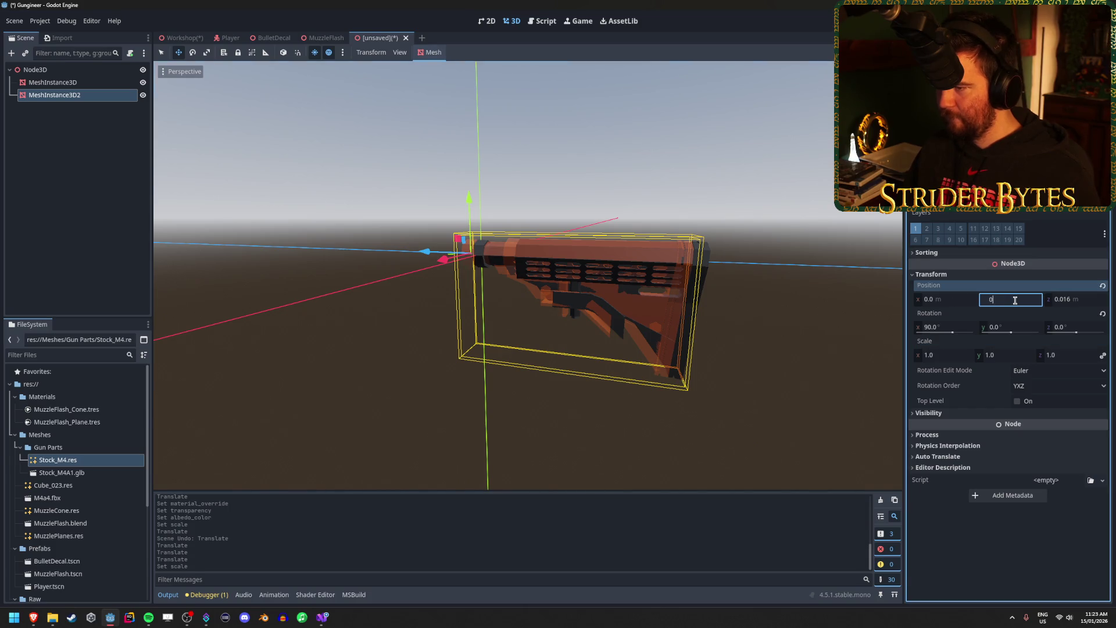
key("Return")
key("f")
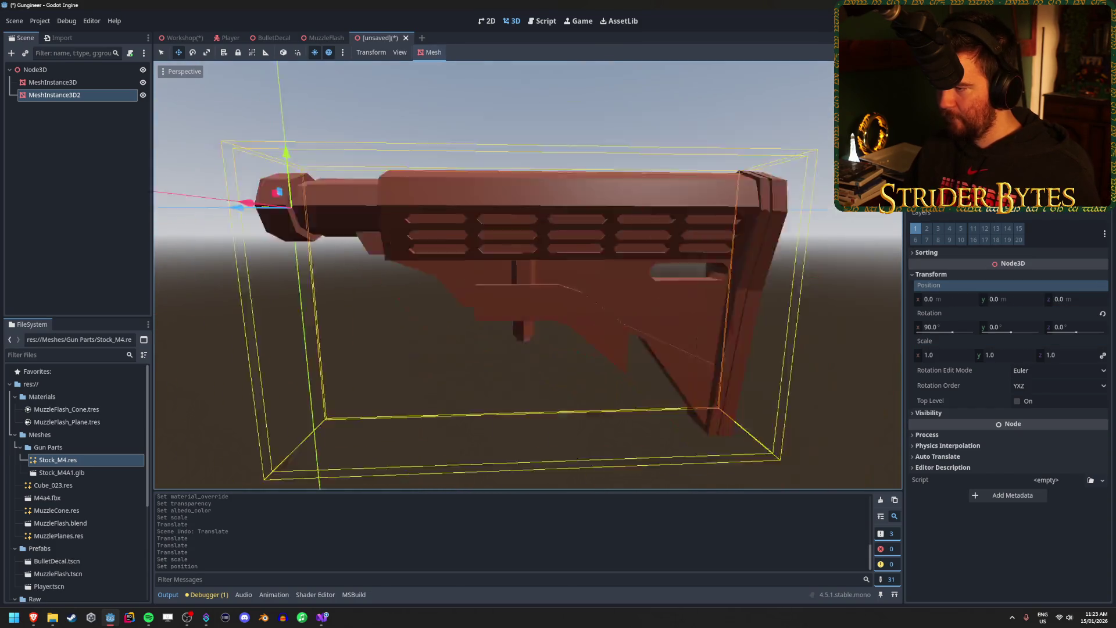
scroll(721, 323, "down", 5)
scroll(609, 356, "up", 5)
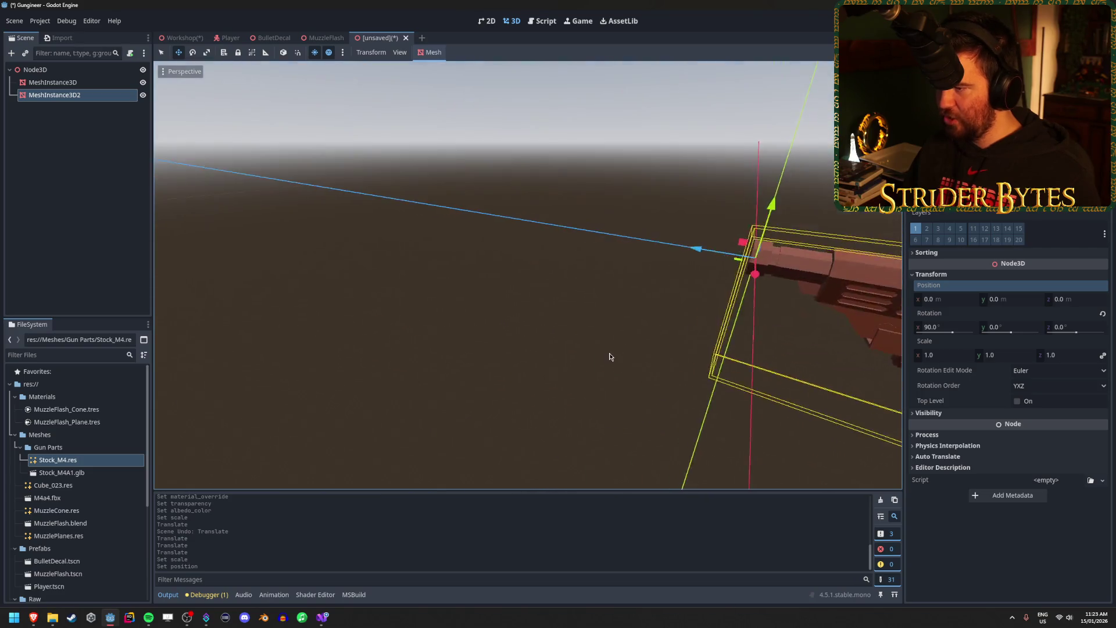
scroll(610, 357, "down", 4)
scroll(609, 356, "up", 6)
scroll(609, 357, "down", 5)
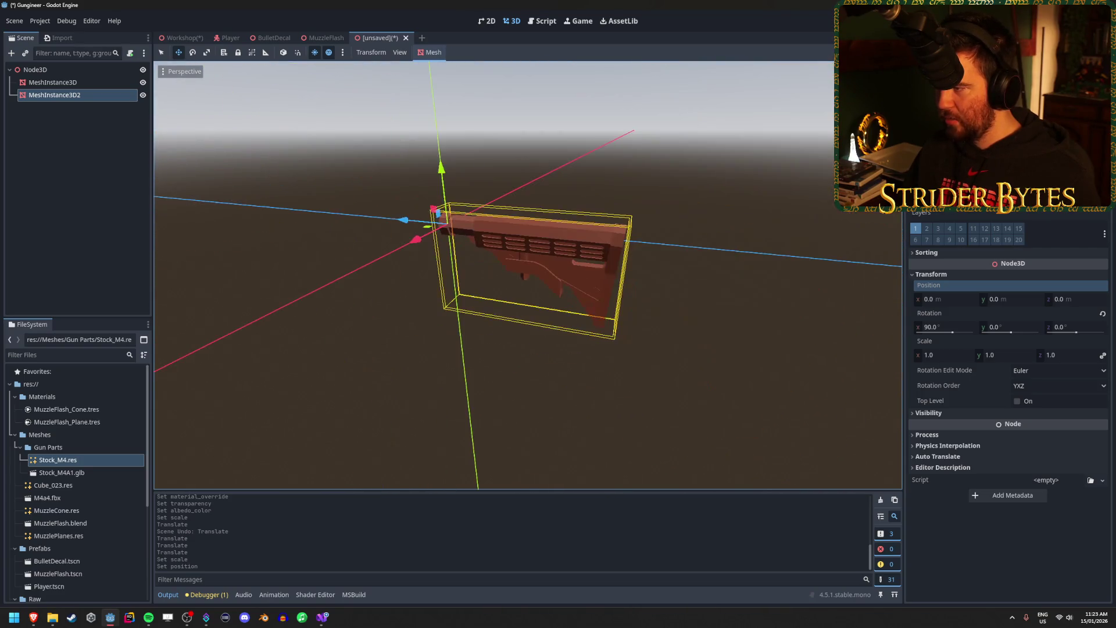
scroll(609, 356, "up", 3)
scroll(610, 357, "up", 3)
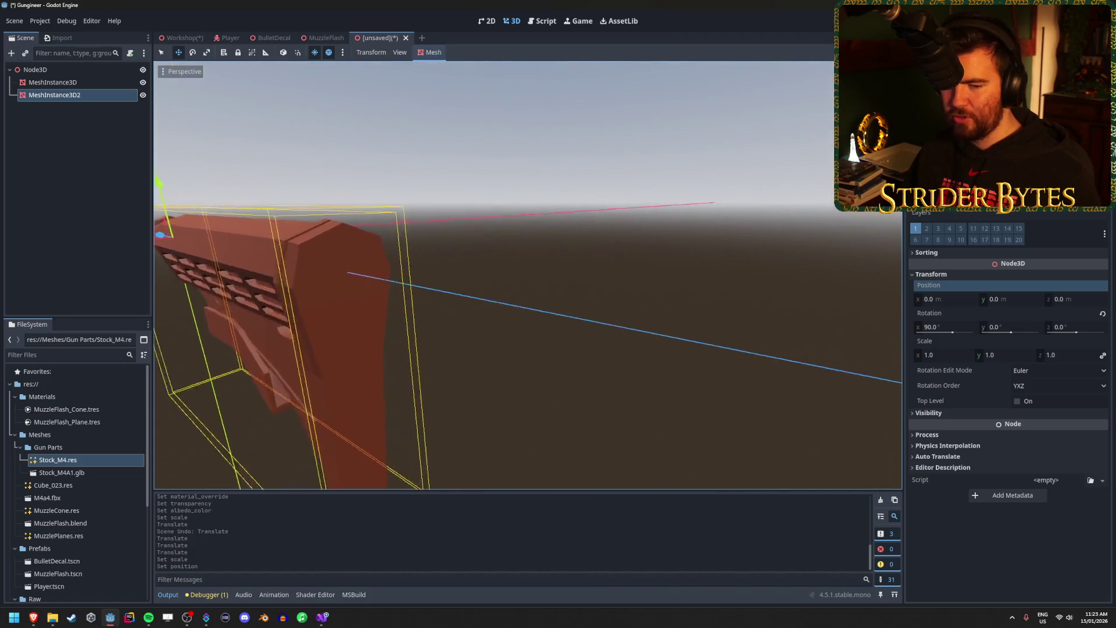
scroll(609, 356, "down", 3)
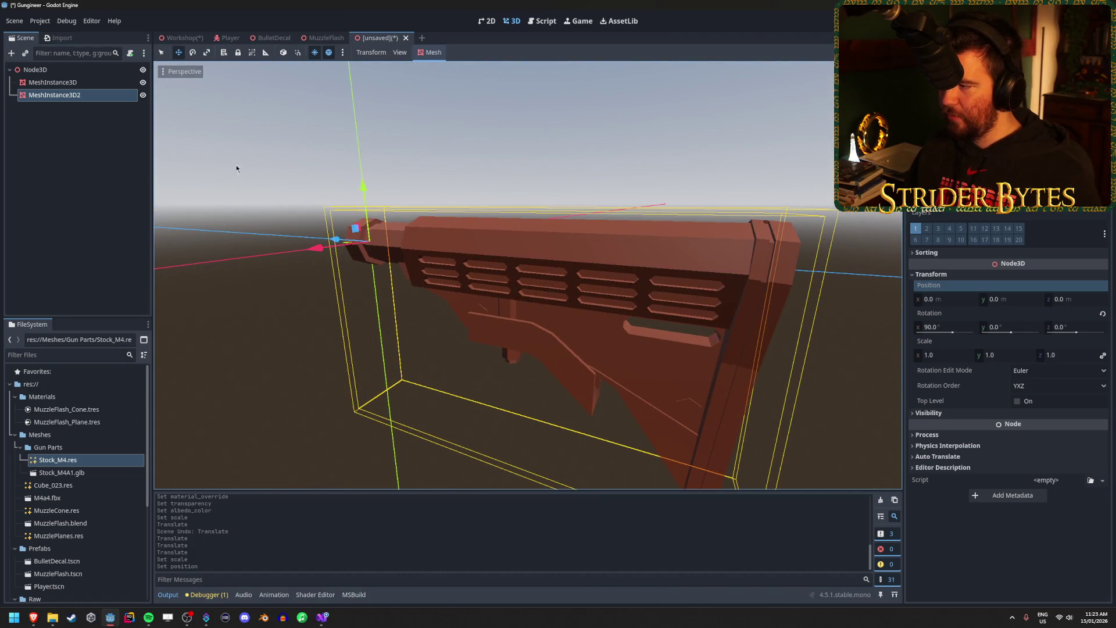
Set the duplicate's scale to 1.01, nudge it slightly along Z, then request its deletion.
left_click(944, 355)
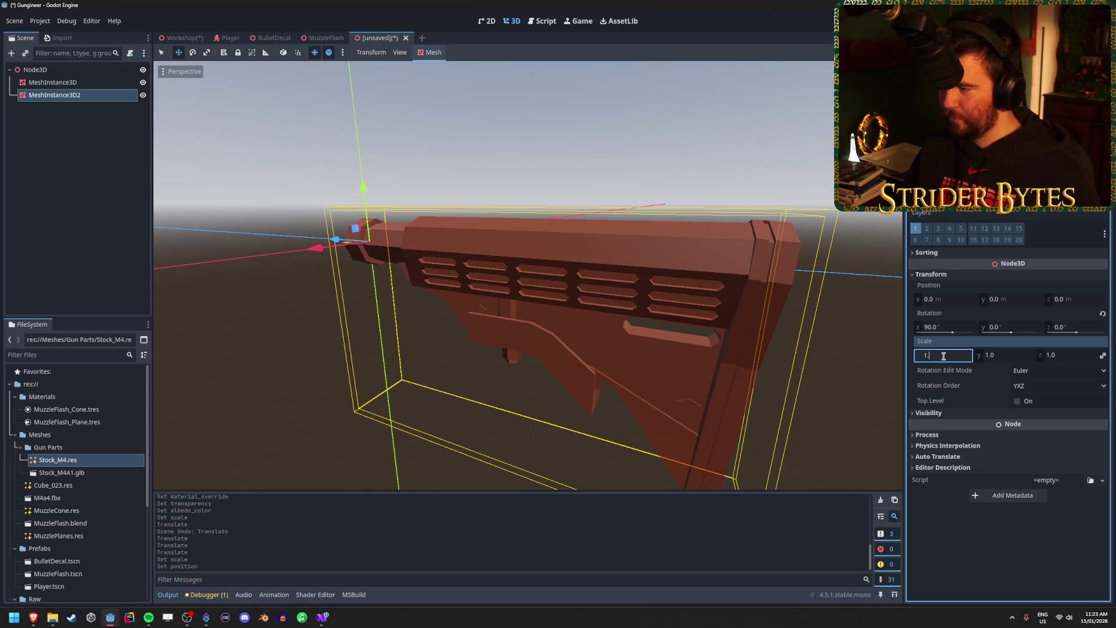
type(".01")
key("Return")
left_click_drag(336, 239, 333, 239)
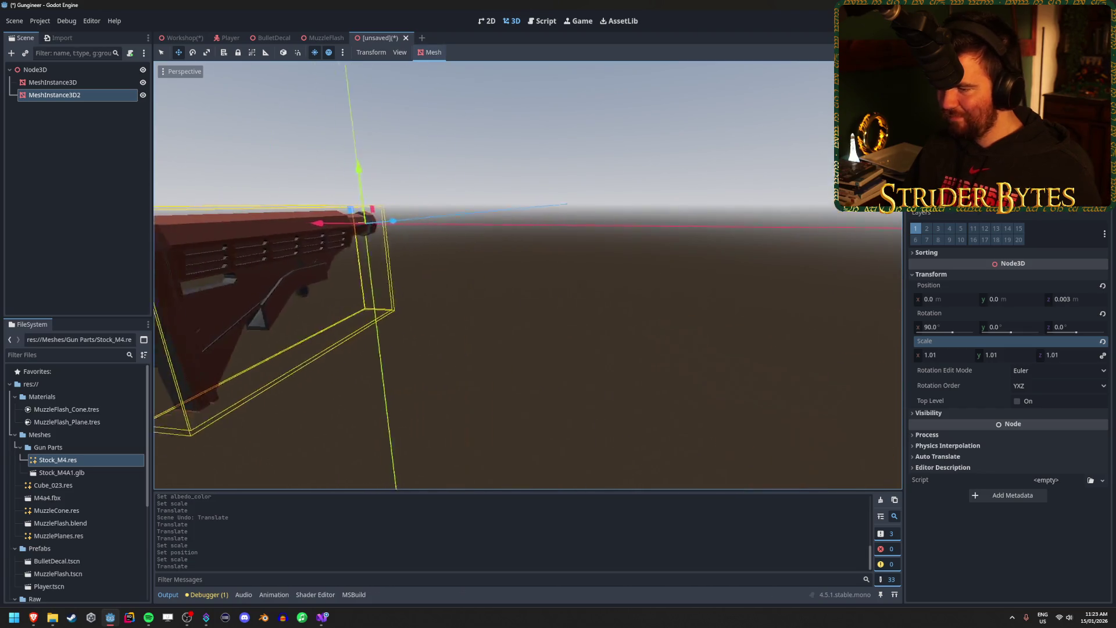
scroll(613, 284, "down", 5)
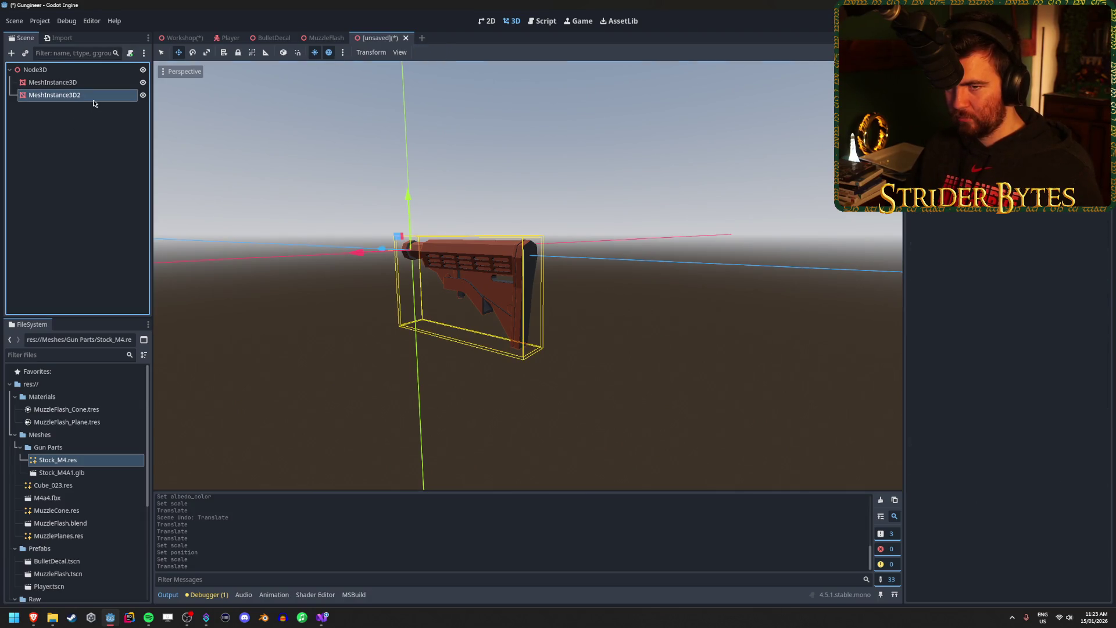
key("Delete")
Confirm removing MeshInstance3D2 and reselect the original stock mesh.
left_click(532, 321)
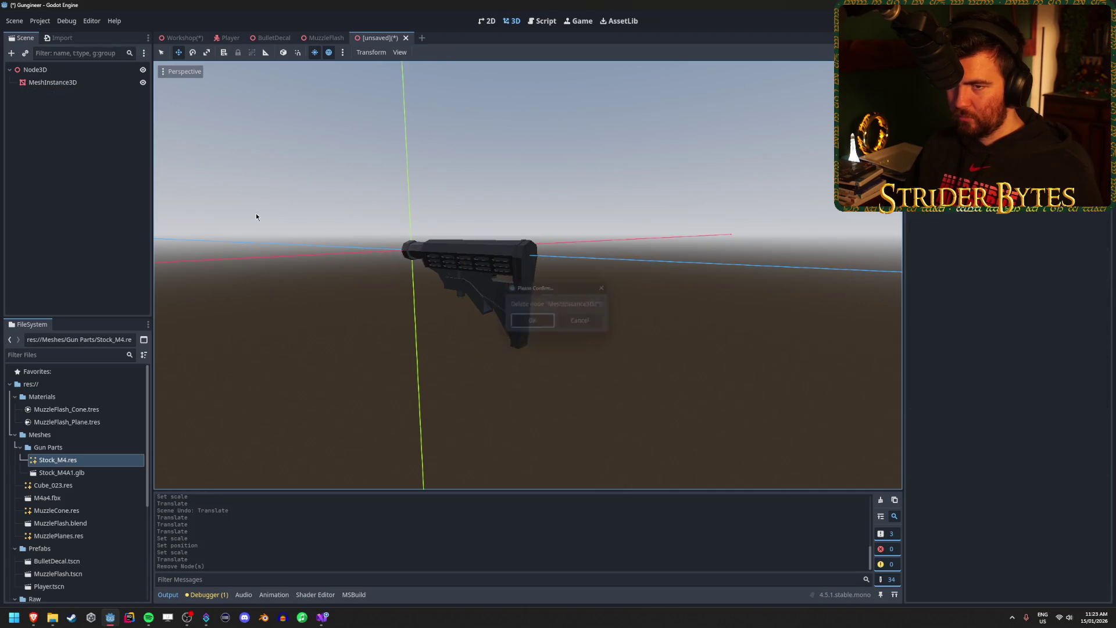
left_click(80, 81)
left_click(79, 103)
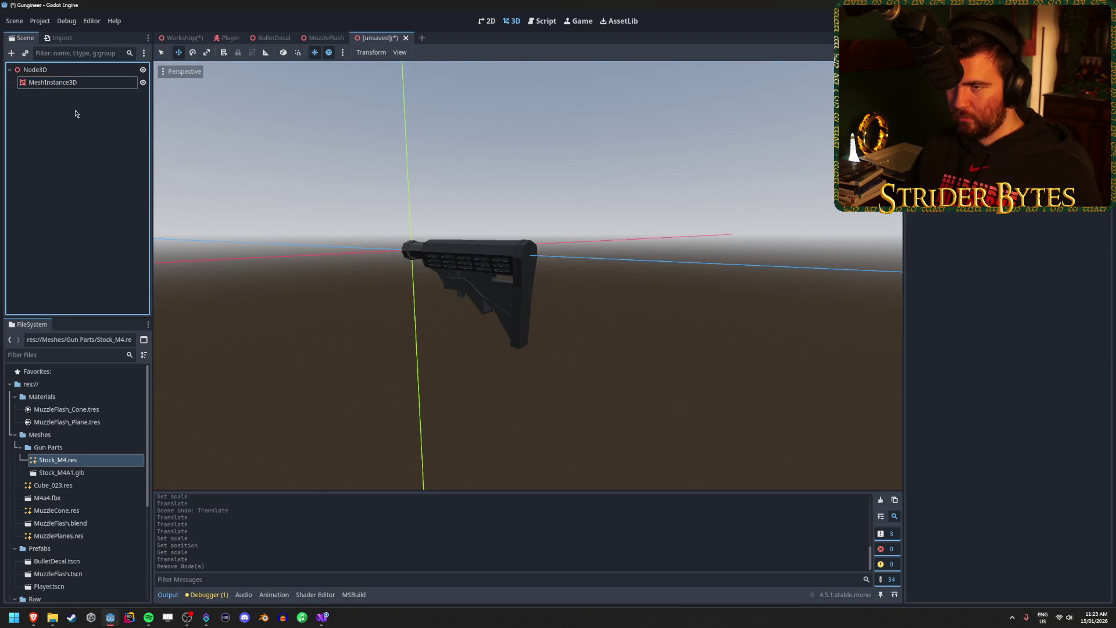
left_click(106, 86)
Select the root Node3D, orbit to view the stock side-on, then close the unsaved scene.
left_click(87, 116)
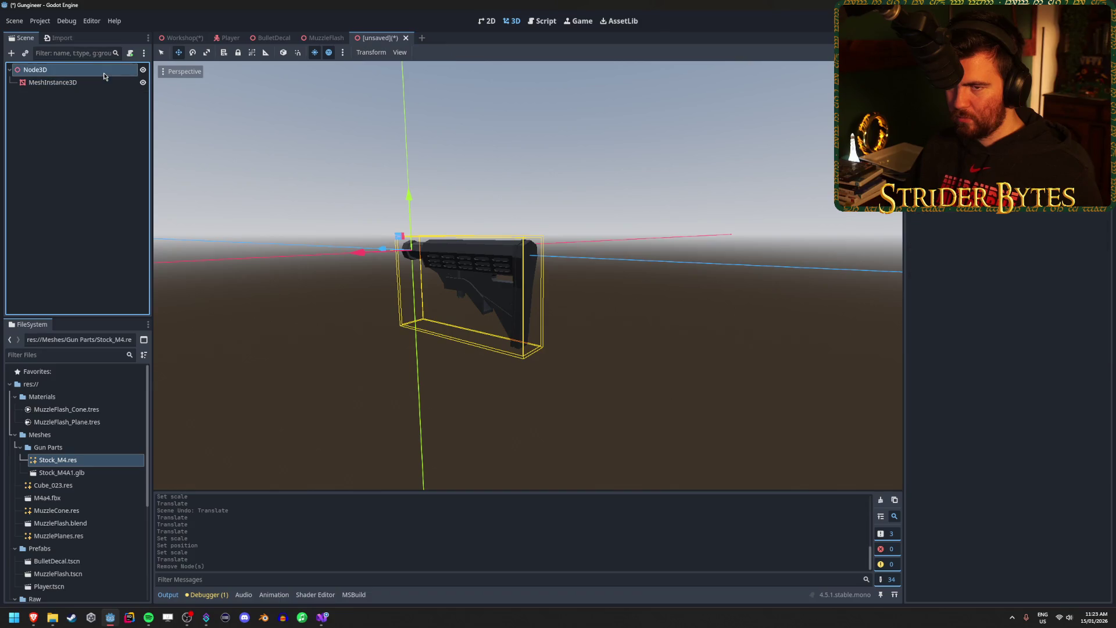
left_click(65, 71)
left_click_drag(262, 203, 291, 228)
left_click(54, 170)
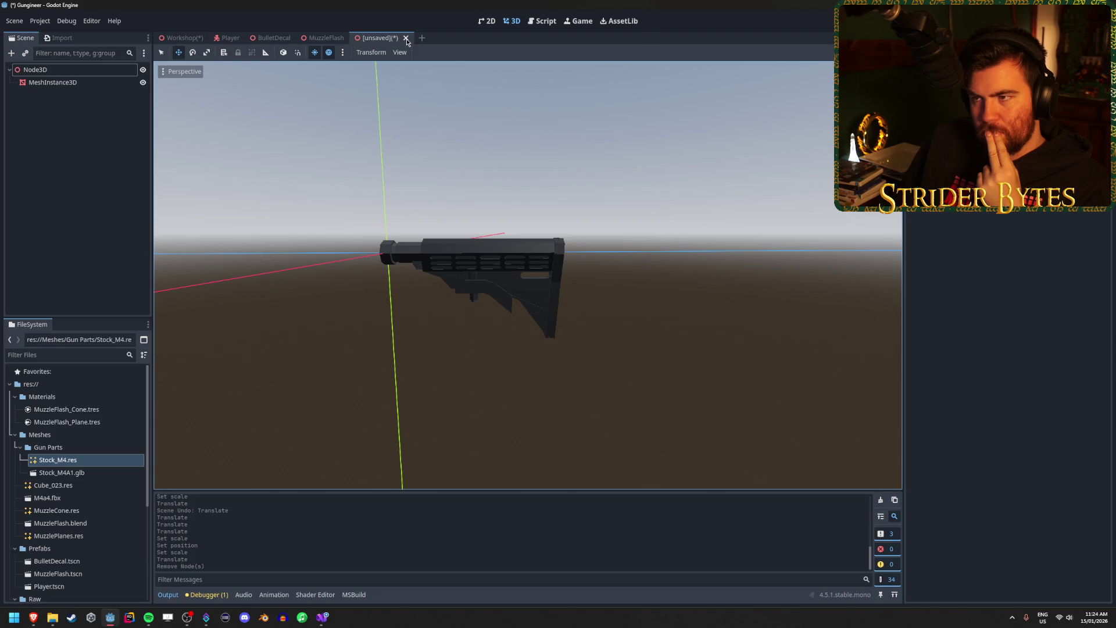
left_click(406, 39)
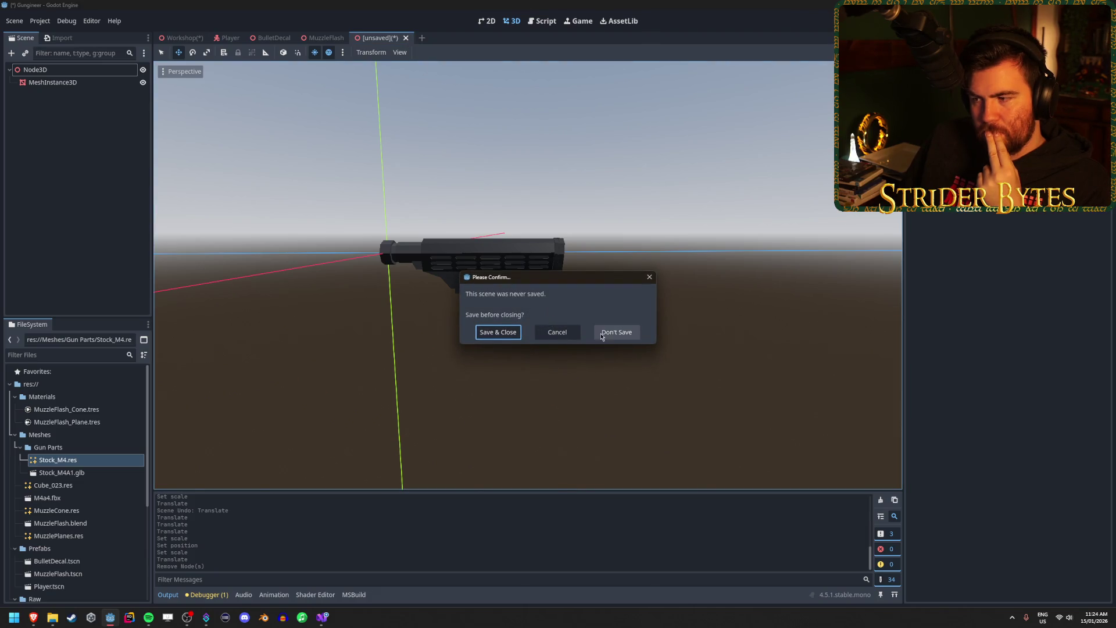
Discard the experiment scene without saving, then save the Workshop scene.
left_click(616, 333)
left_click(181, 38)
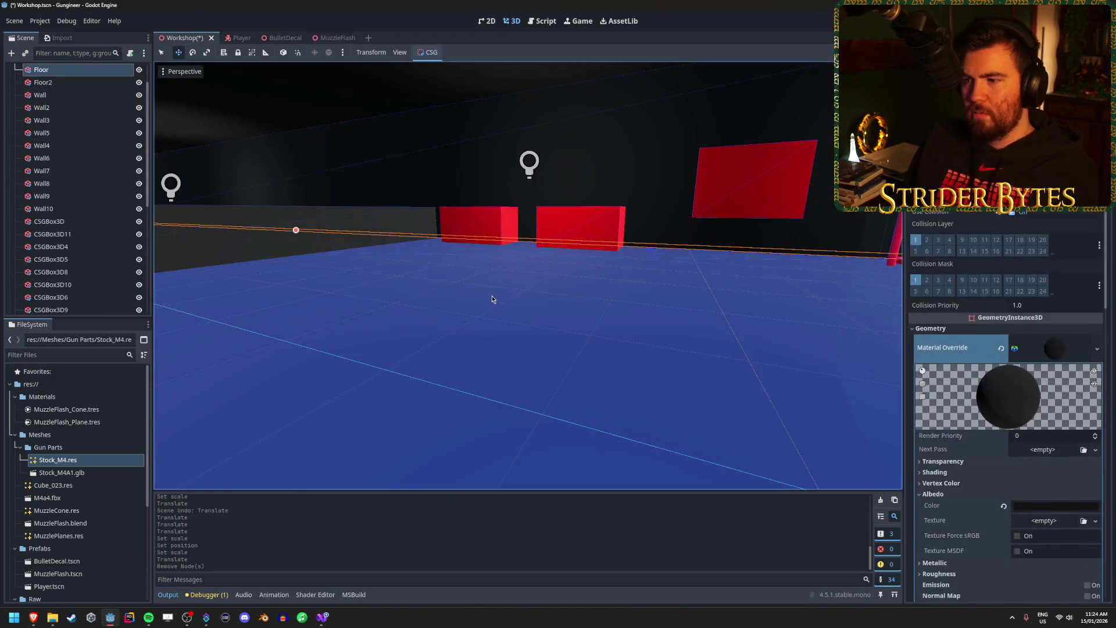
key("ctrl+s")
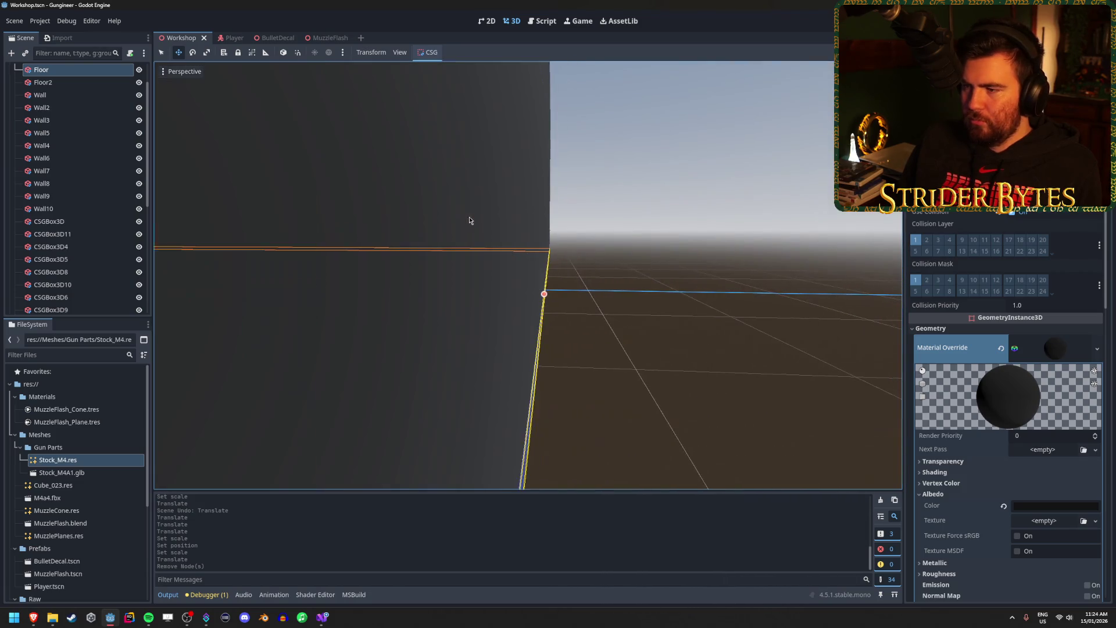
Fly through the Workshop room, toggle the Greyboxing group, and switch to the Player scene.
left_click(661, 336)
key("s")
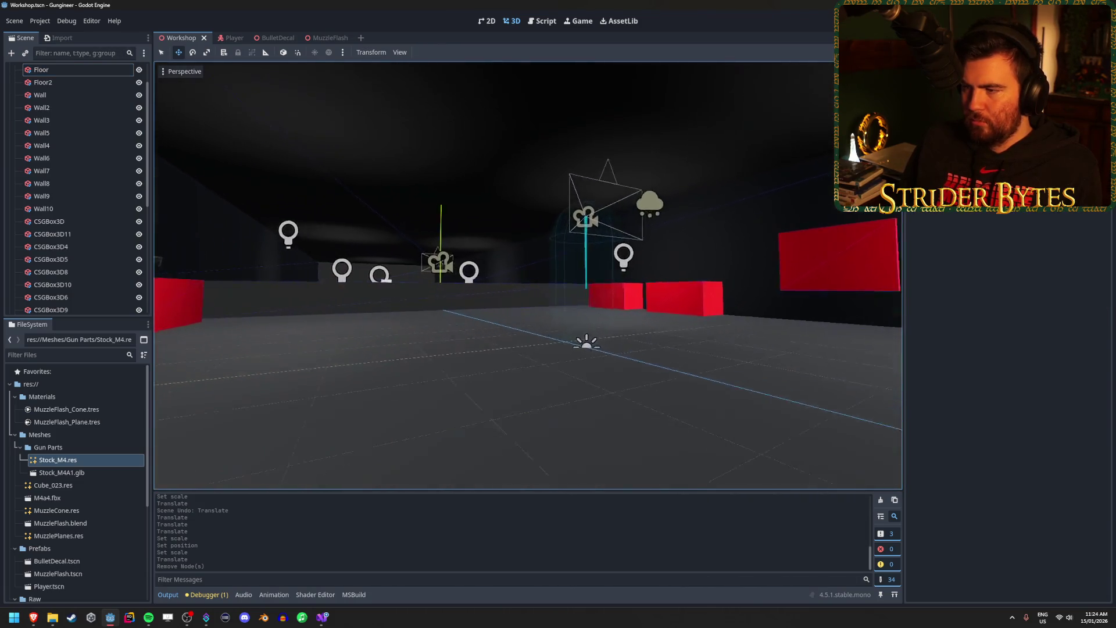
key("a")
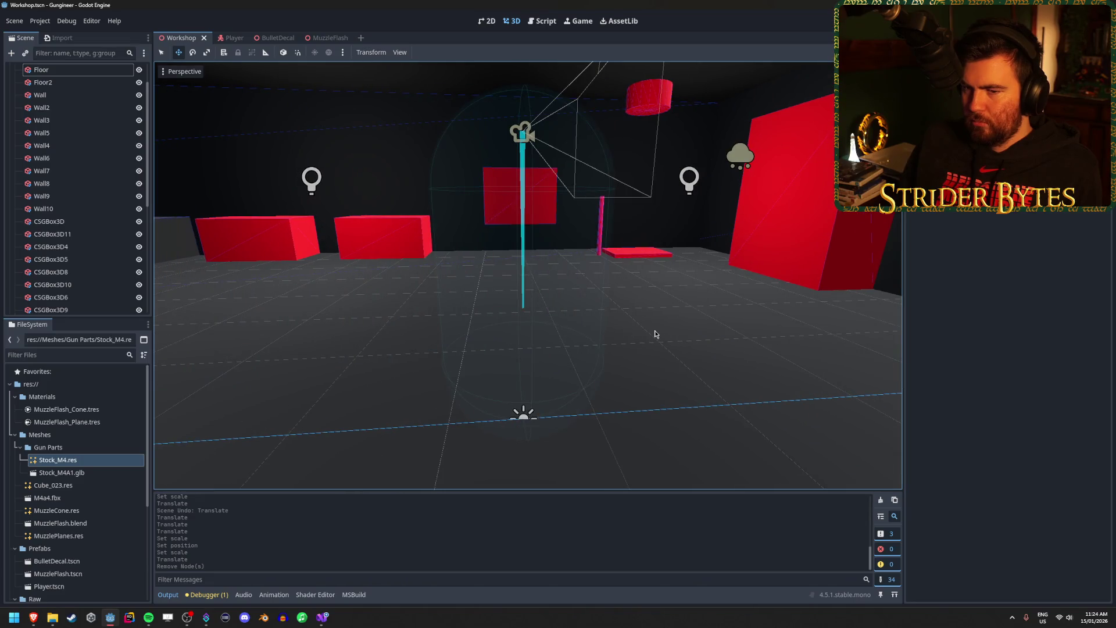
scroll(65, 263, "down", 5)
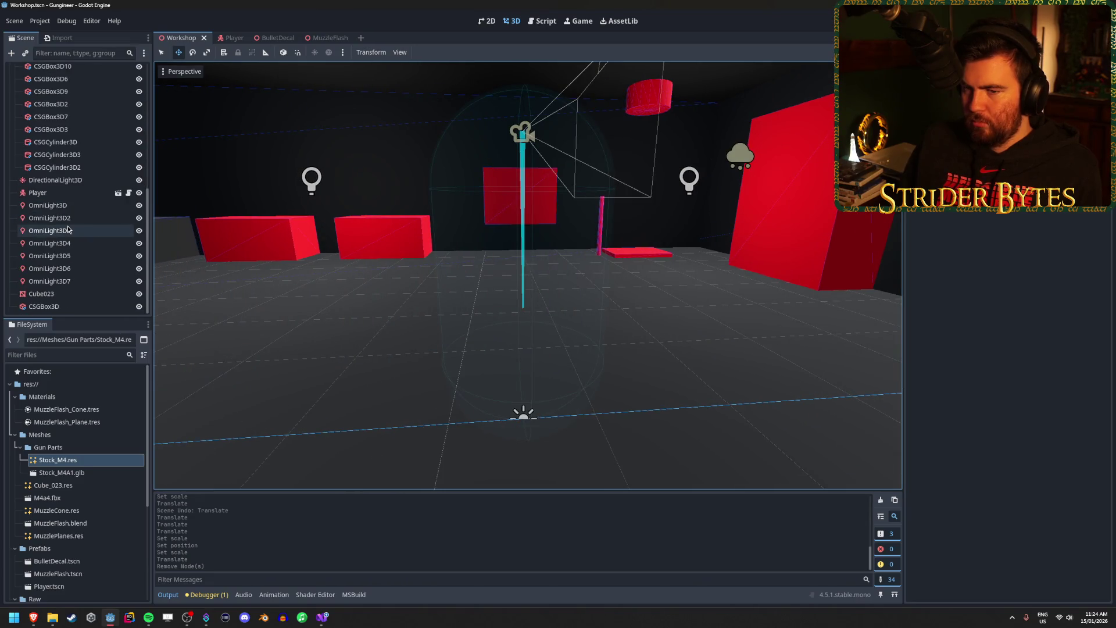
scroll(65, 264, "up", 8)
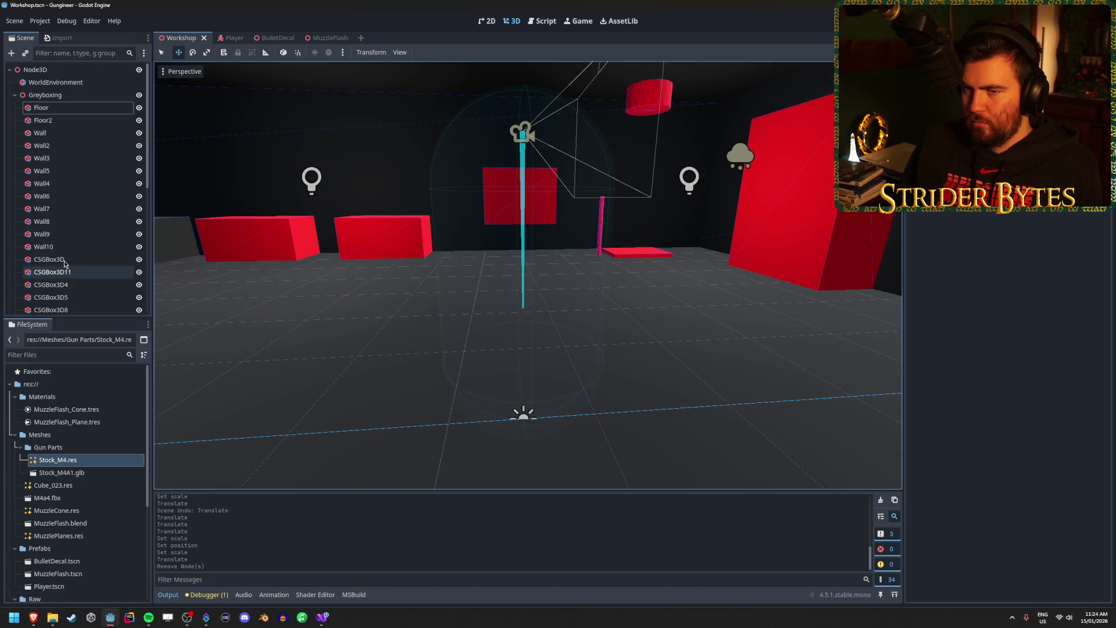
left_click(15, 95)
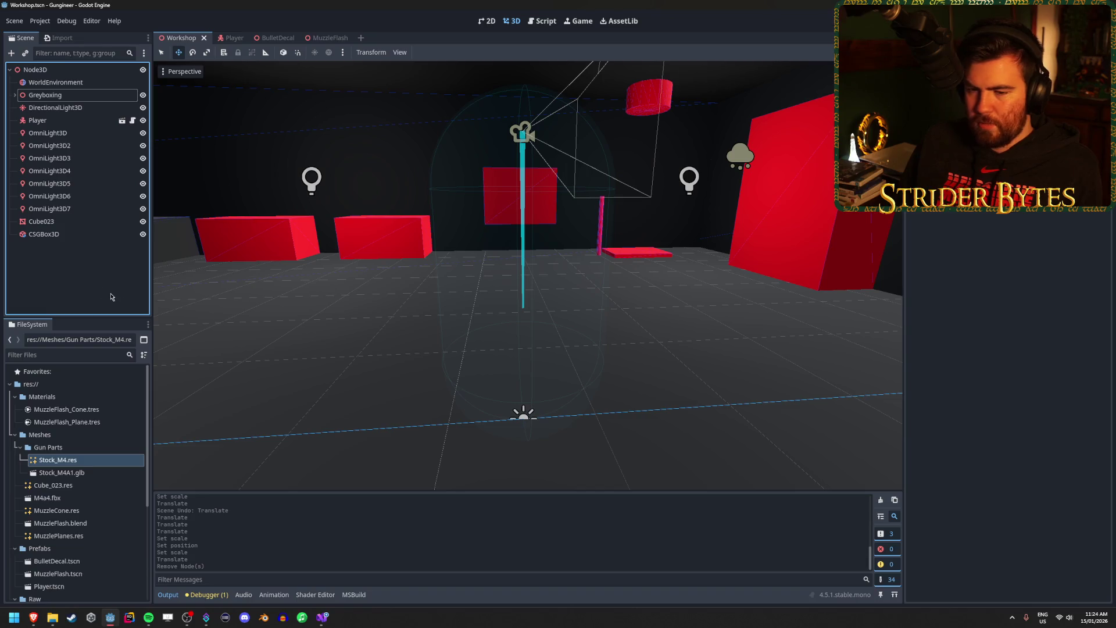
left_click(14, 94)
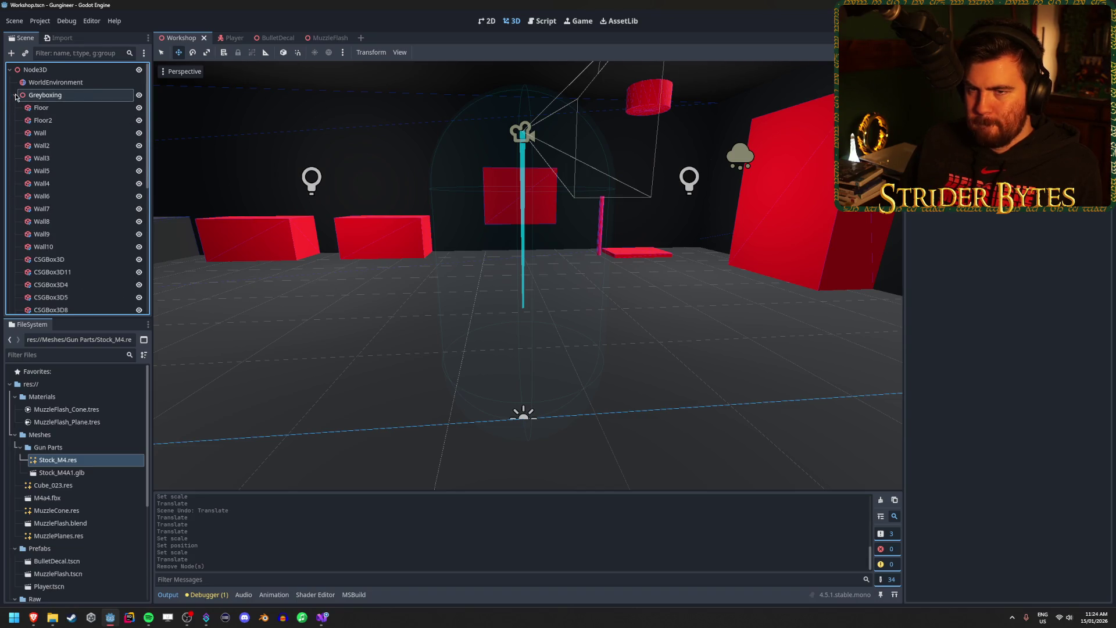
key("ctrl+Tab")
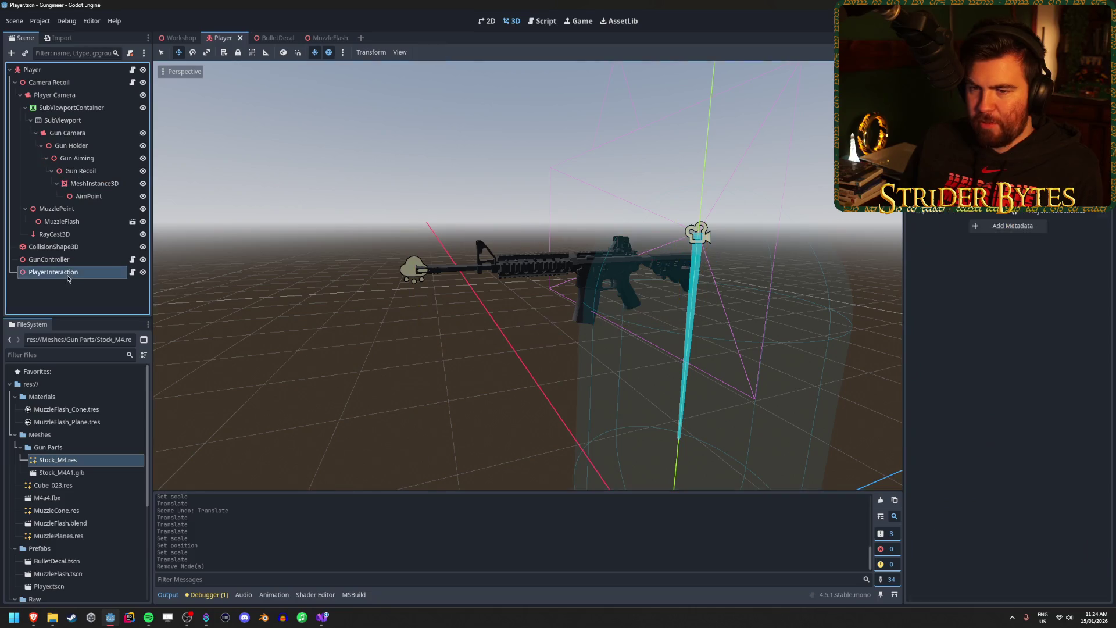
Assign the RayCast3D node to PlayerInteraction's raycast property and save the Player scene.
left_click_drag(325, 384, 337, 378)
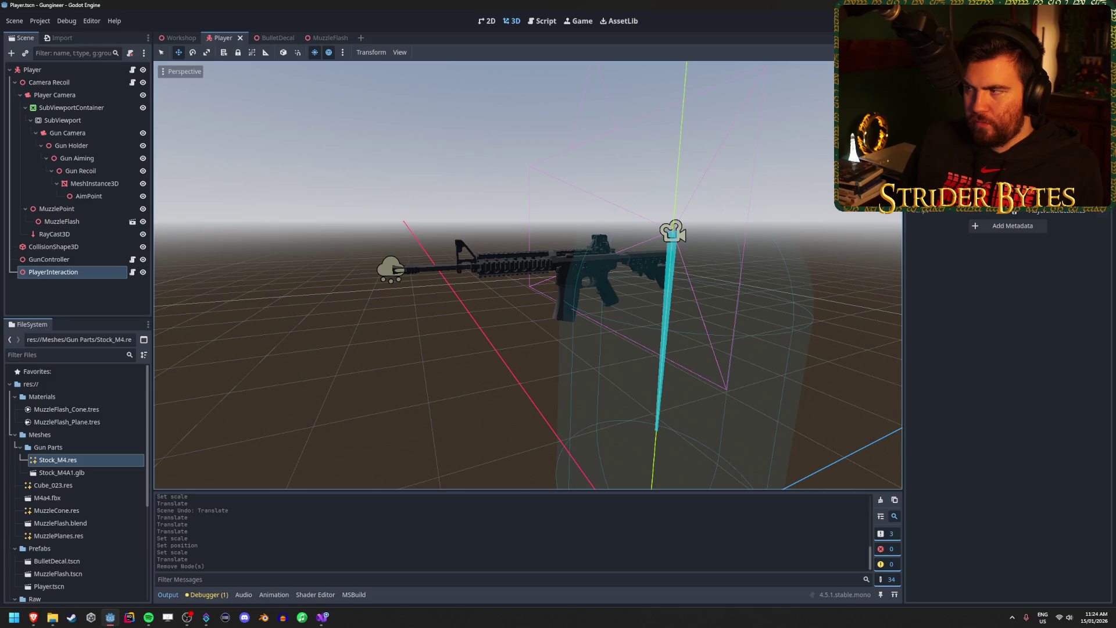
left_click_drag(64, 234, 1014, 212)
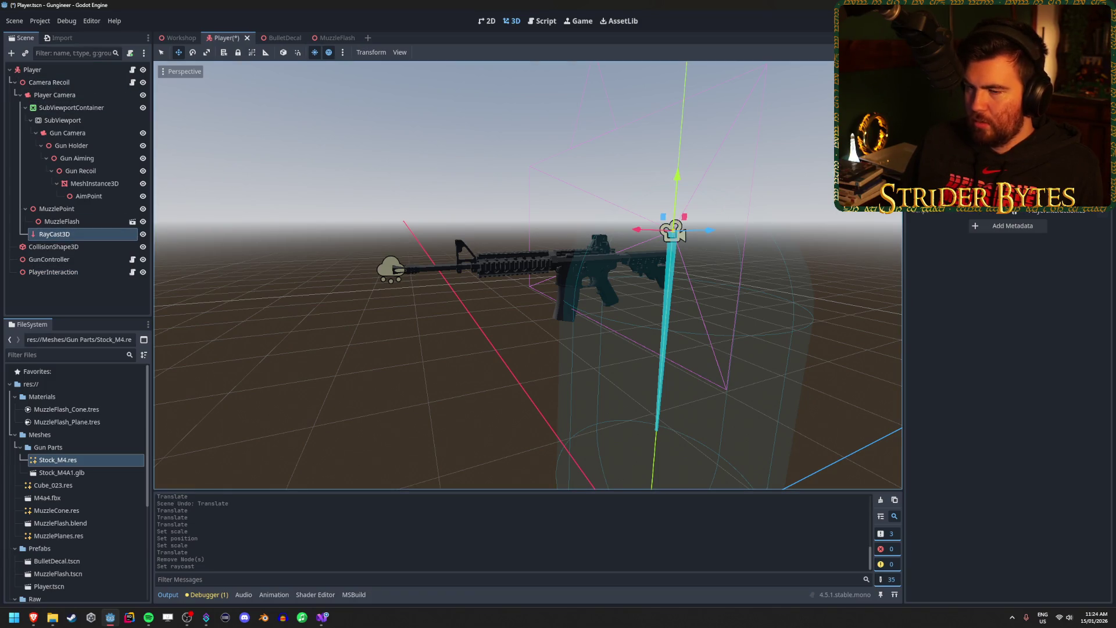
key("ctrl+s")
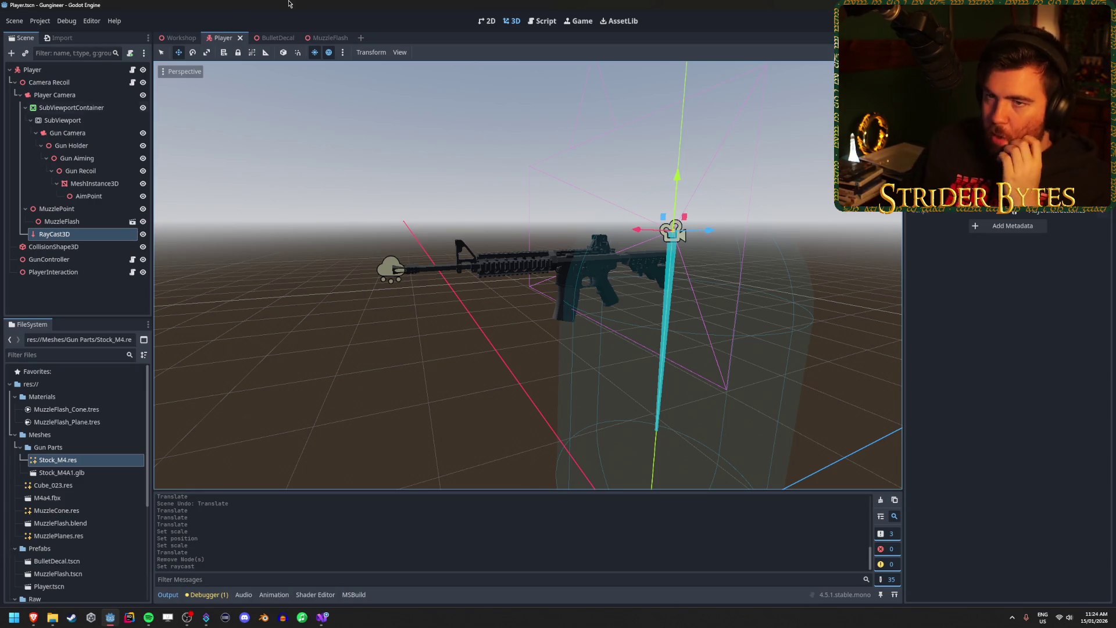
left_click(40, 21)
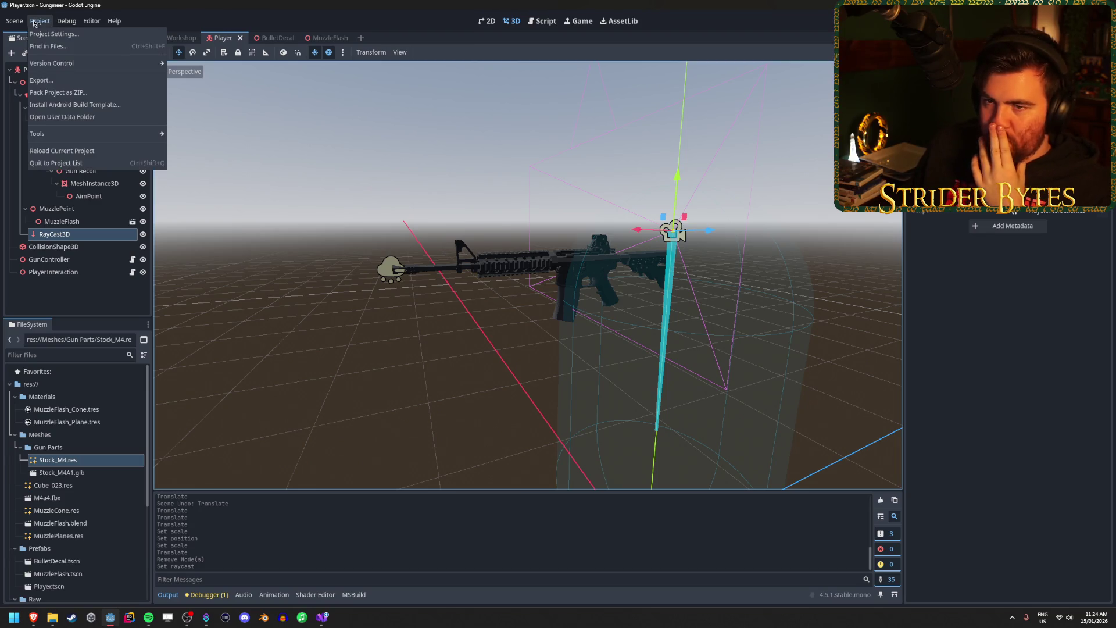
Add a new Interact action in the Project Settings Input Map.
left_click(42, 32)
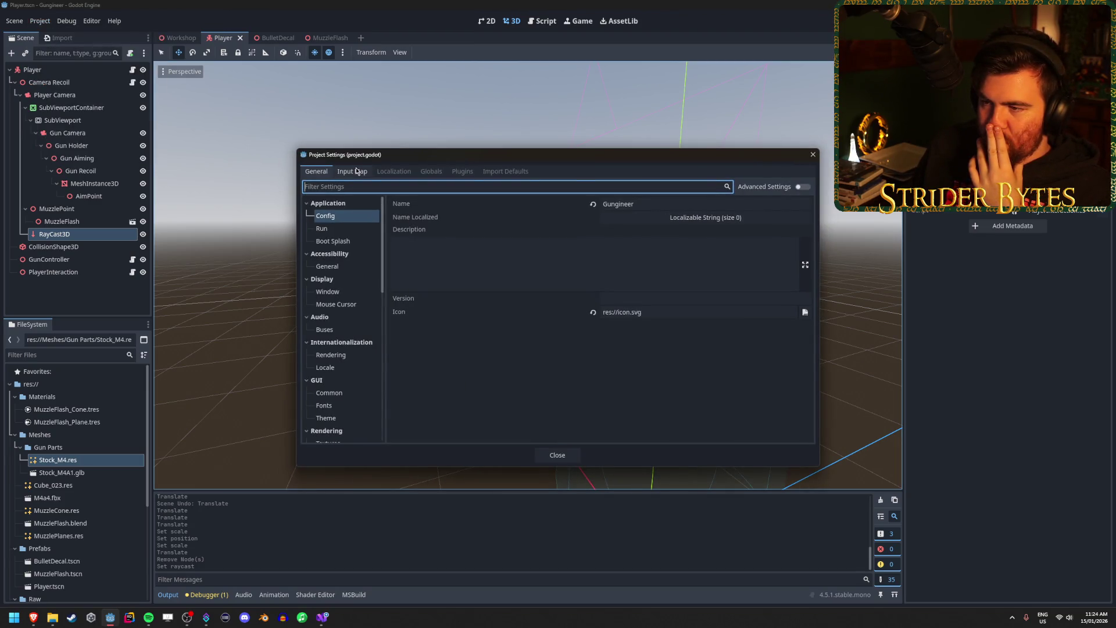
left_click(358, 171)
left_click(510, 203)
type("Interact")
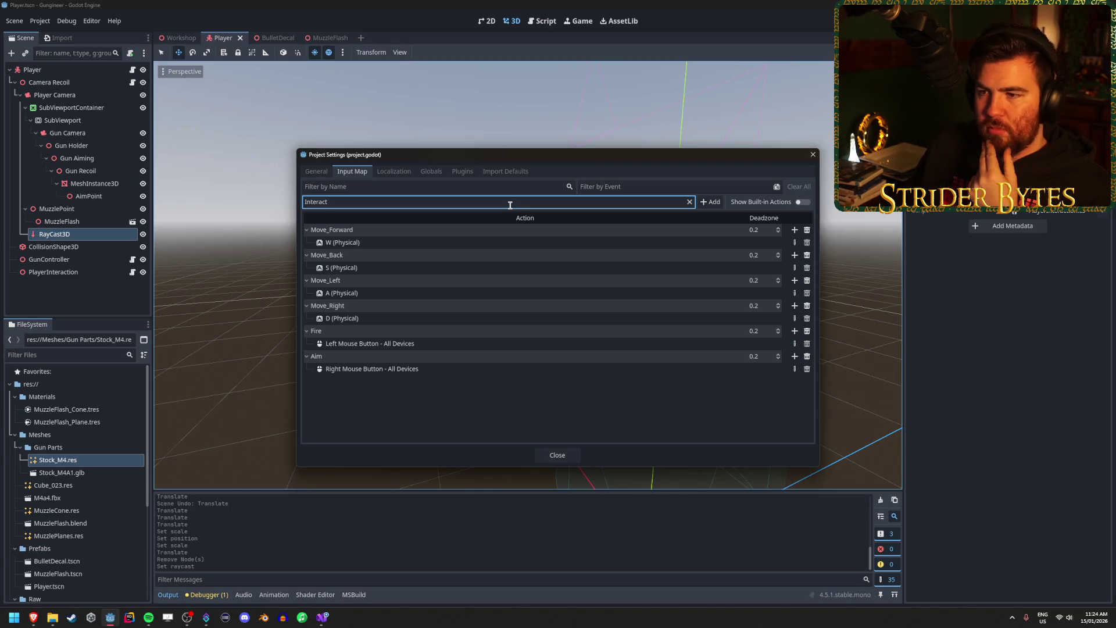
left_click(710, 202)
left_click(386, 412)
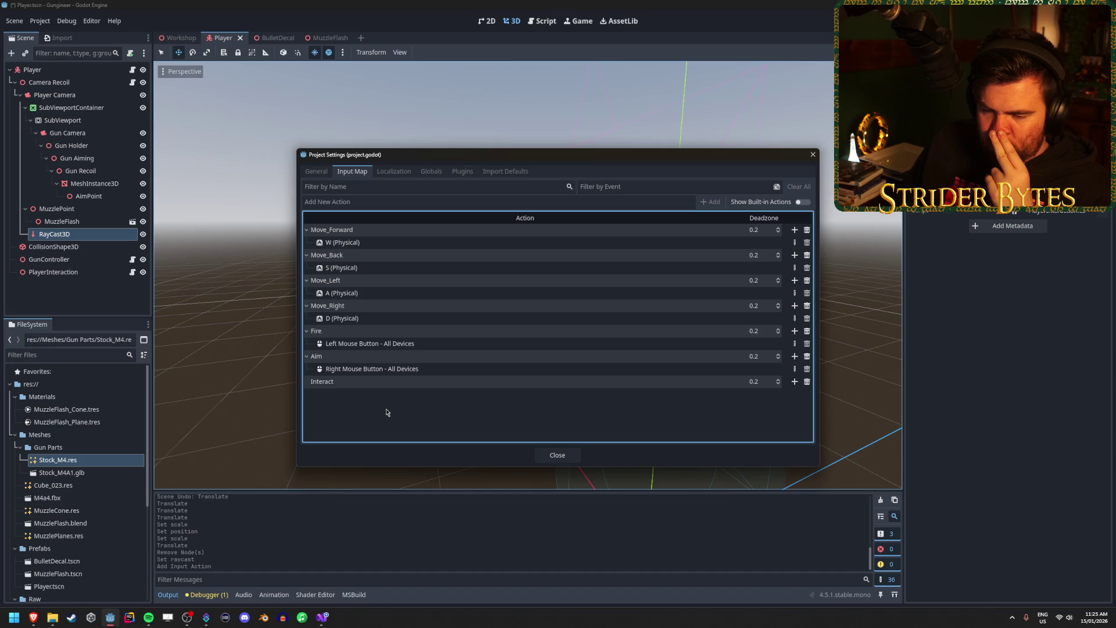
Add a Drop action, leaving it without any input event, and keep Interact's name unchanged.
left_click(589, 197)
type("Drop")
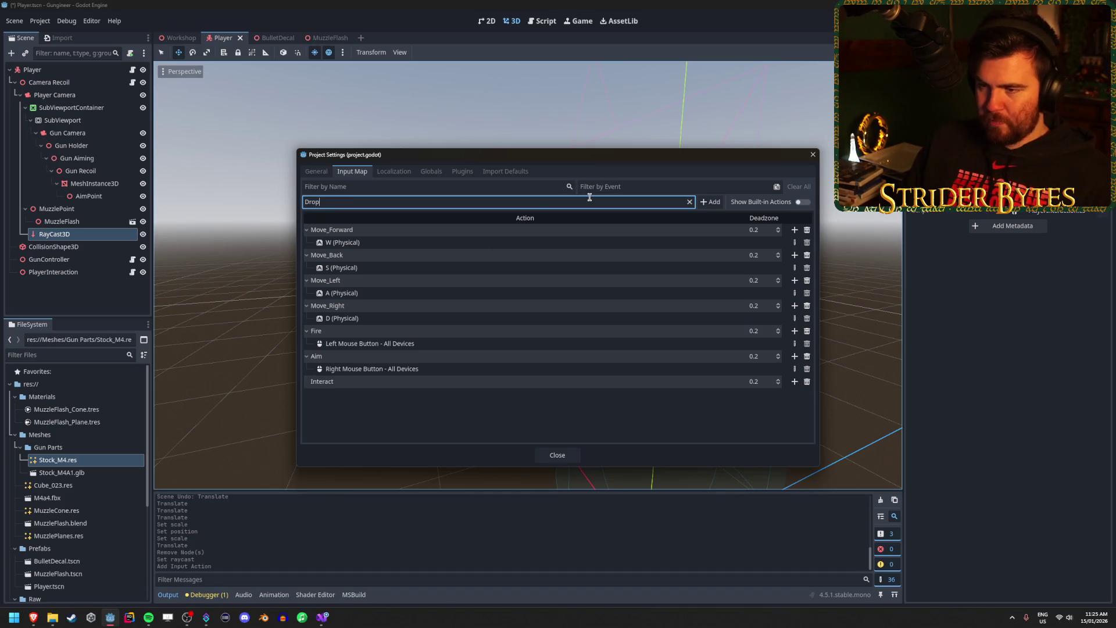
left_click(710, 202)
left_click(641, 433)
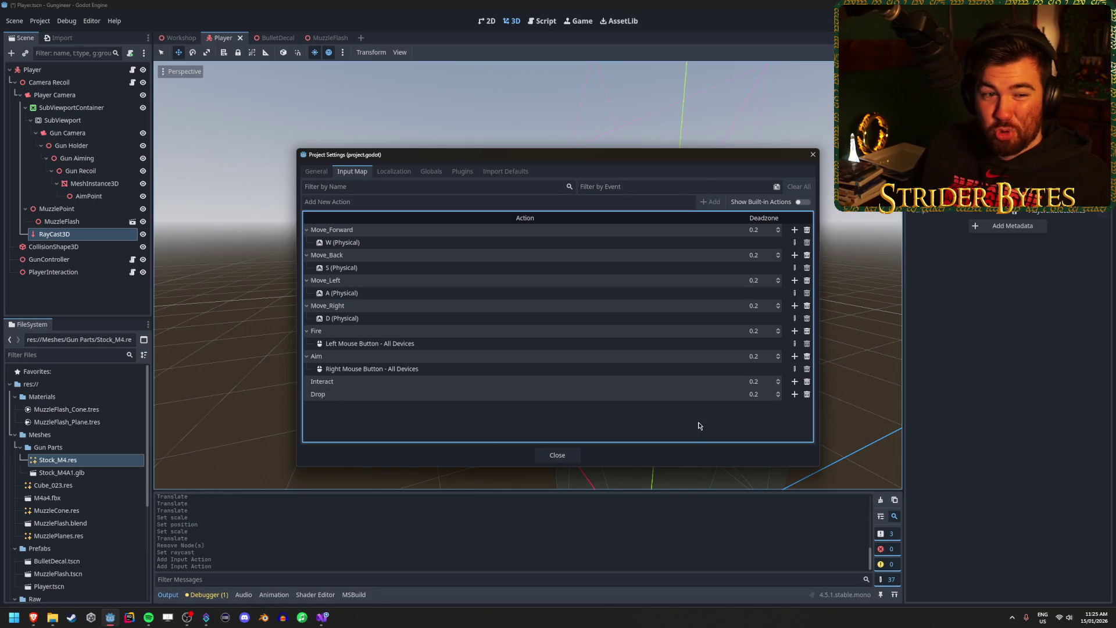
left_click(795, 394)
key("Escape")
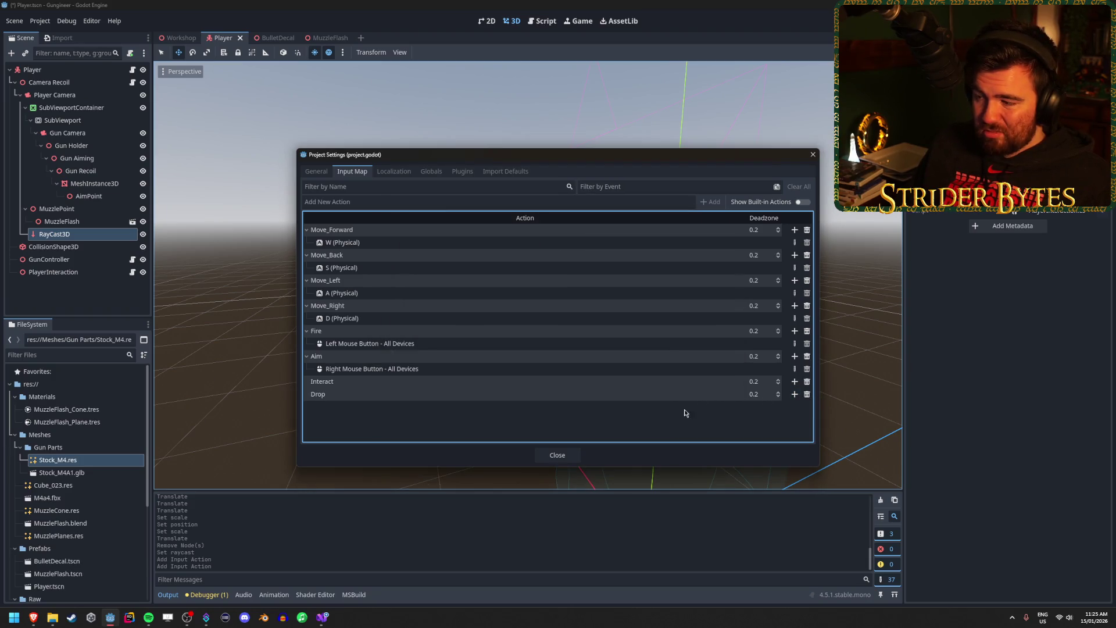
left_click(795, 395)
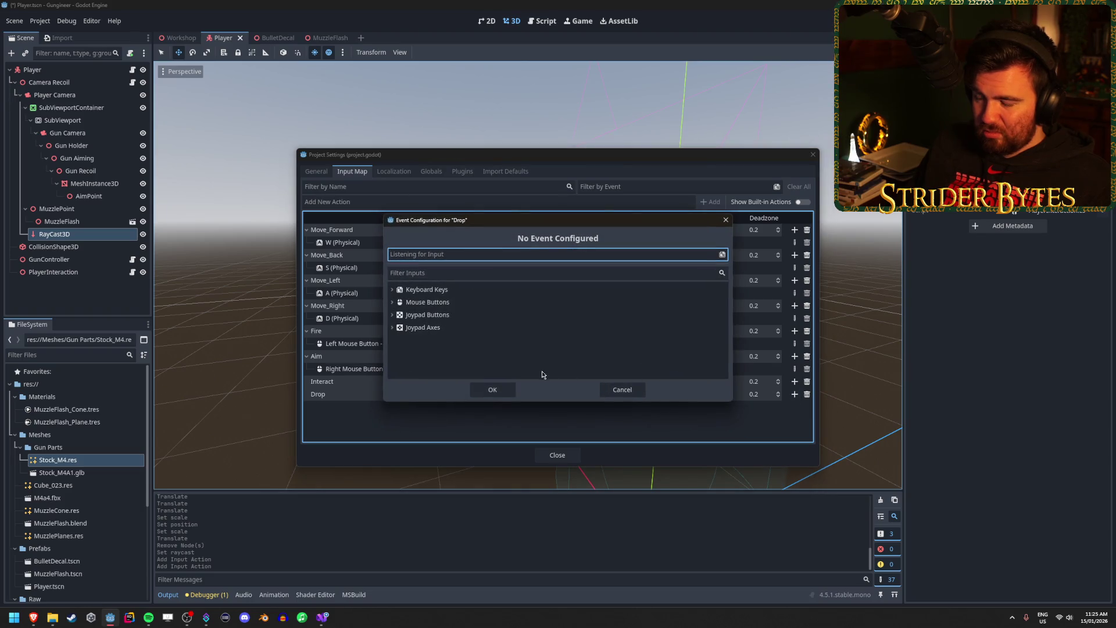
left_click(623, 390)
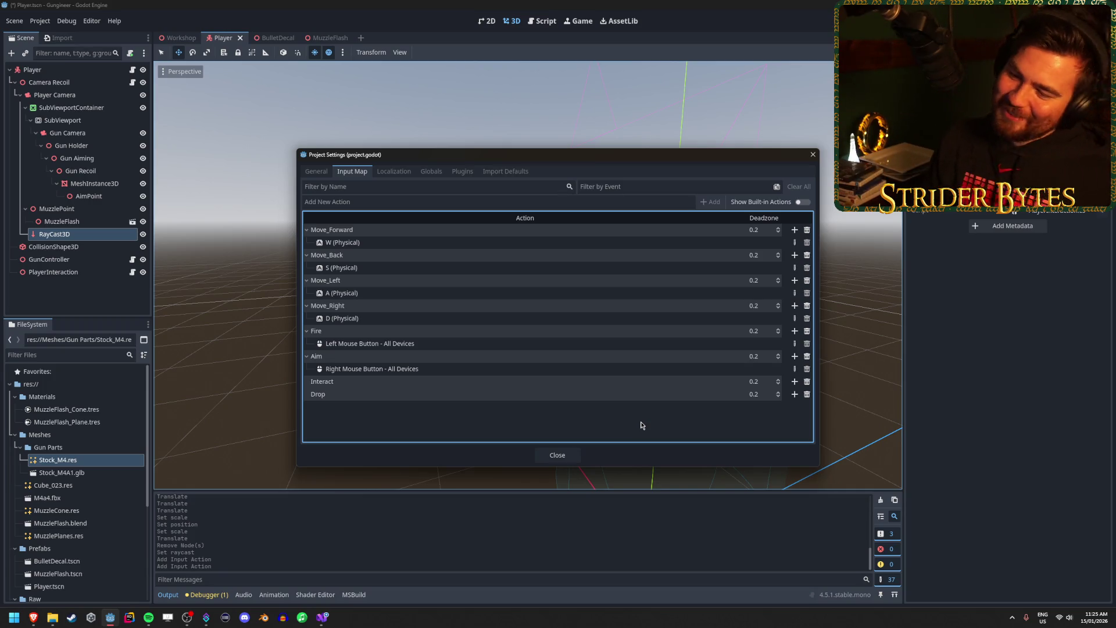
double_click(331, 384)
left_click(343, 430)
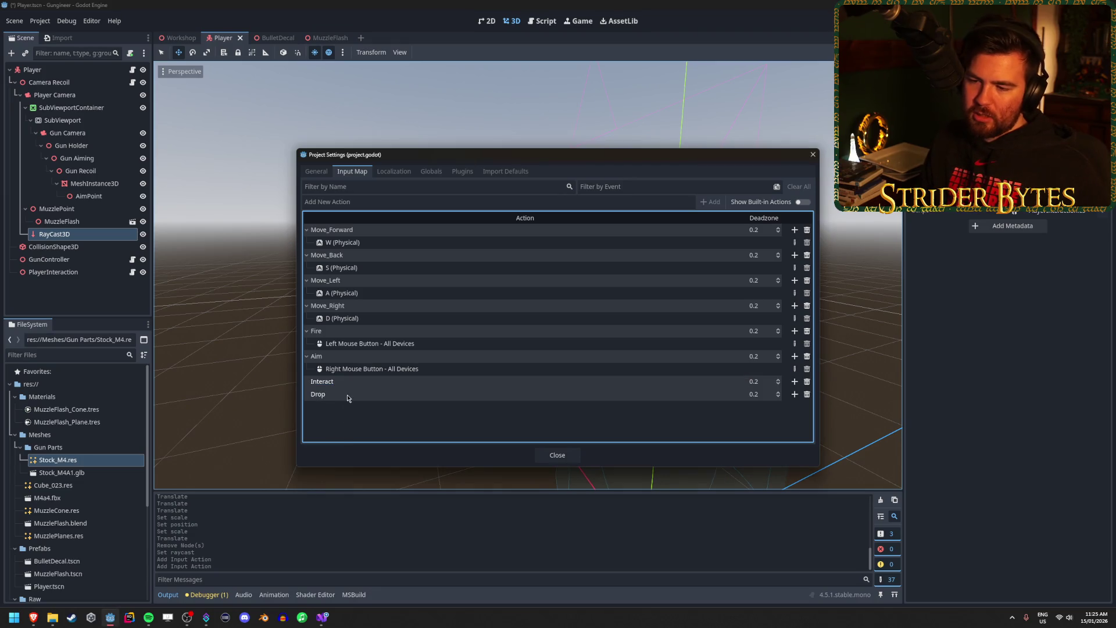
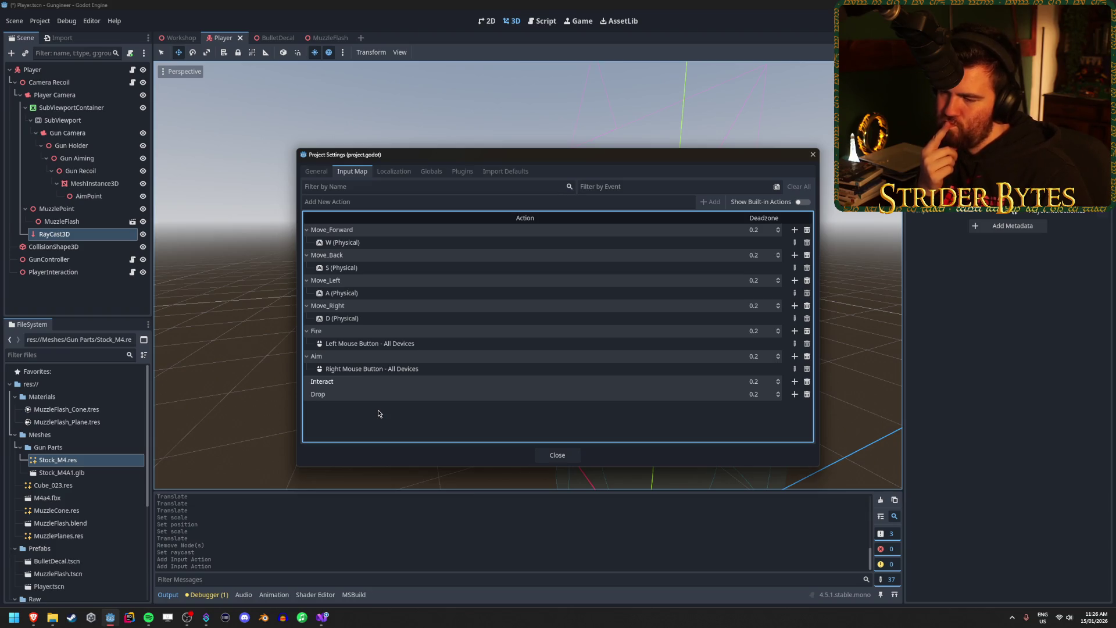
Bind the E key, without Shift, to the Interact action.
left_click(795, 381)
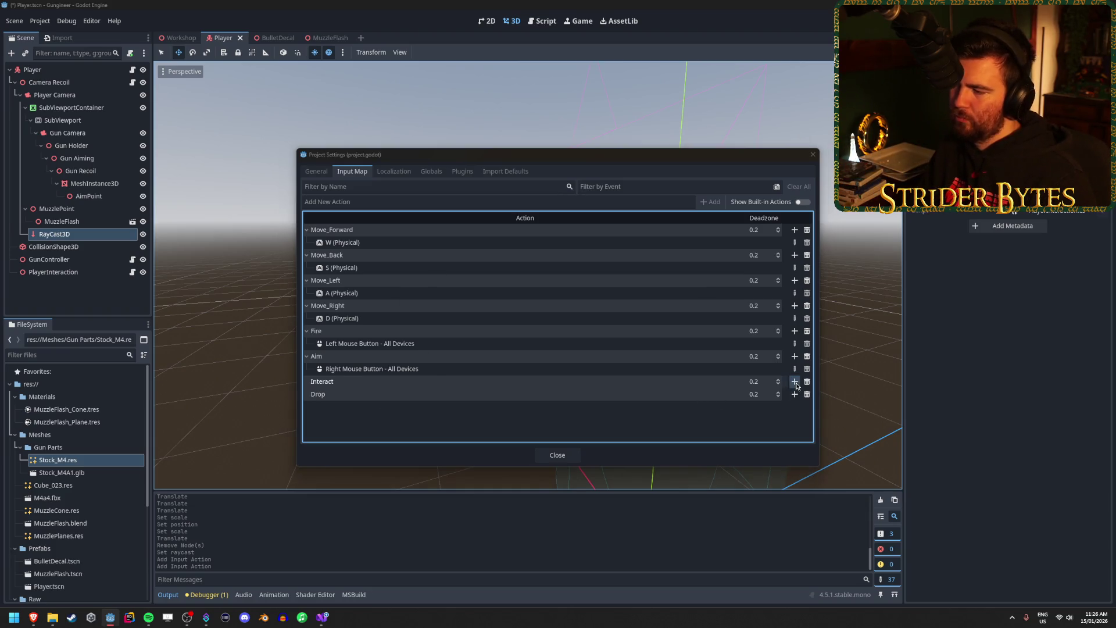
key("shift+e")
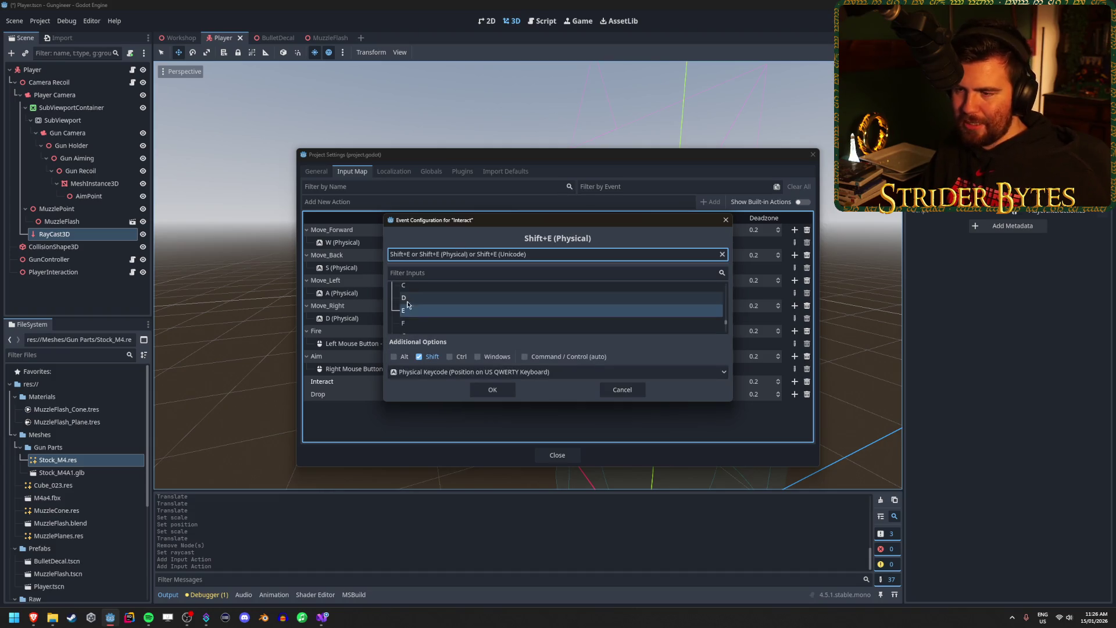
left_click(419, 356)
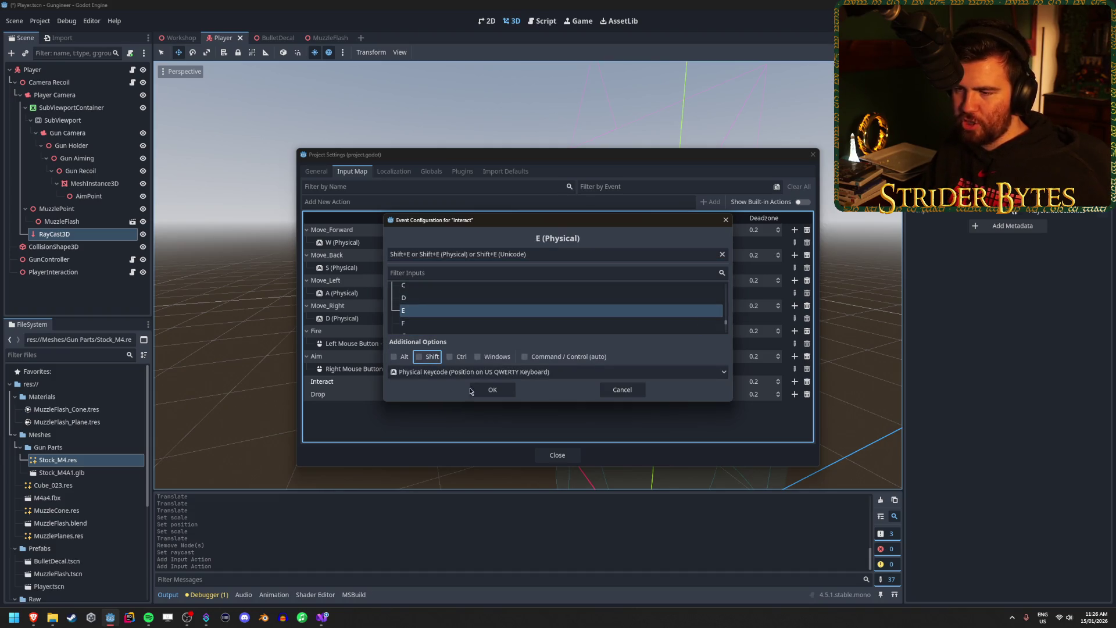
left_click(489, 393)
Bind Q to the Drop action and close Project Settings.
left_click(794, 408)
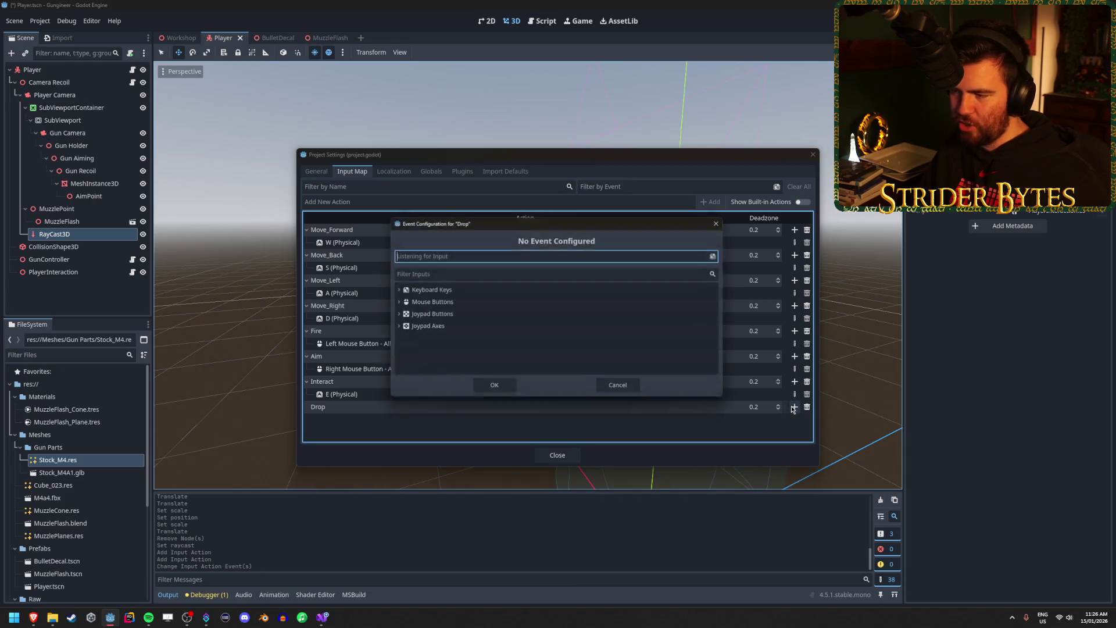
key("q")
scroll(436, 305, "down", 3)
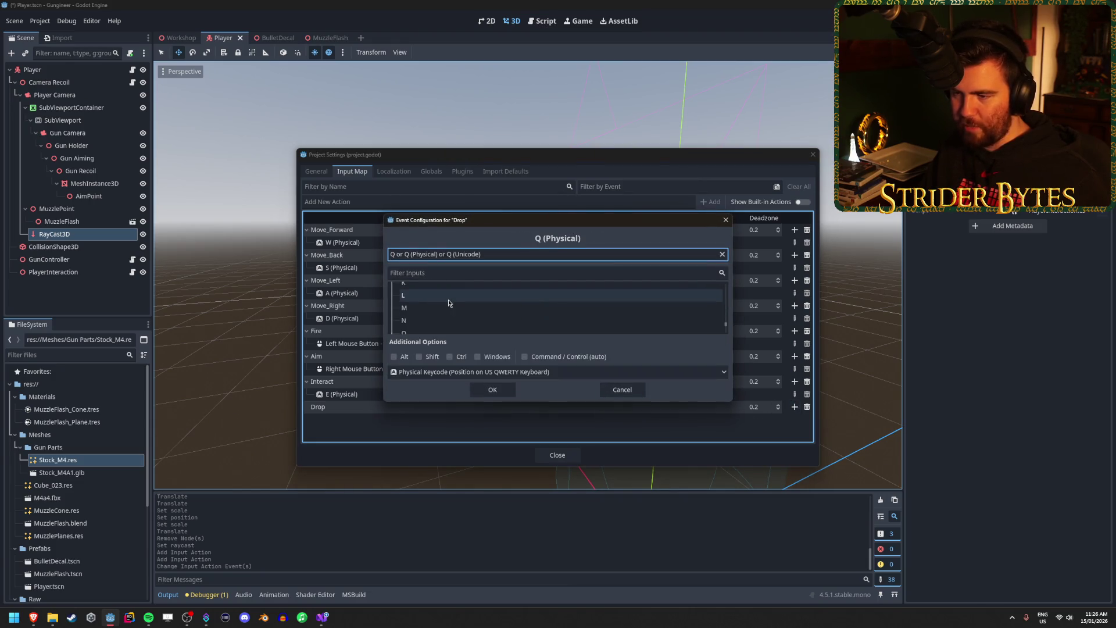
left_click(493, 391)
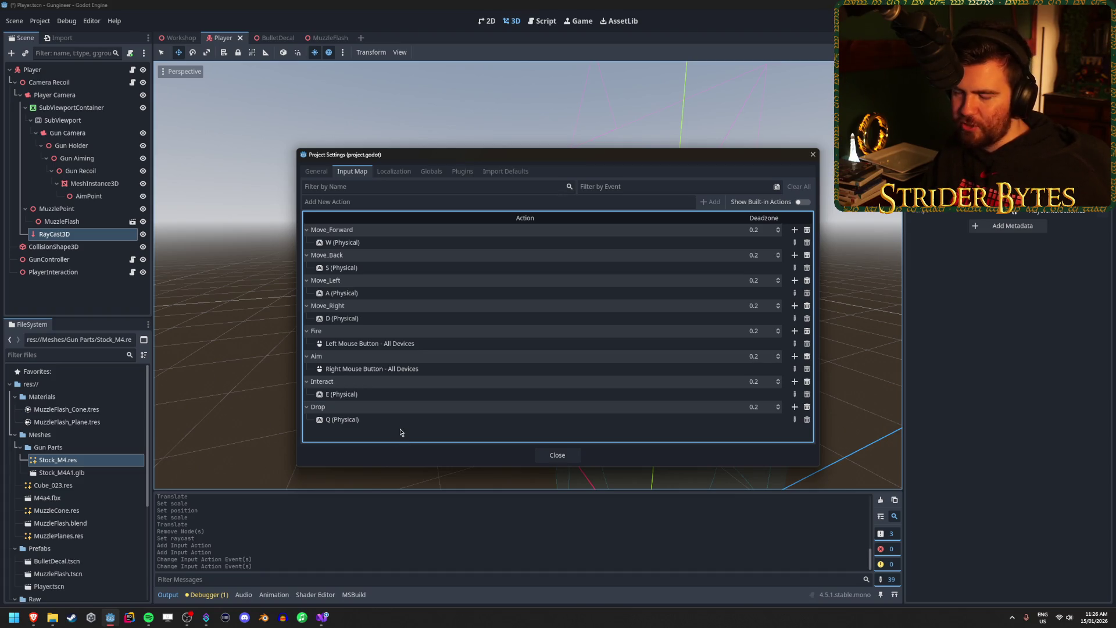
left_click(560, 458)
left_click(89, 304)
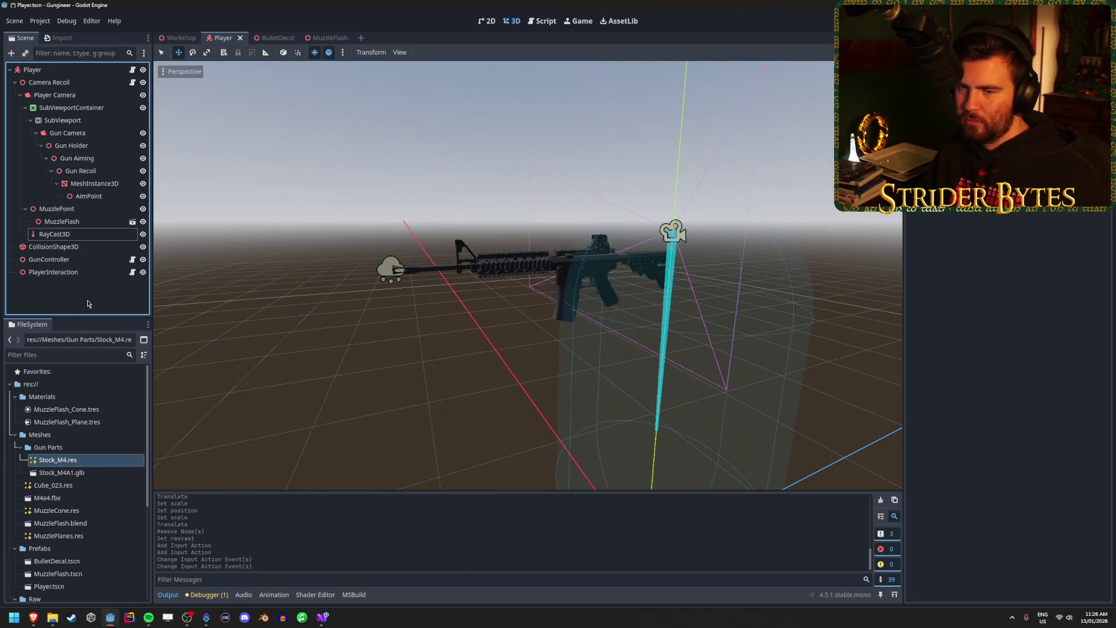
Select the PlayerInteraction node and switch to PlayerInteraction.cs in Visual Studio.
left_click(87, 273)
left_click(92, 282)
left_click(93, 273)
left_click(104, 285)
left_click(107, 276)
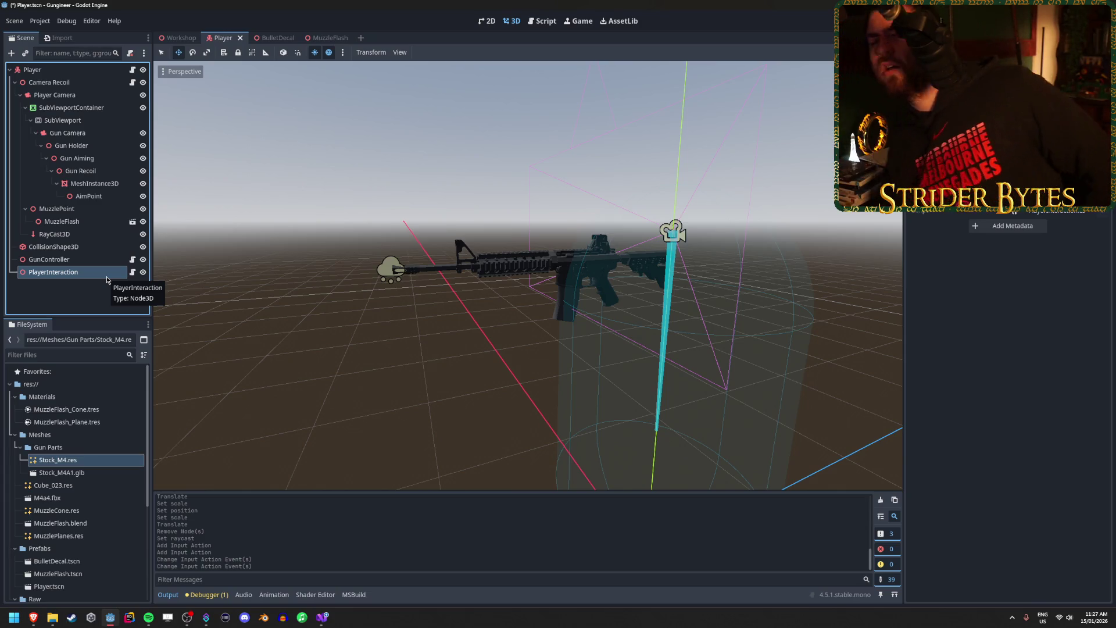
left_click(99, 305)
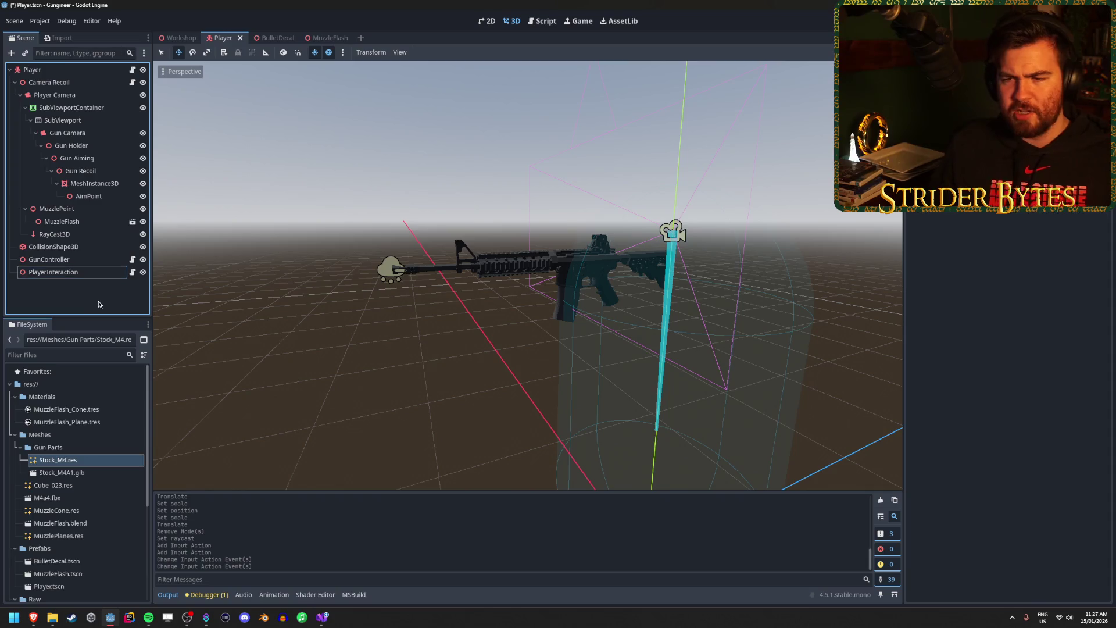
key("space")
key("alt+Tab")
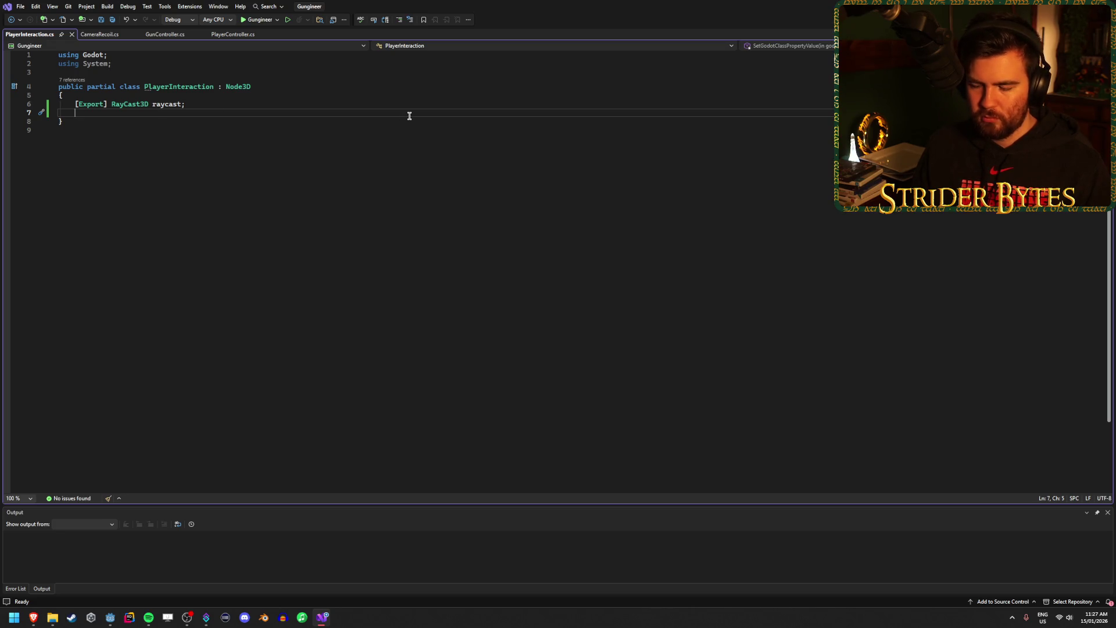
Add a blank line below the raycast field and review GunController for reference.
key("Return")
key("Return")
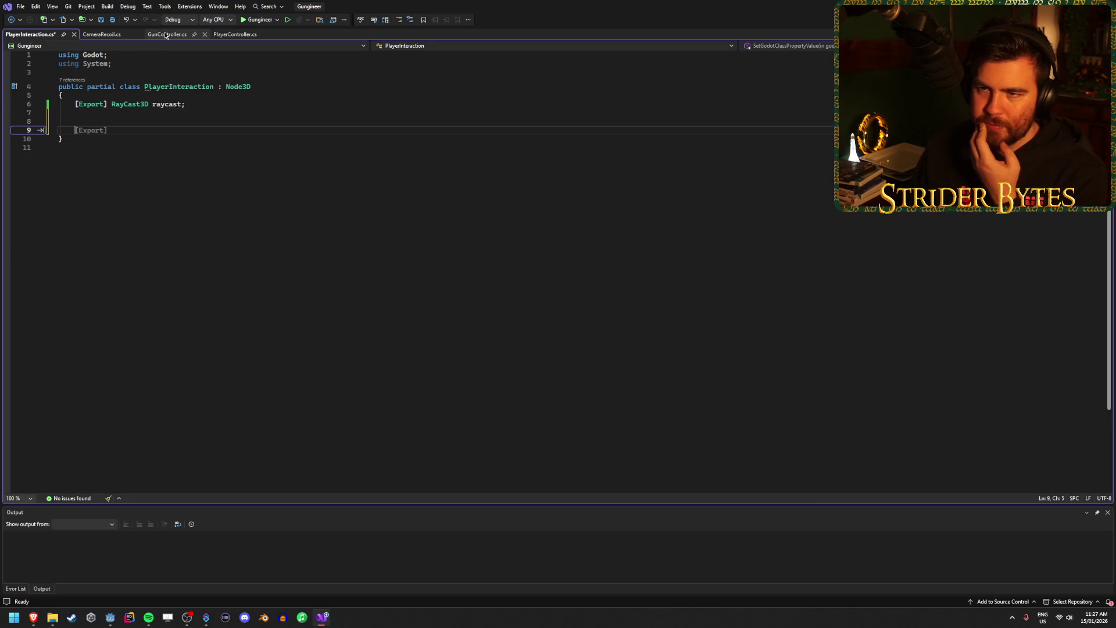
left_click(167, 34)
scroll(256, 244, "down", 2)
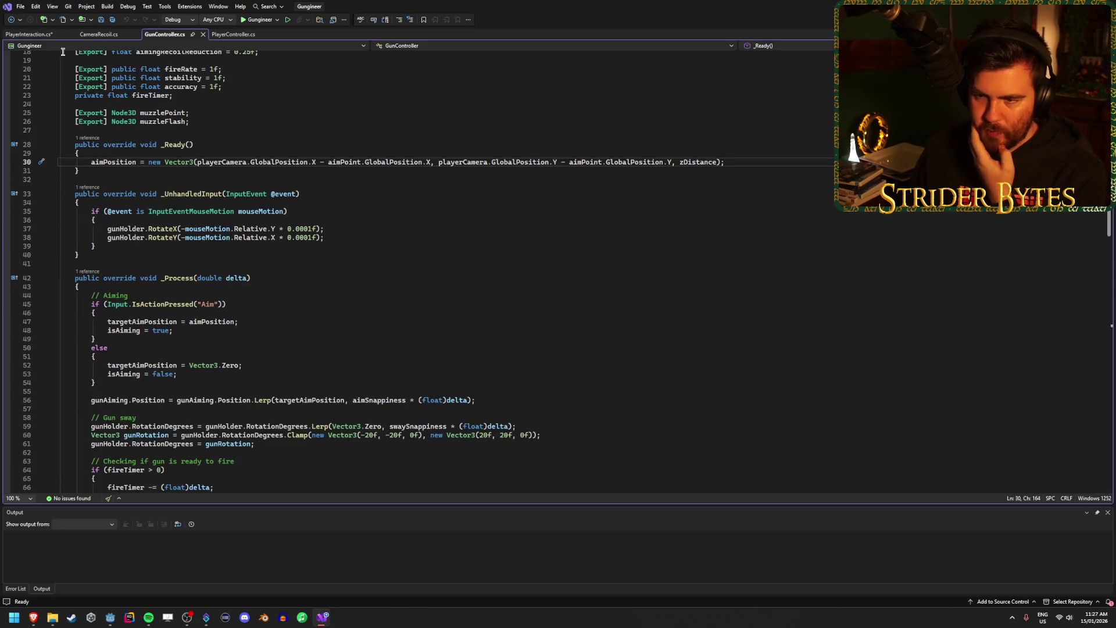
key("ctrl+Tab")
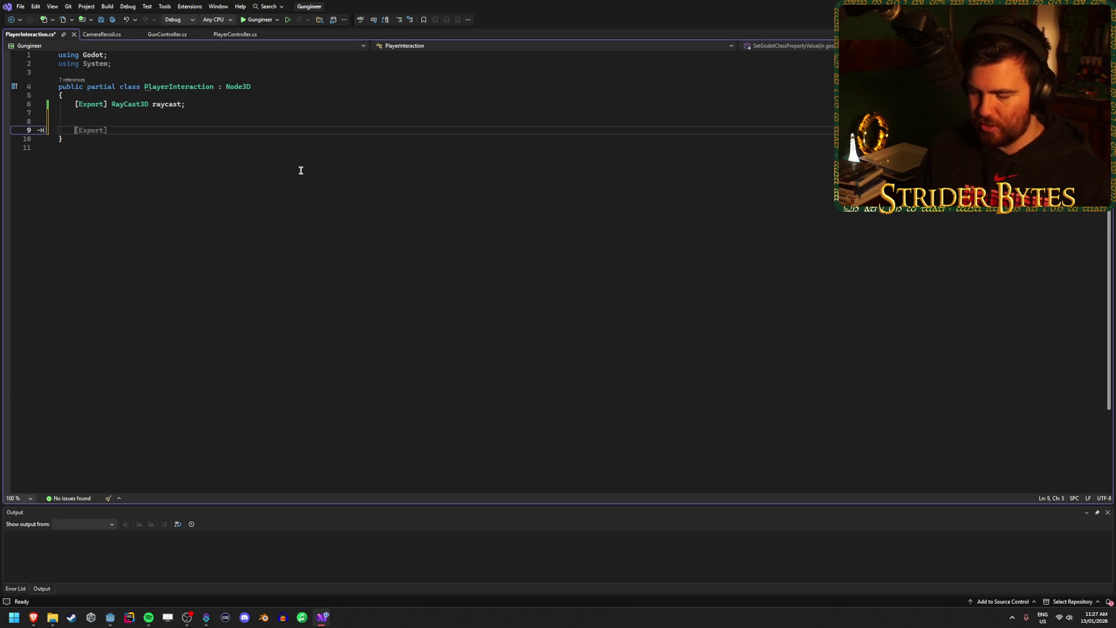
key("ctrl+Tab")
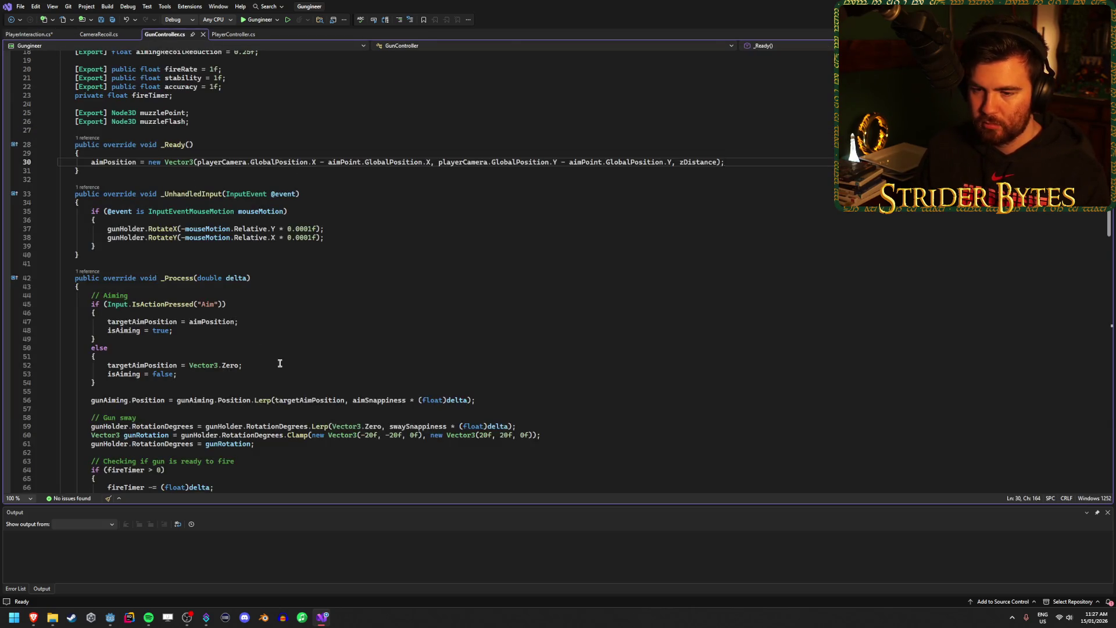
scroll(319, 368, "down", 4)
scroll(319, 369, "up", 6)
scroll(316, 294, "down", 2)
scroll(192, 289, "down", 2)
key("ctrl+Tab")
Insert an empty _Process(double delta) override and save PlayerInteraction.cs.
type("p")
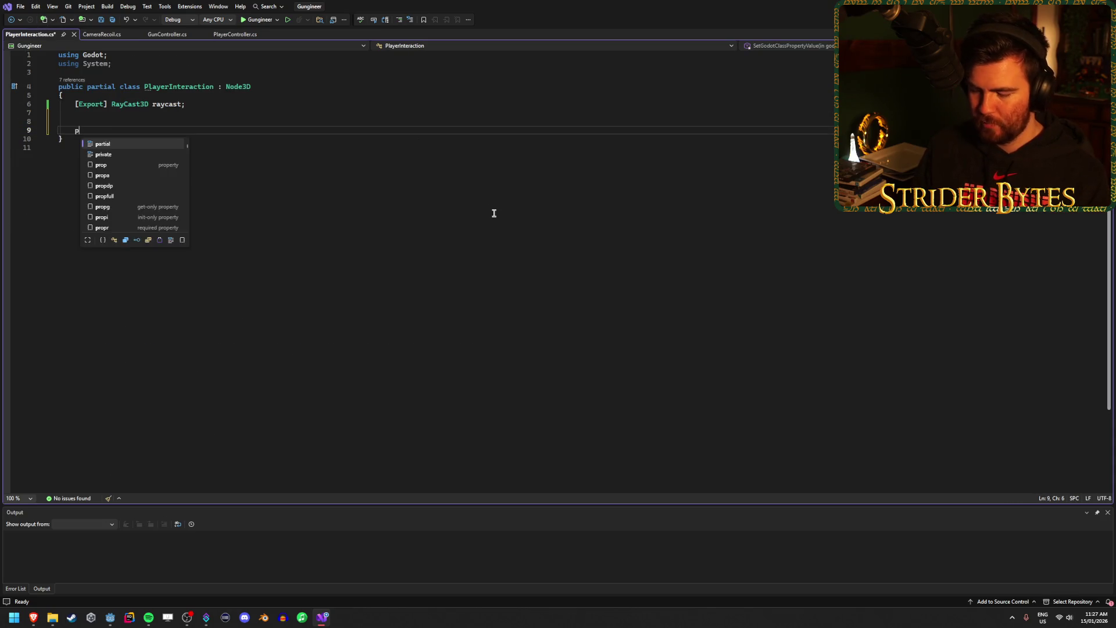
type("ublic override ")
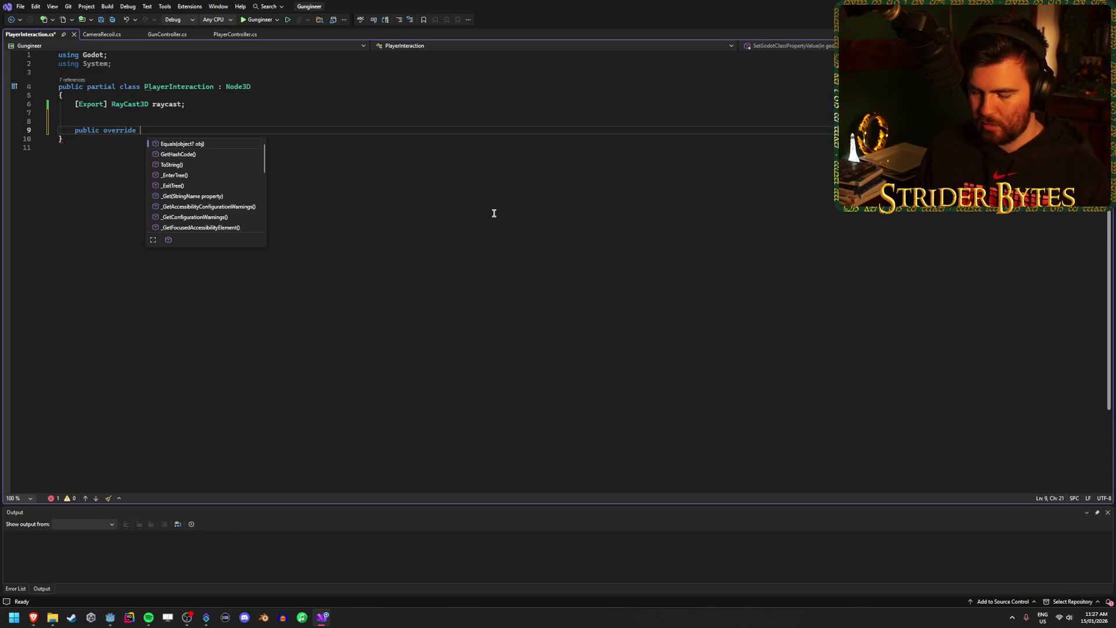
type("proc")
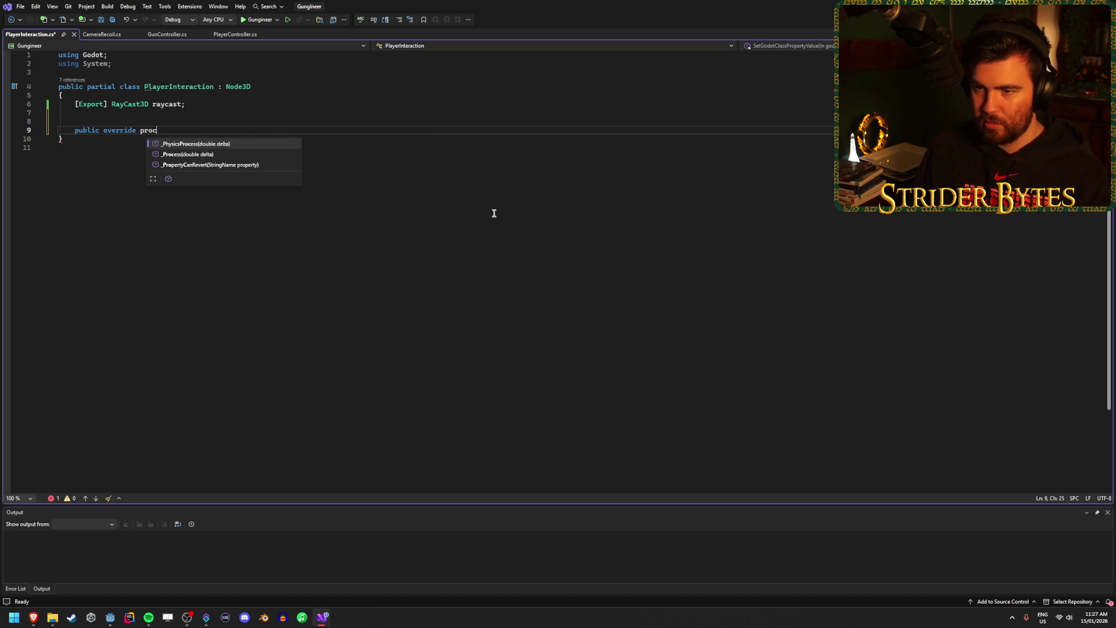
key("Tab")
key("Delete")
key("ctrl+s")
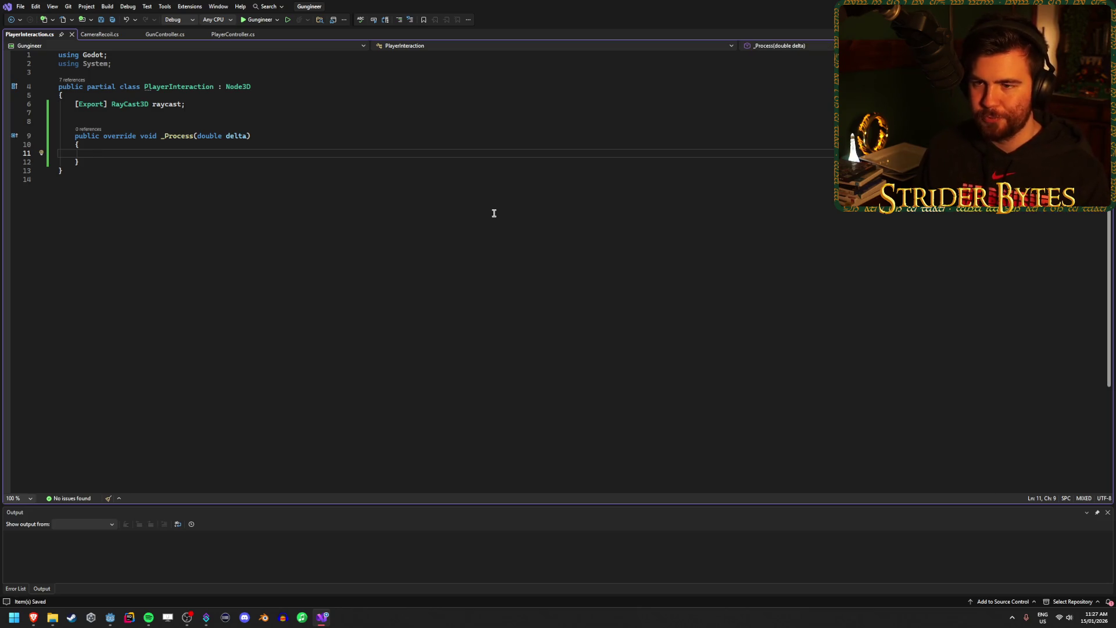
Start an if statement in _Process using Input.IsActionJustPressed.
left_click(185, 131)
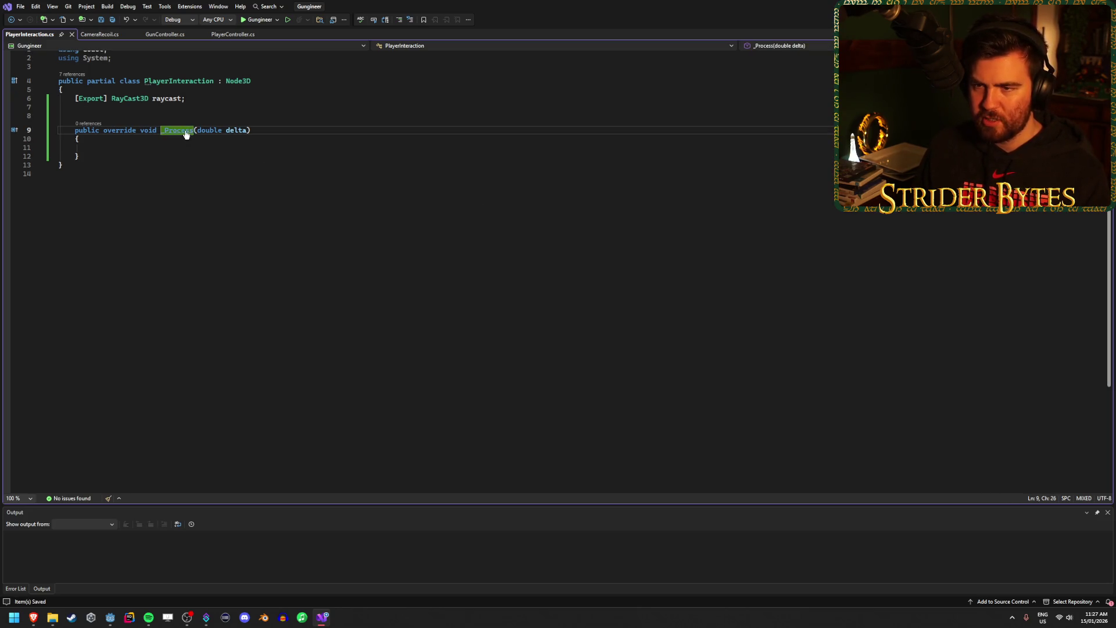
mouse_move(170, 127)
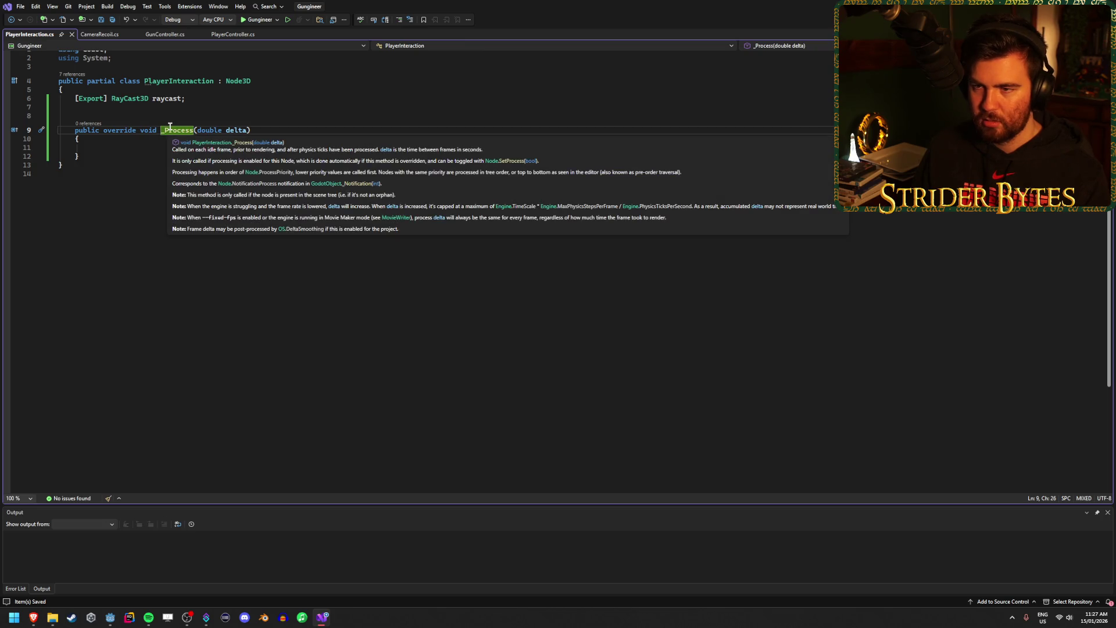
key("Down")
key("Down")
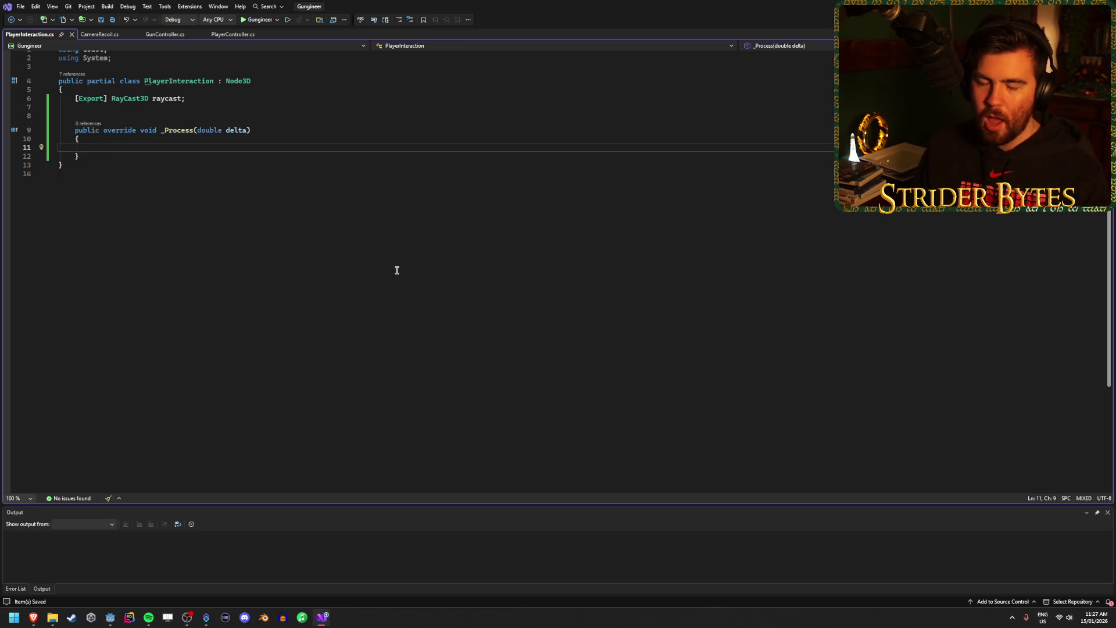
type("if ")
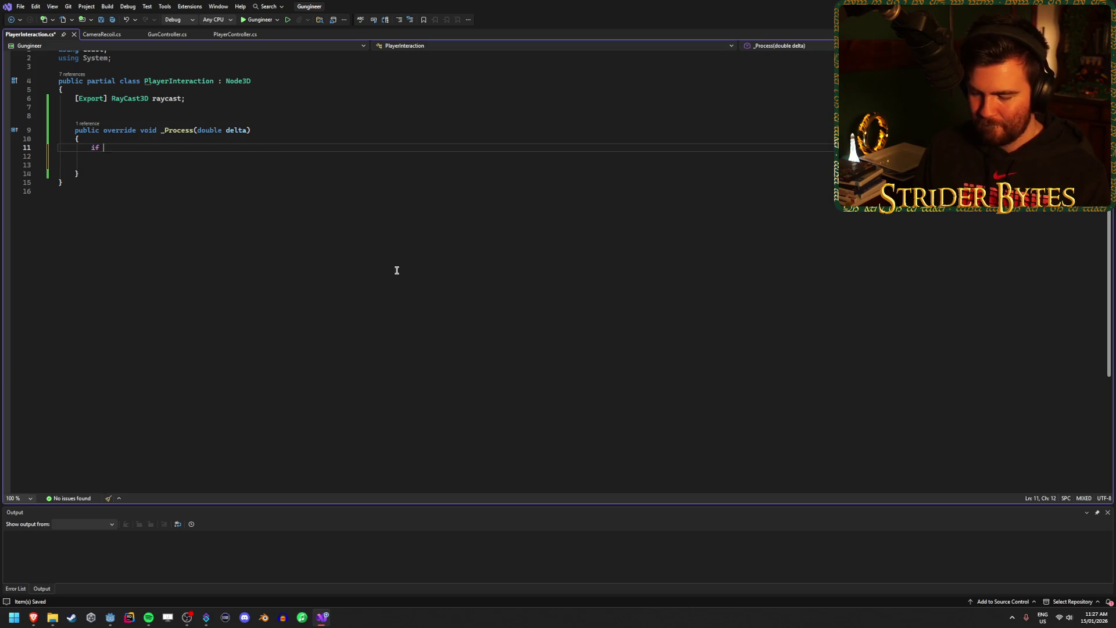
type("(Input.")
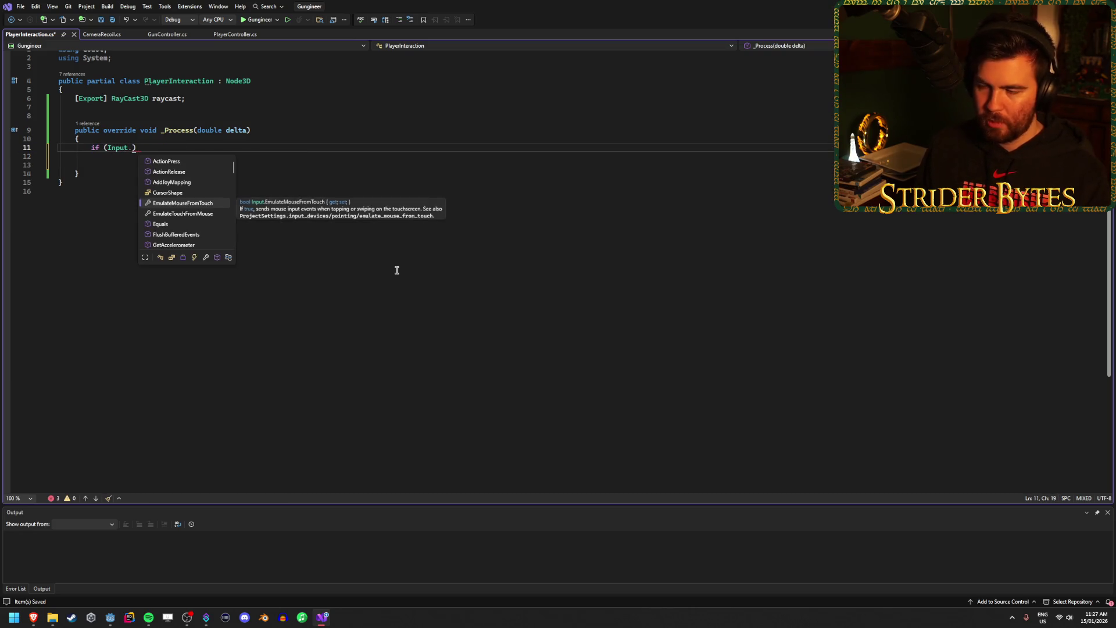
type("ac")
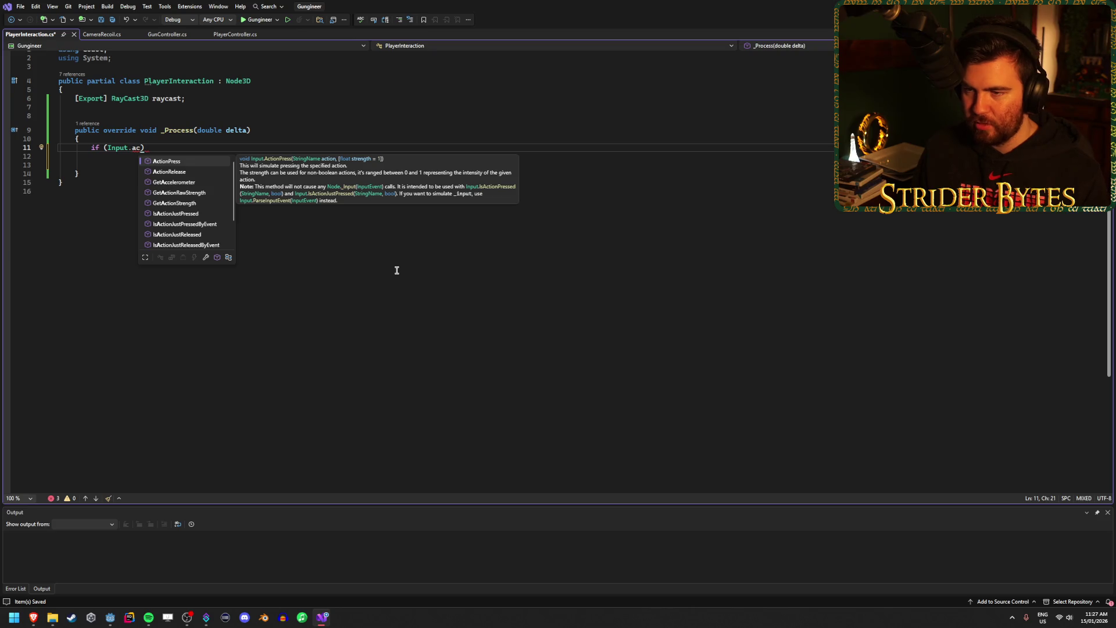
key("Down")
key("Down")
key("Down")
key("Down")
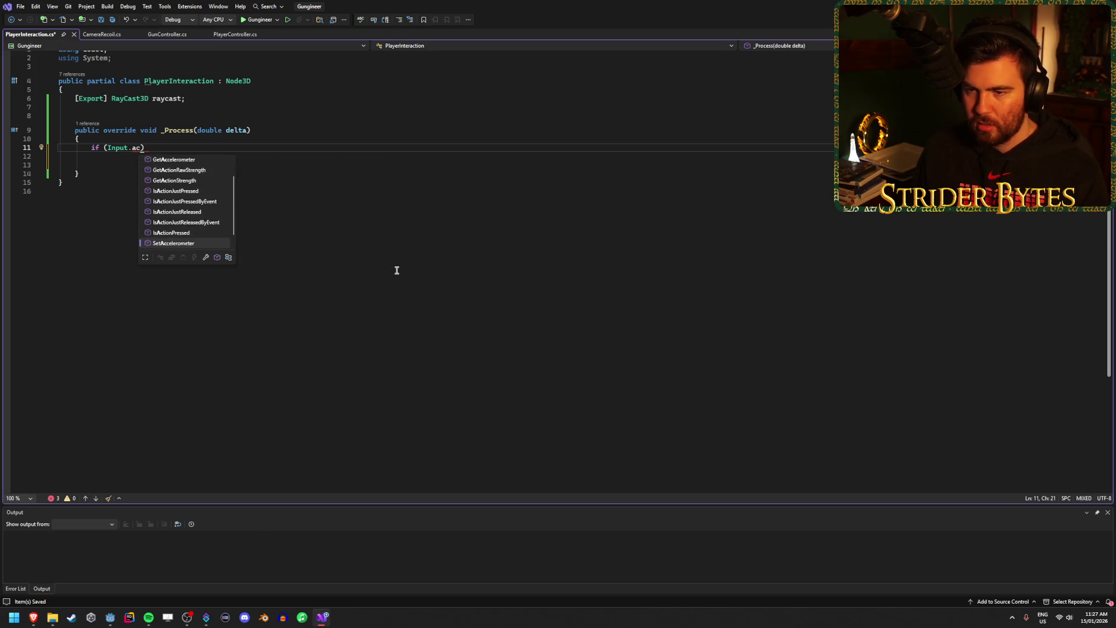
key("Up")
key("Up")
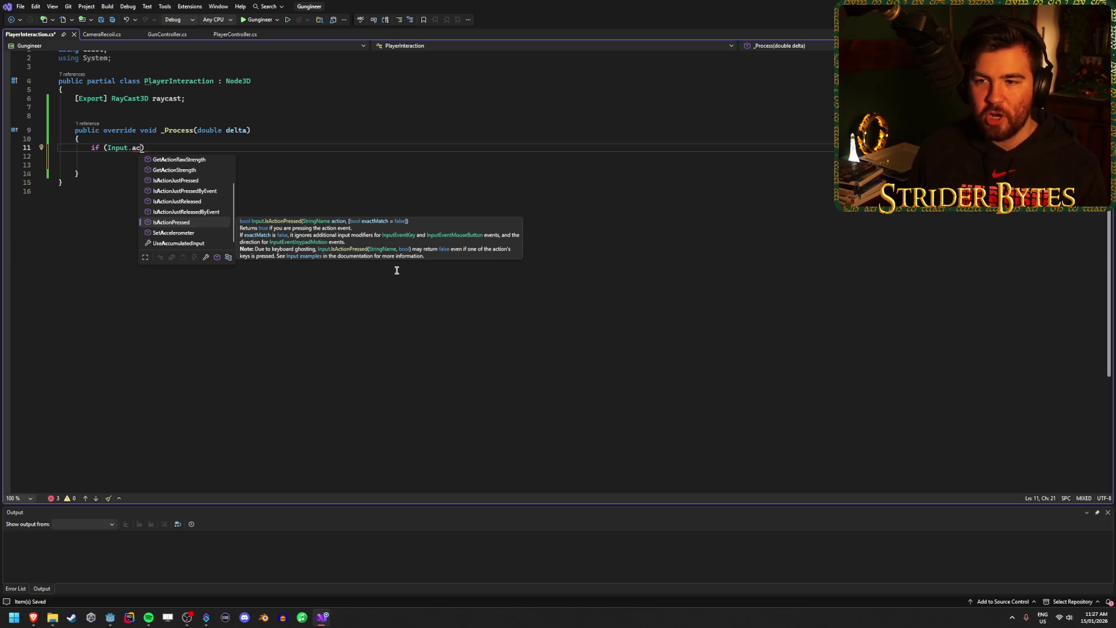
key("Up")
key("Up")
key("Up")
key("Down")
key("Down")
key("Down")
key("Down")
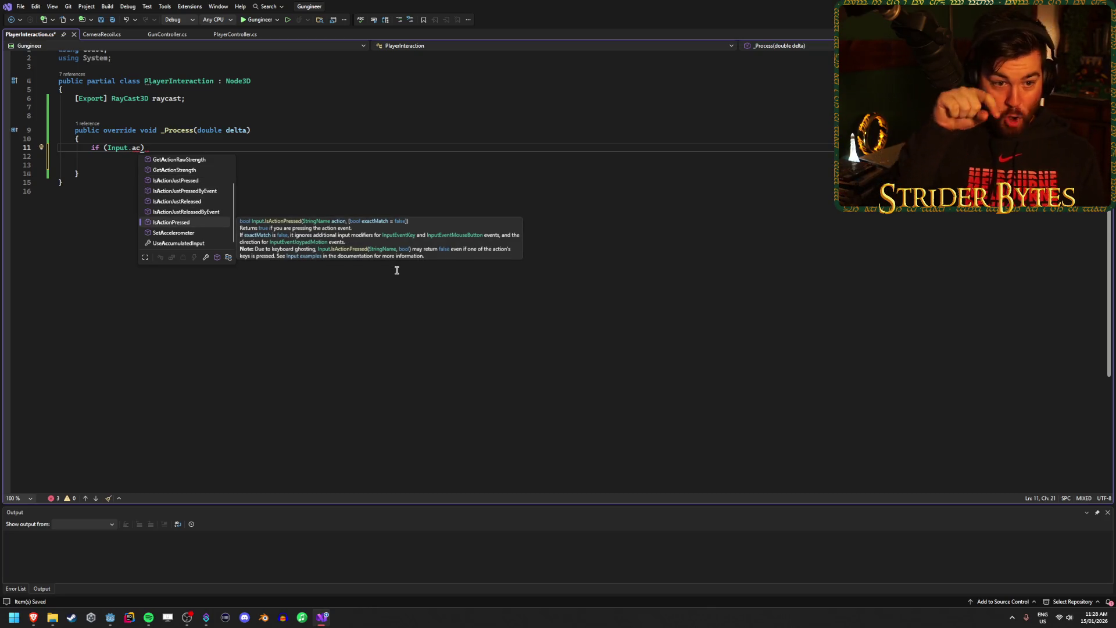
key("Up")
key("Up")
key("Up")
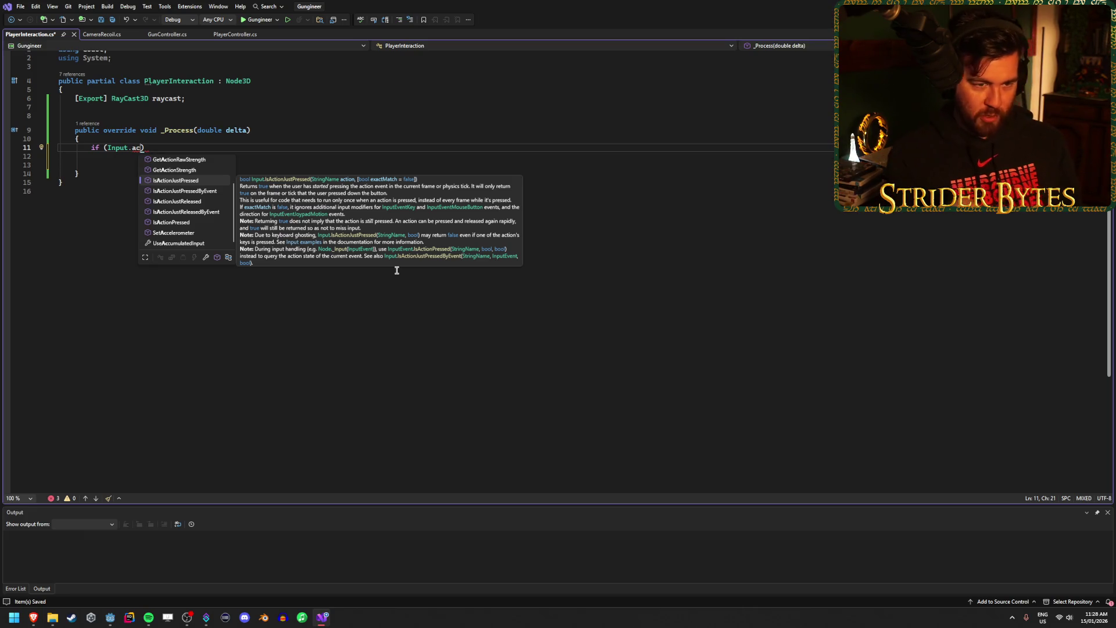
key("Down")
key("Down")
key("Down")
key("Down")
key("Down")
key("Down")
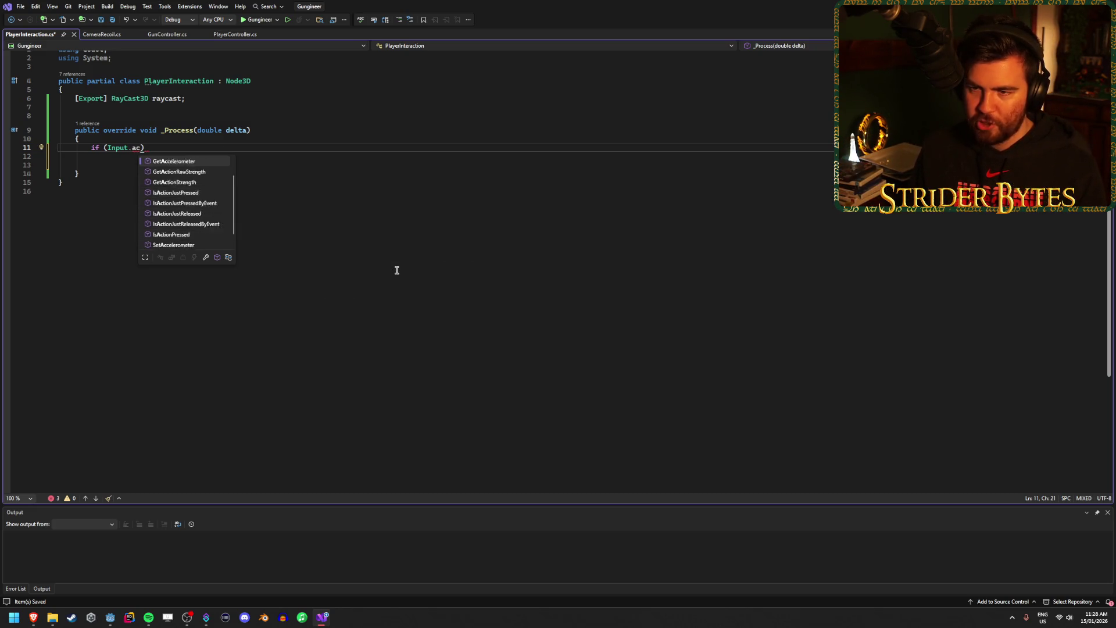
key("Up")
key("Up")
key("Up")
key("Up")
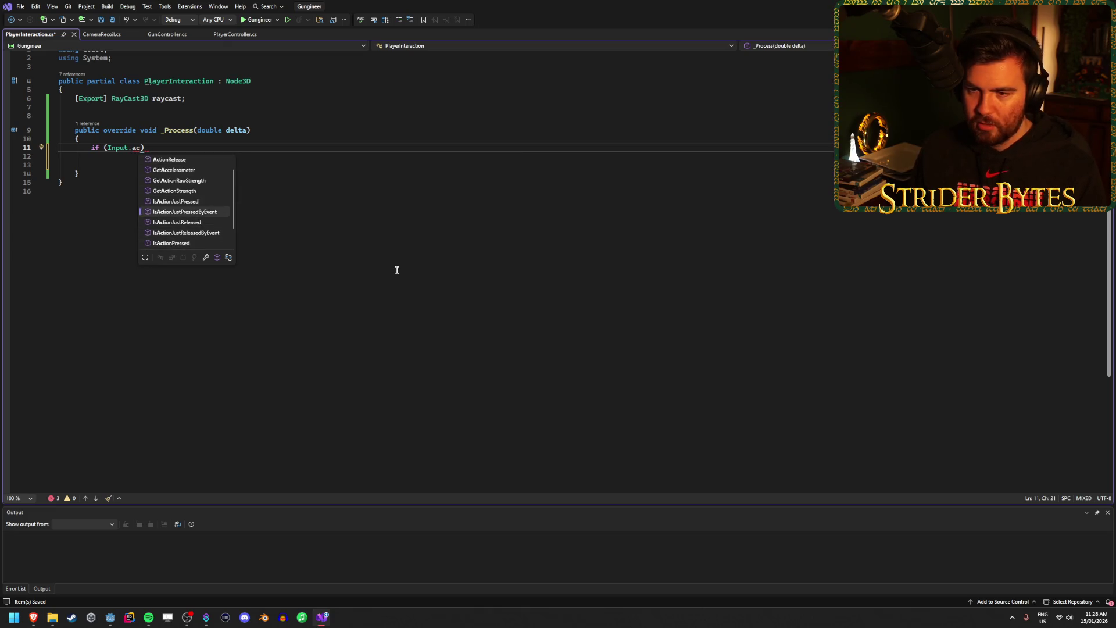
key("Tab")
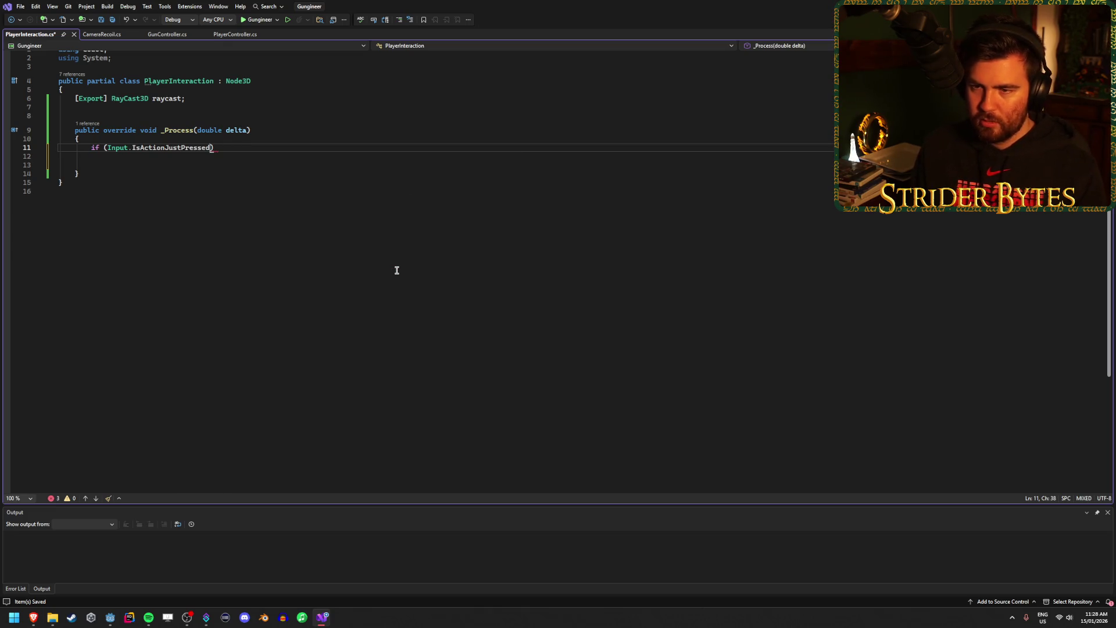
Make the check call Interact() when "Interact" is just pressed, and save.
key("End")
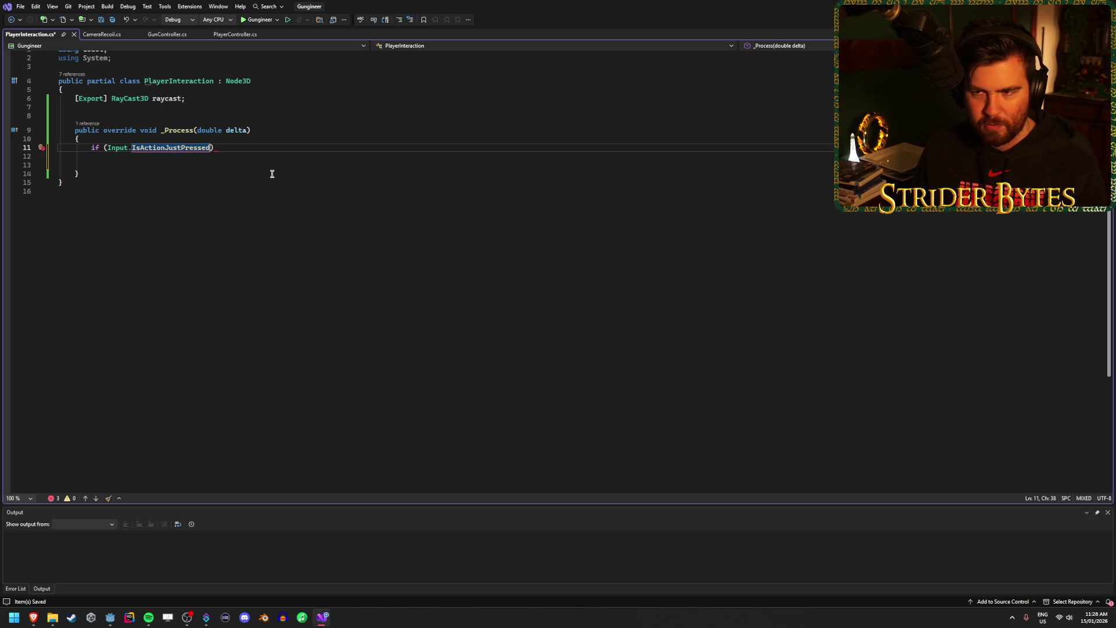
key("Left")
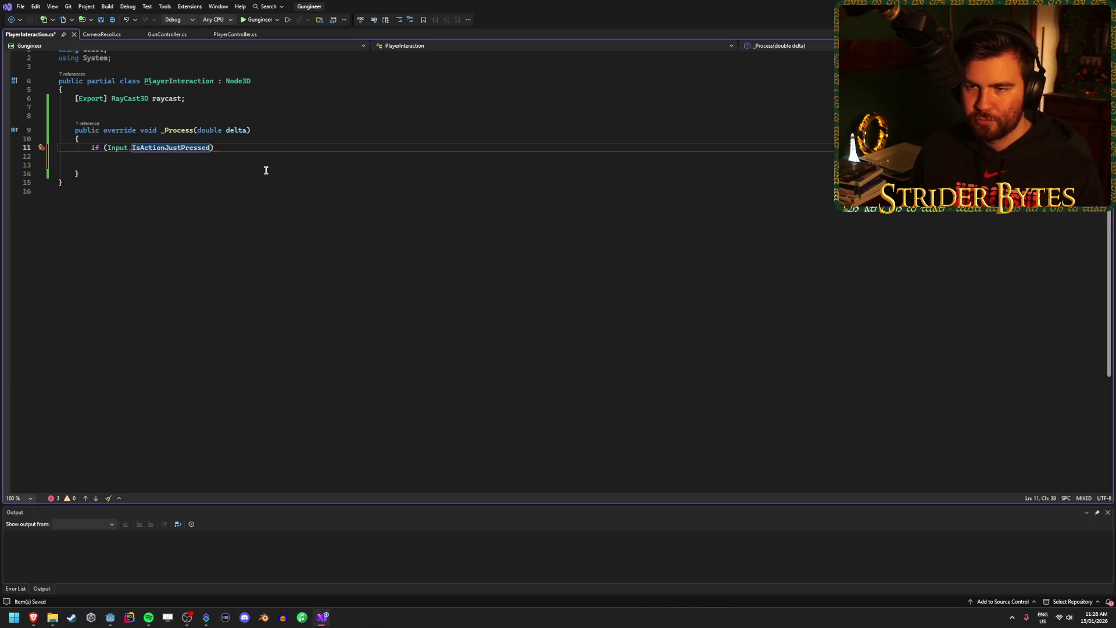
type("(")
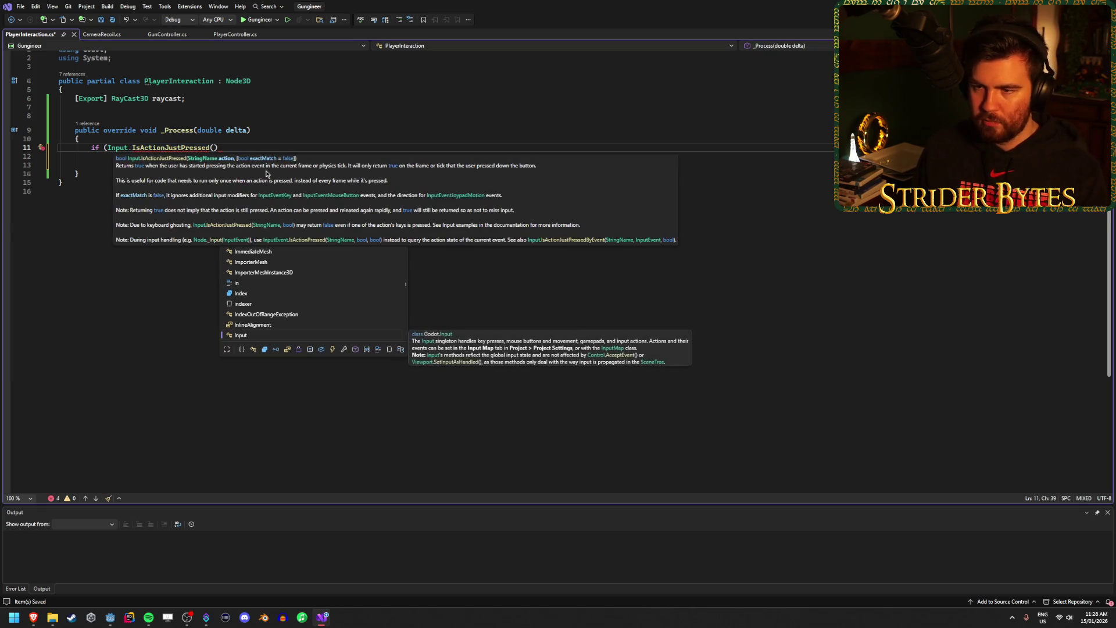
type(")")
type("\"")
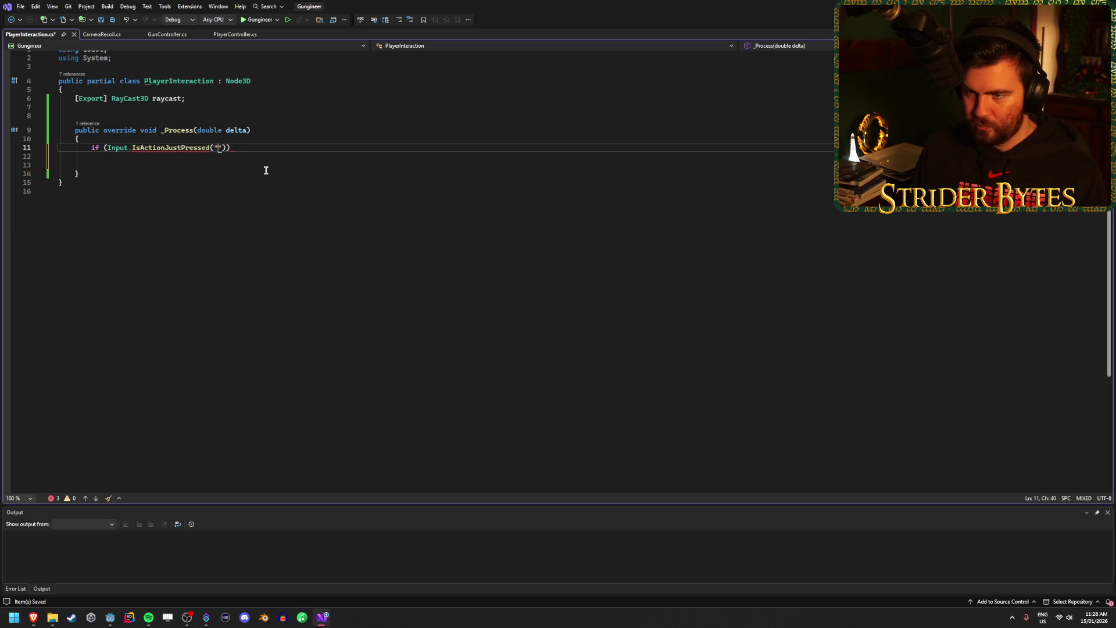
type("teract")
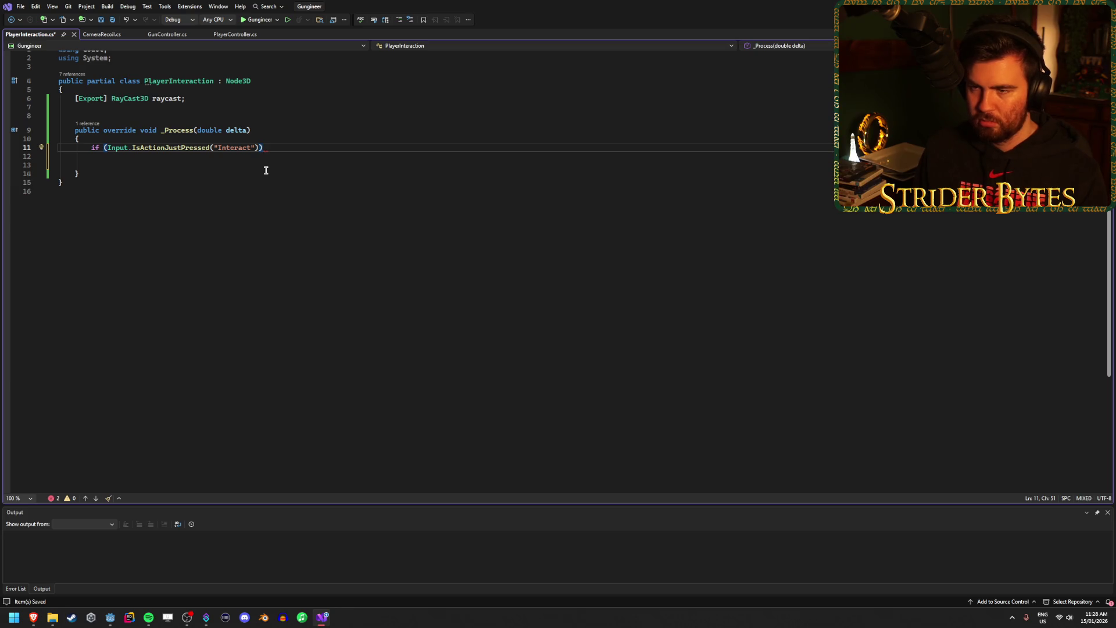
type("Interact")
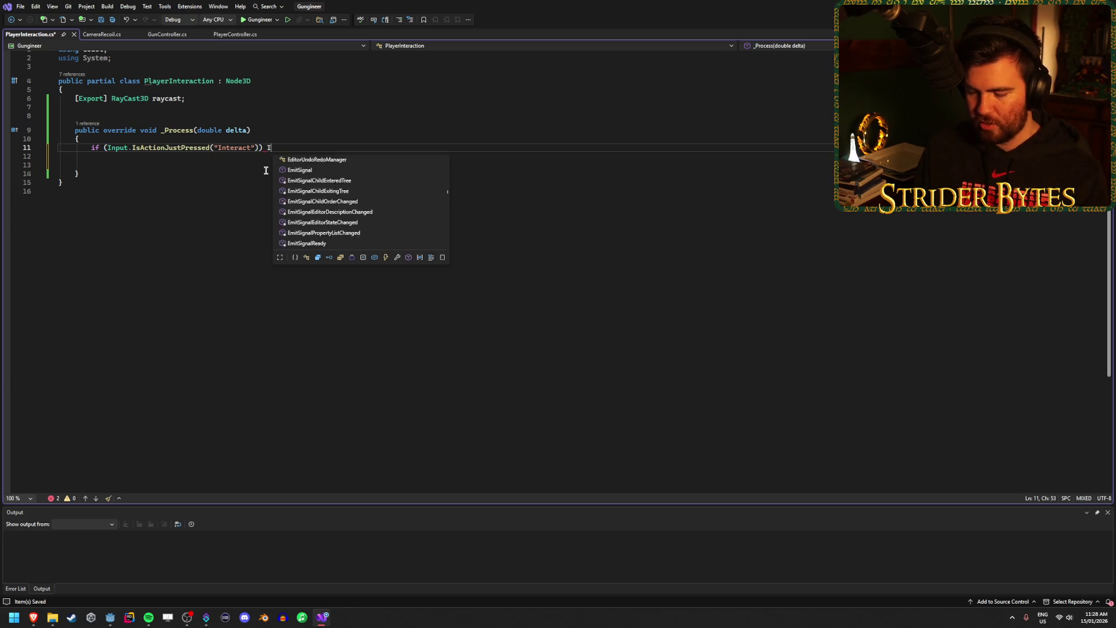
type("(")
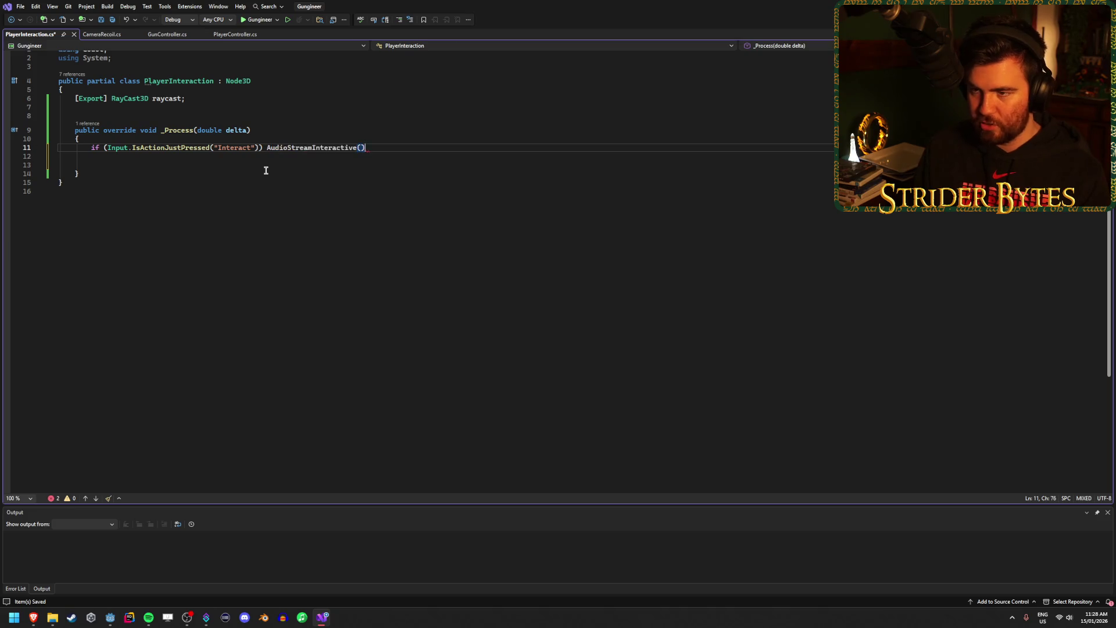
key("ctrl+z")
type(")")
key("ctrl+s")
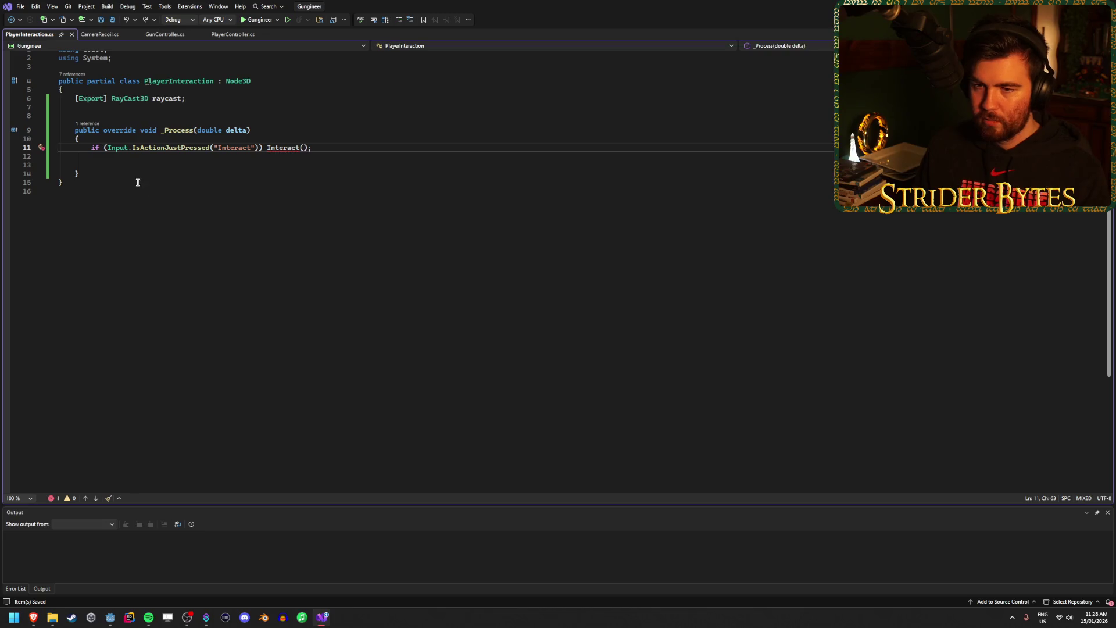
Generate the missing Interact() method and clear its placeholder exception.
right_click(289, 150)
left_click(298, 154)
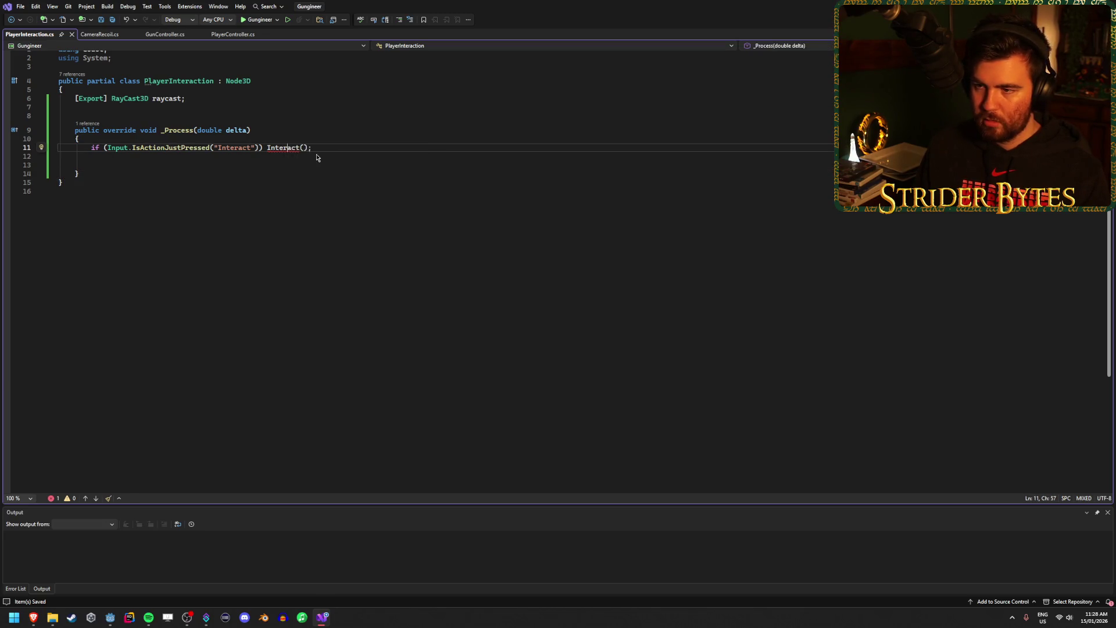
key("Return")
left_click(281, 214)
key("shift+Home")
key("BackSpace")
key("BackSpace")
key("BackSpace")
key("Return")
Declare a private void Drop() method below Interact().
key("Down")
key("Return")
key("Return")
type("private")
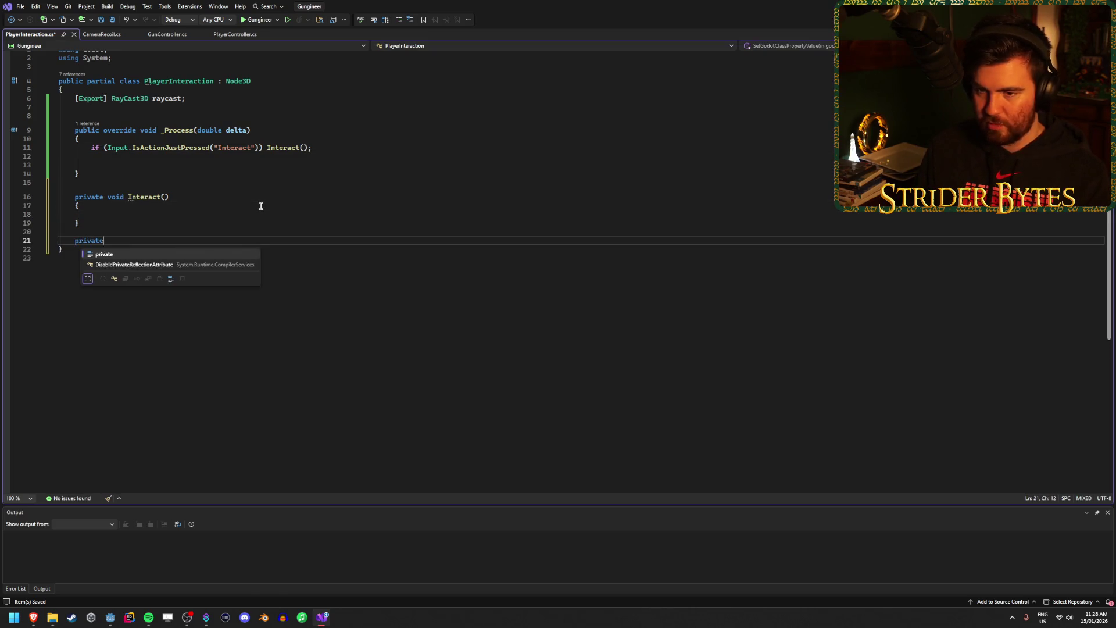
type(" void Drop()P")
key("BackSpace")
key("Return")
Add if (Input.IsActionJustPressed("Drop")) Drop(); in _Process and save.
type("{")
key("Return")
left_click(204, 164)
type("if (In")
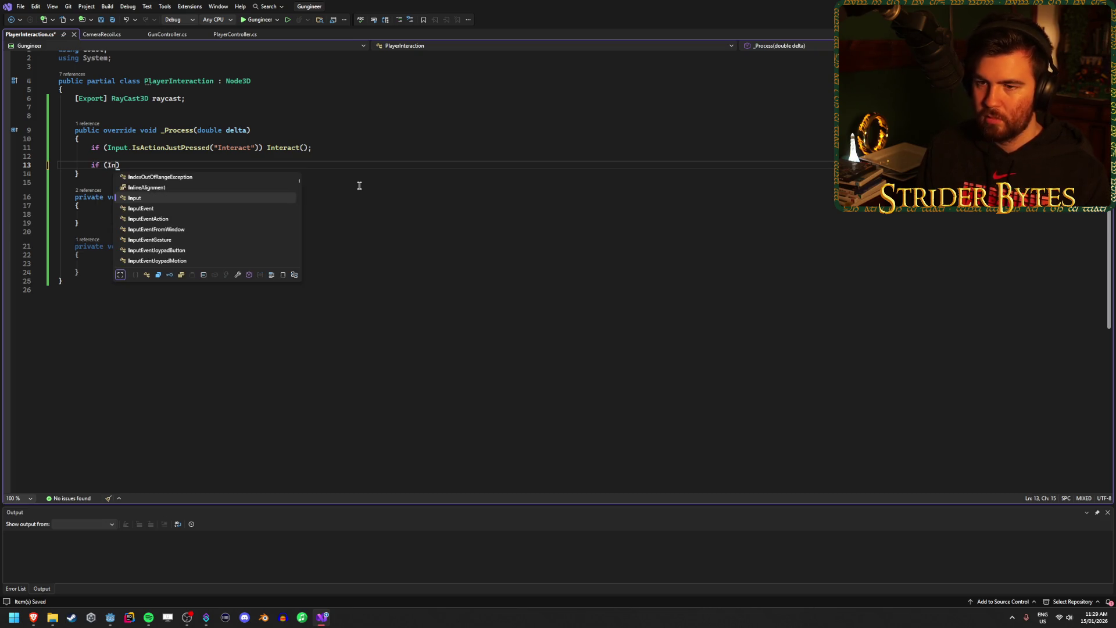
key("Tab")
type(".isacti")
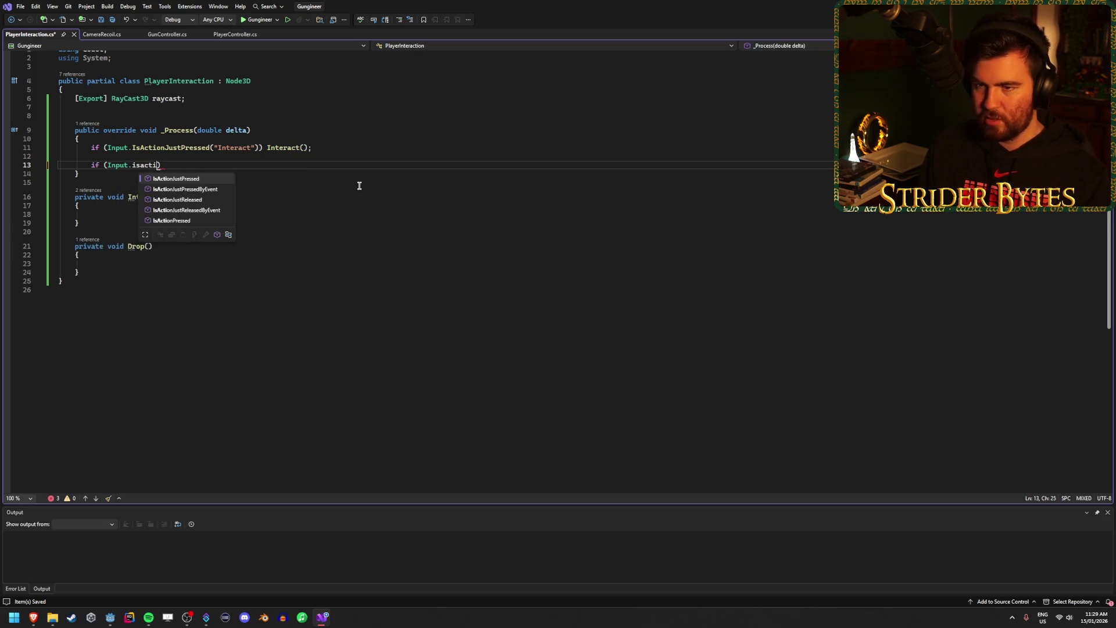
key("Tab")
type("(\"Drop\"))")
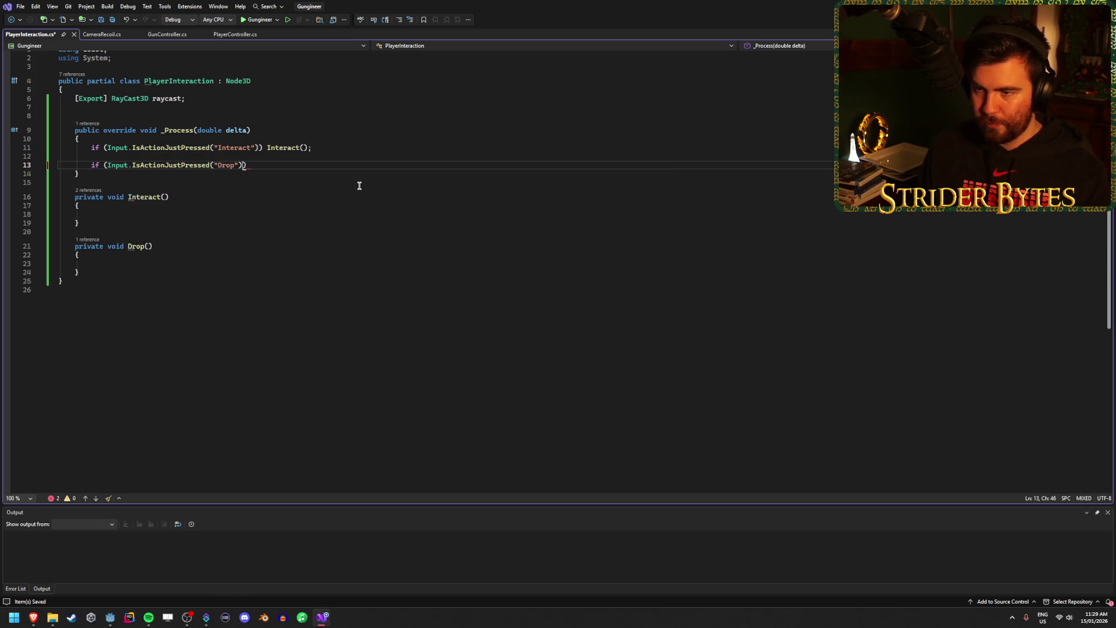
type(" Drop()")
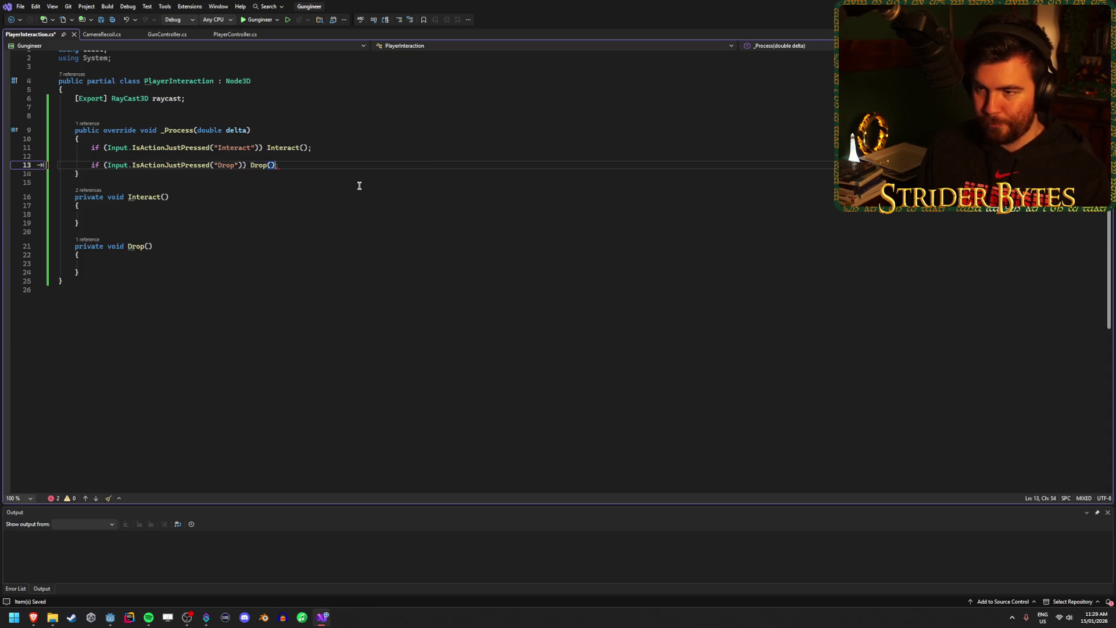
type(";")
key("ctrl+s")
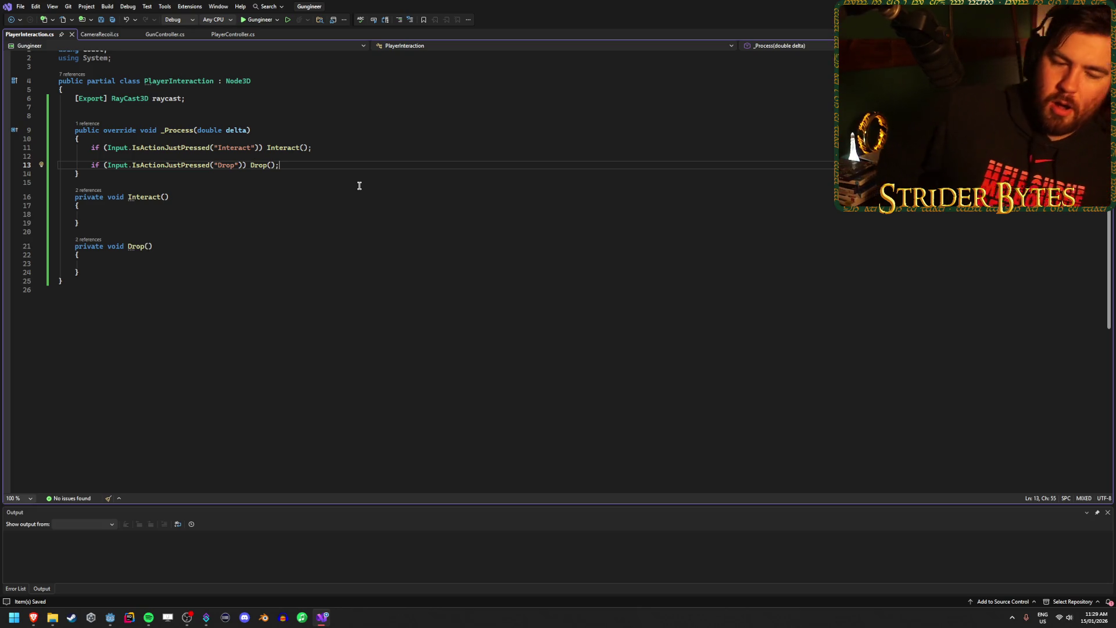
Remove the blank line between the Interact and Drop checks.
left_click(116, 157)
key("BackSpace")
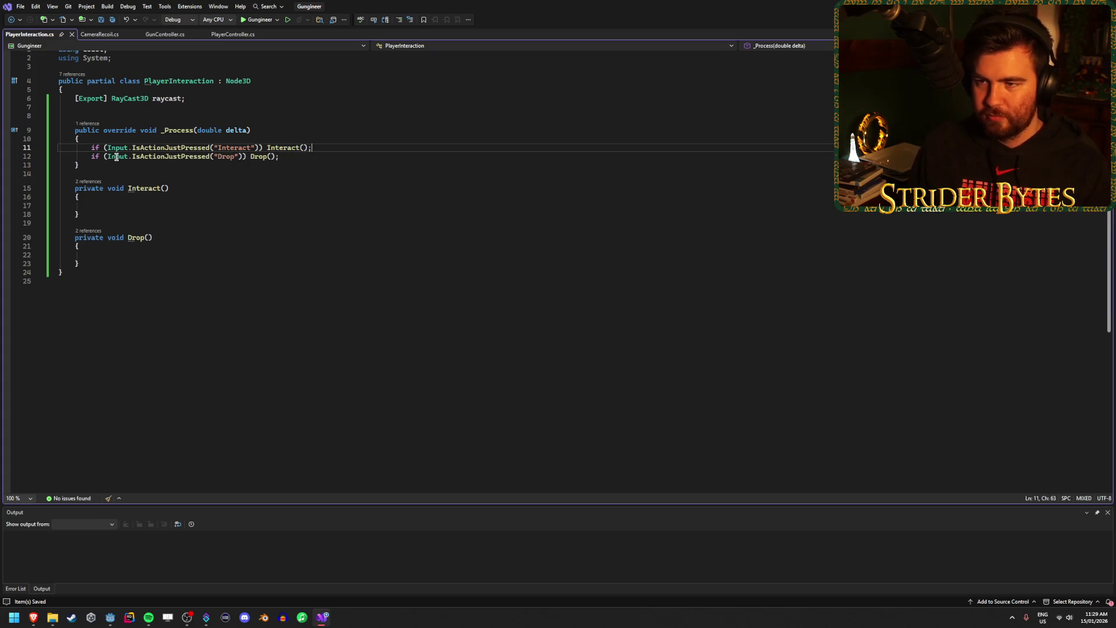
left_click(232, 107)
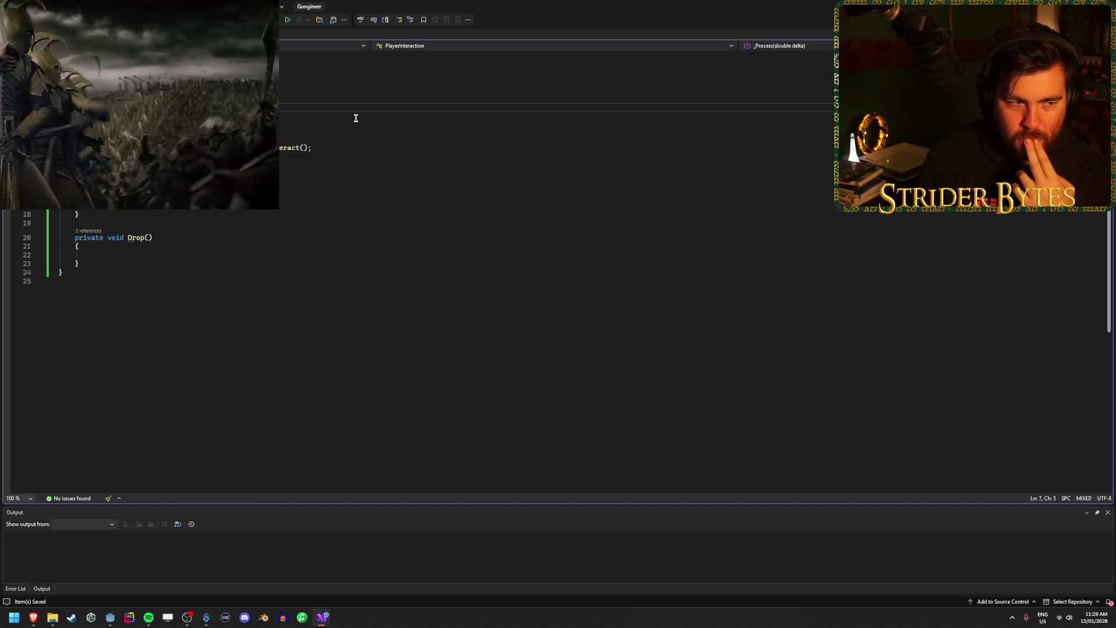
Declare '[Export] Node3D heldItem;' below the raycast field and save the script.
type("[Ex")
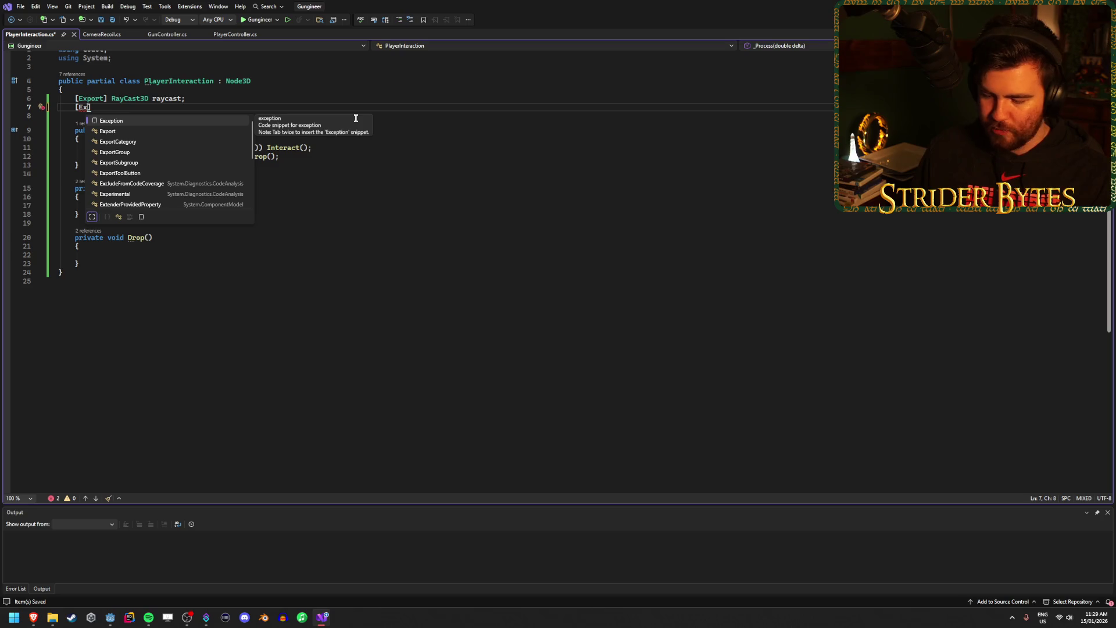
type("port] ")
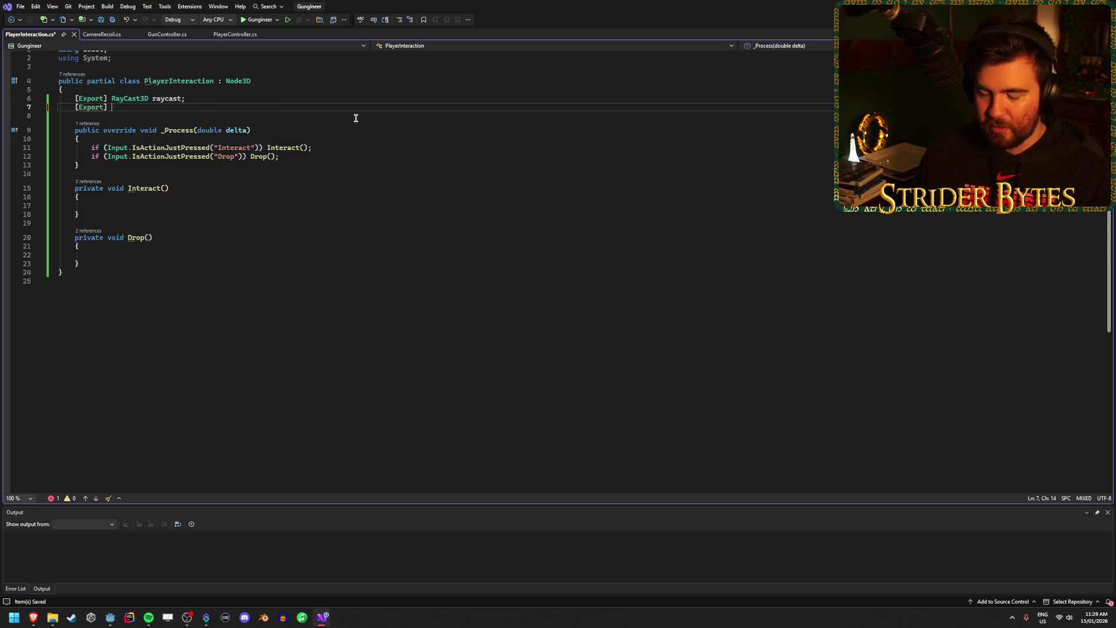
type("Node3D ")
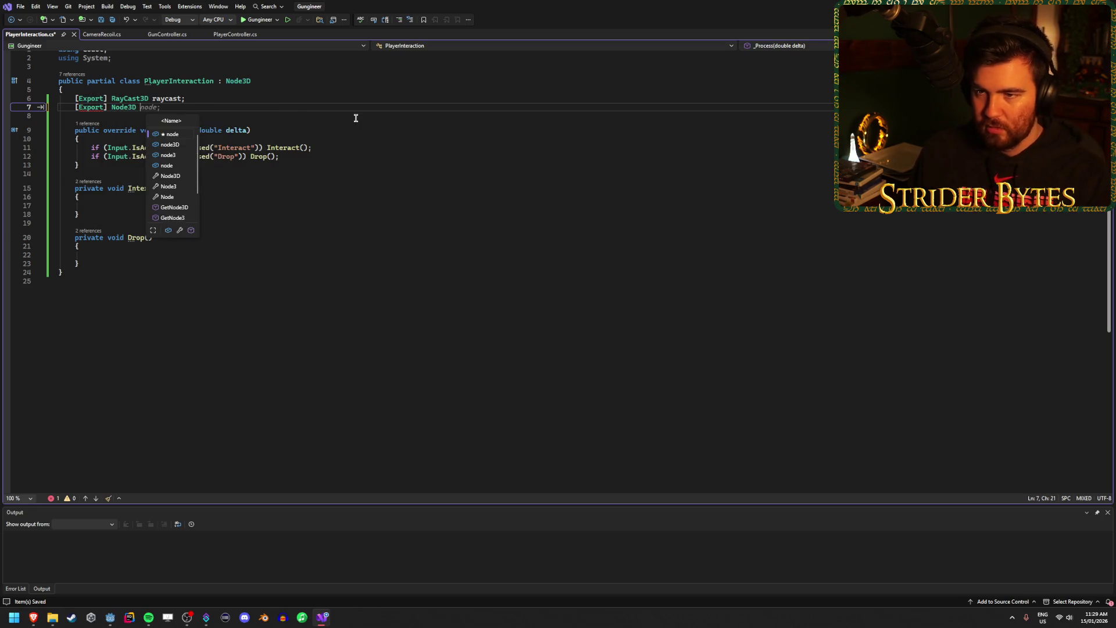
type("hledI")
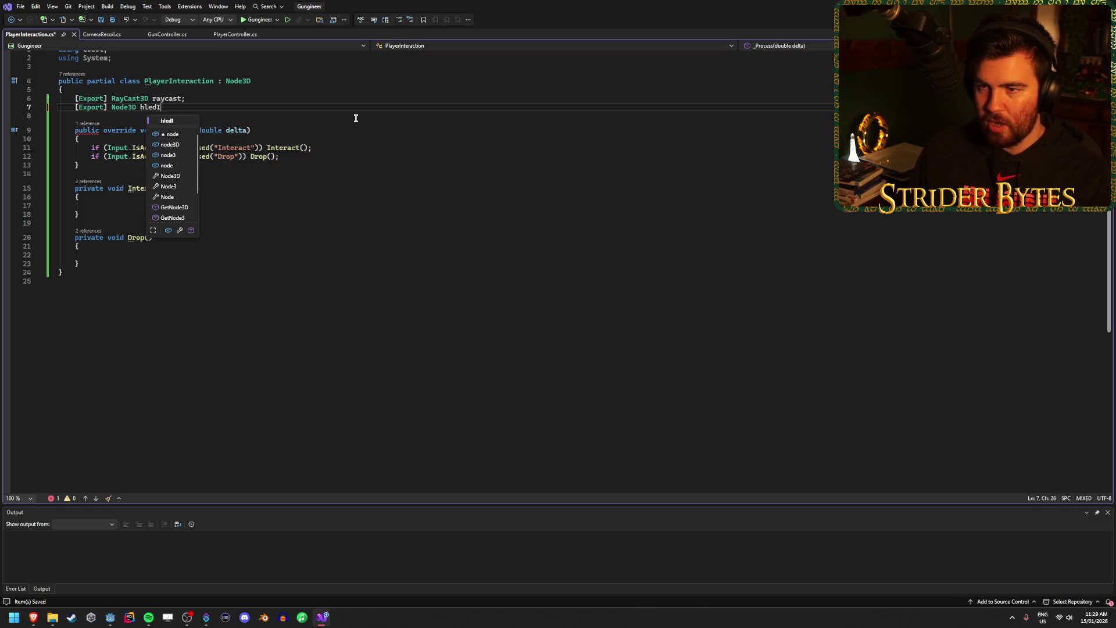
key("BackSpace")
key("BackSpace")
key("BackSpace")
key("BackSpace")
type("eldI")
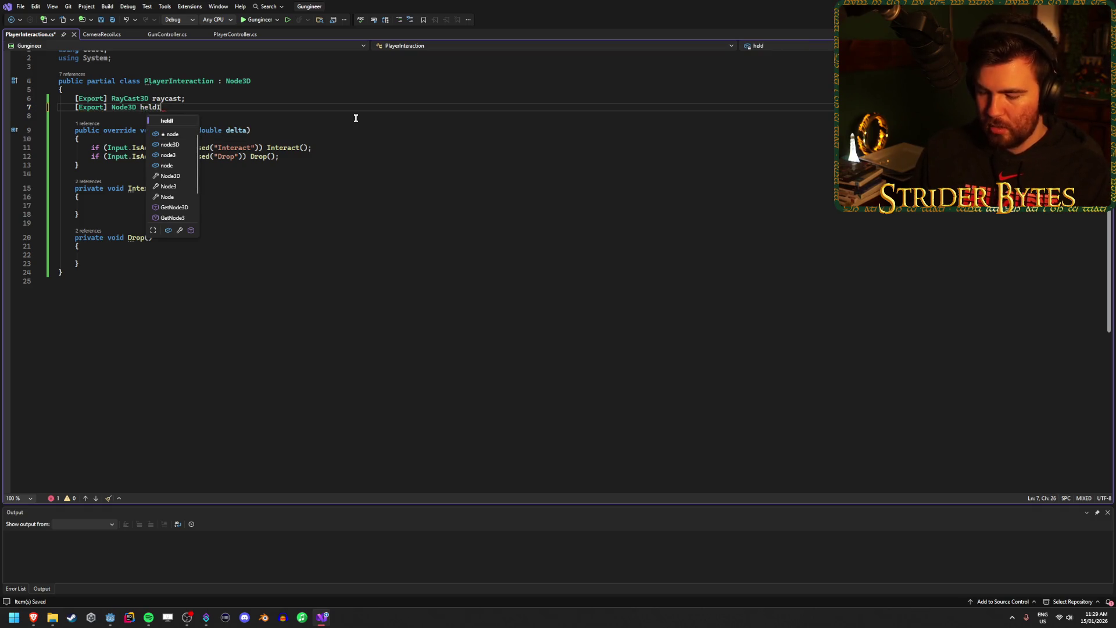
type("tem;")
key("ctrl+s")
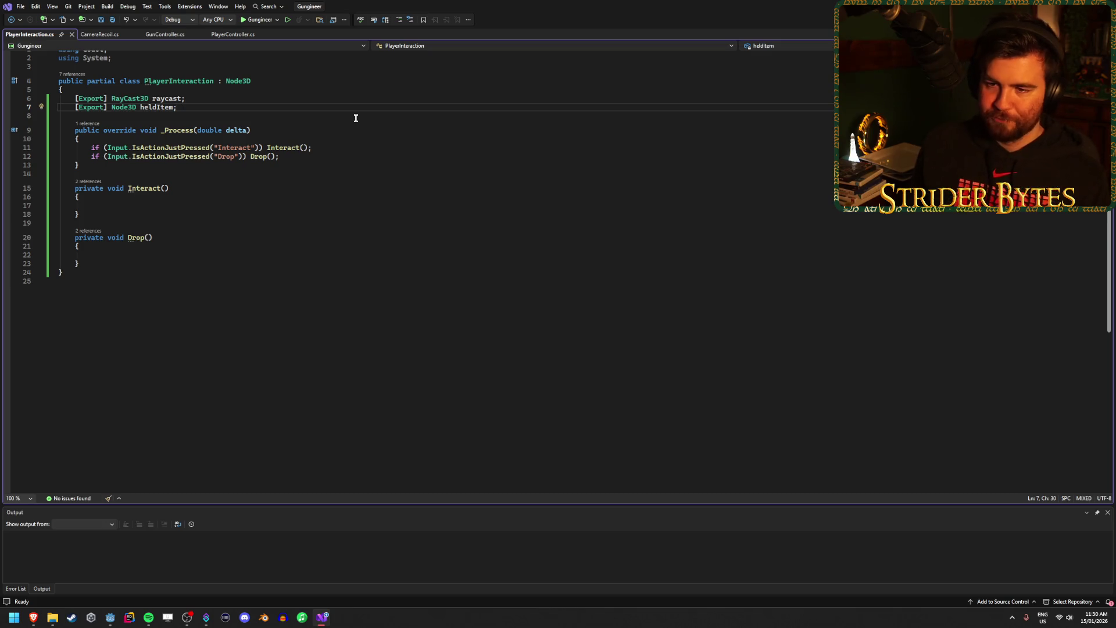
left_click(127, 254)
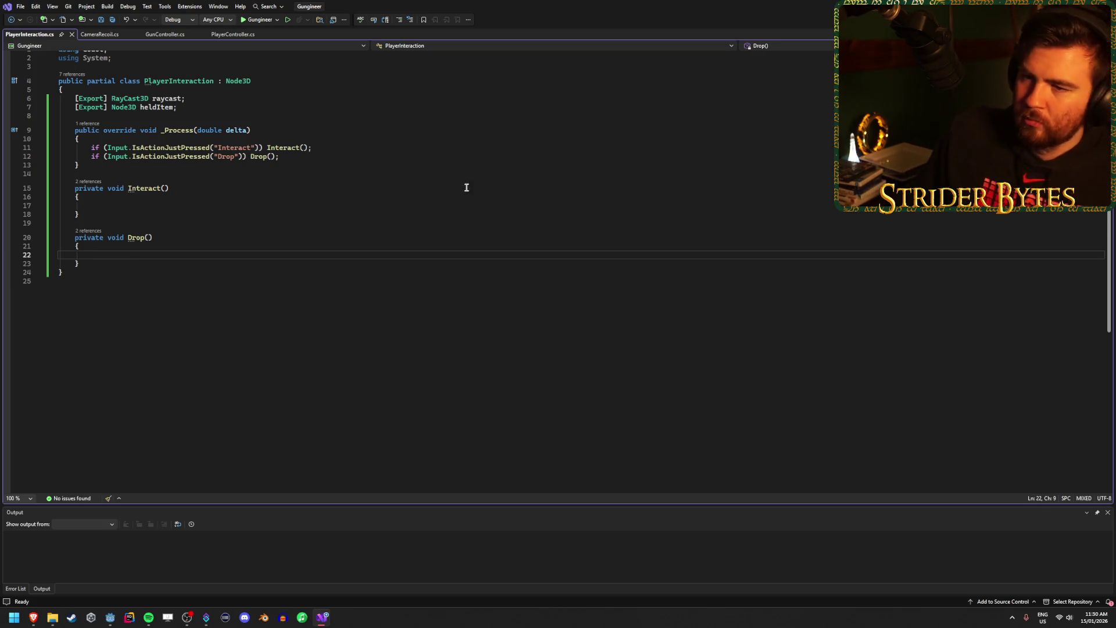
left_click(130, 208)
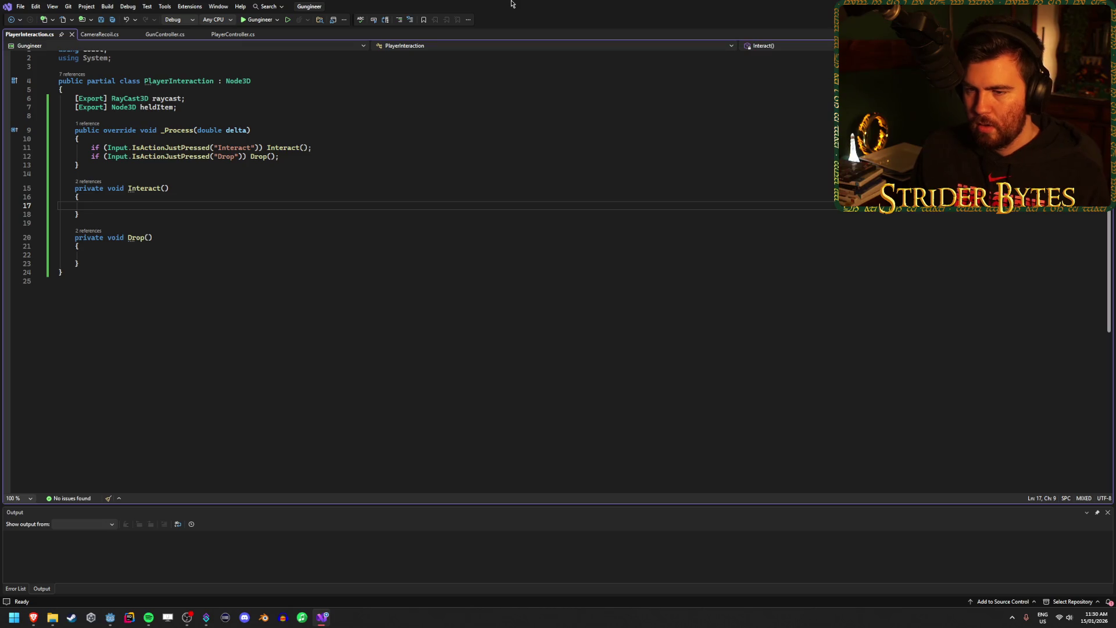
left_click(202, 103)
left_click(149, 208)
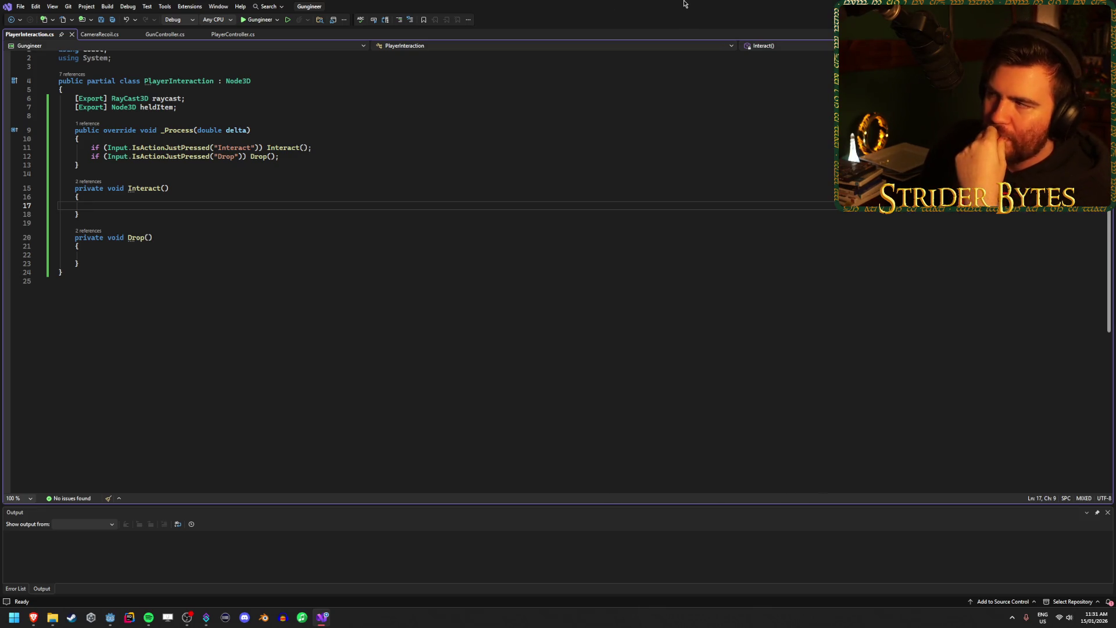
key("alt+Tab")
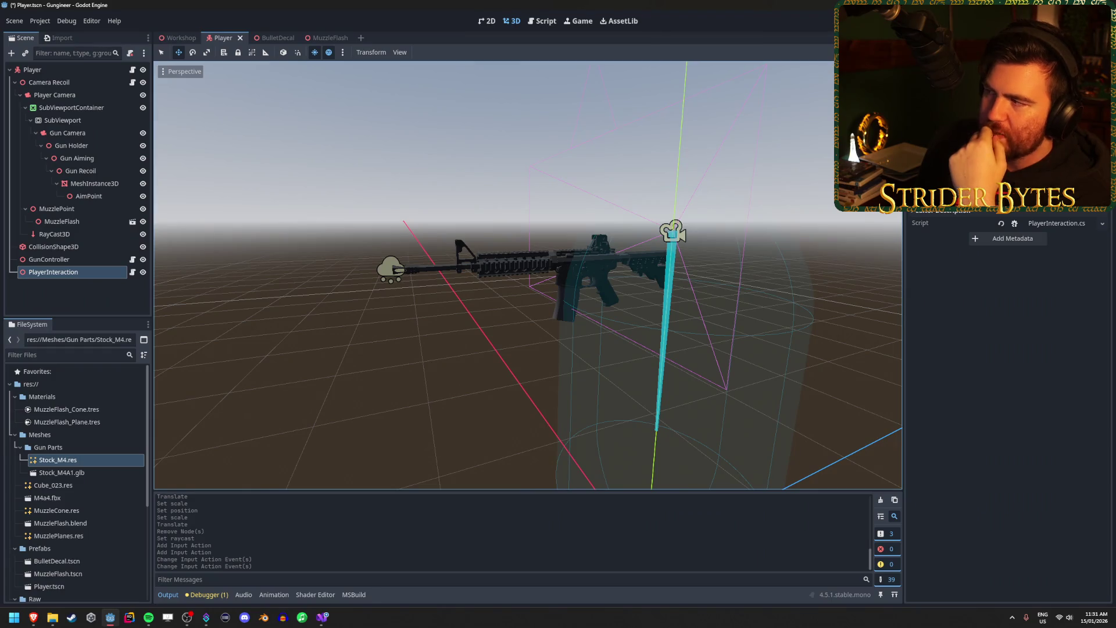
Build and run the game, stop it, then select Stock_M4.res in FileSystem.
key("F5")
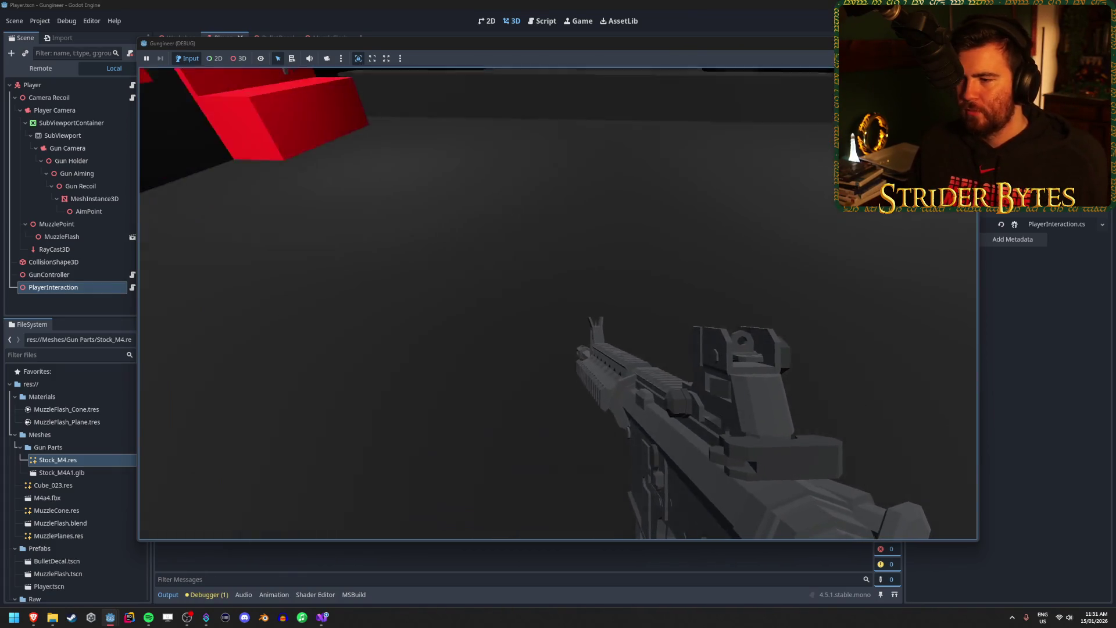
key("F8")
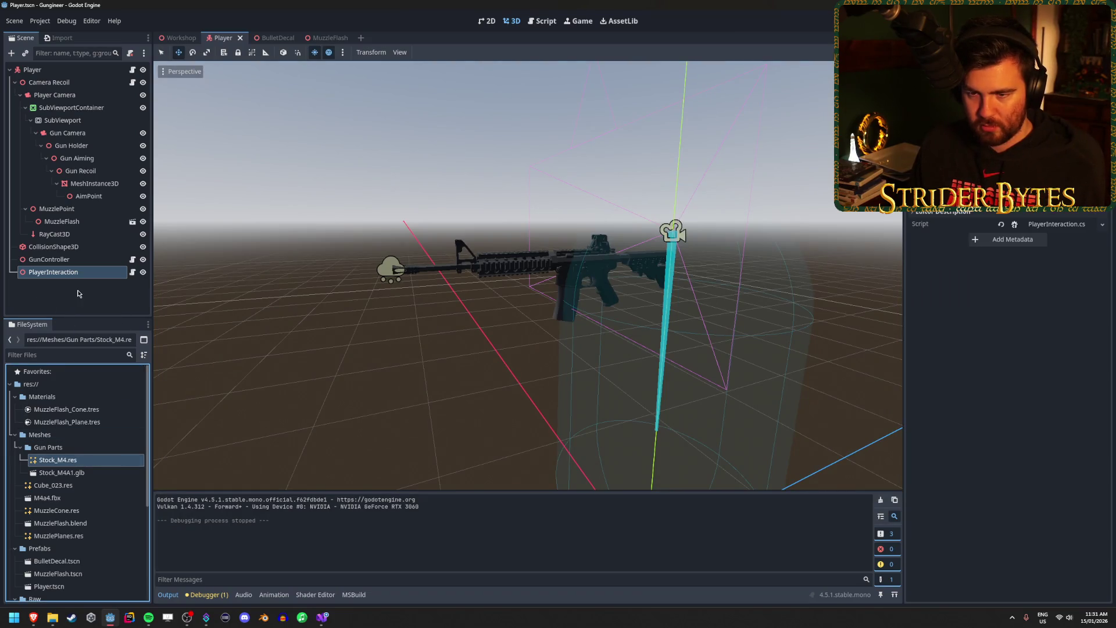
left_click(81, 473)
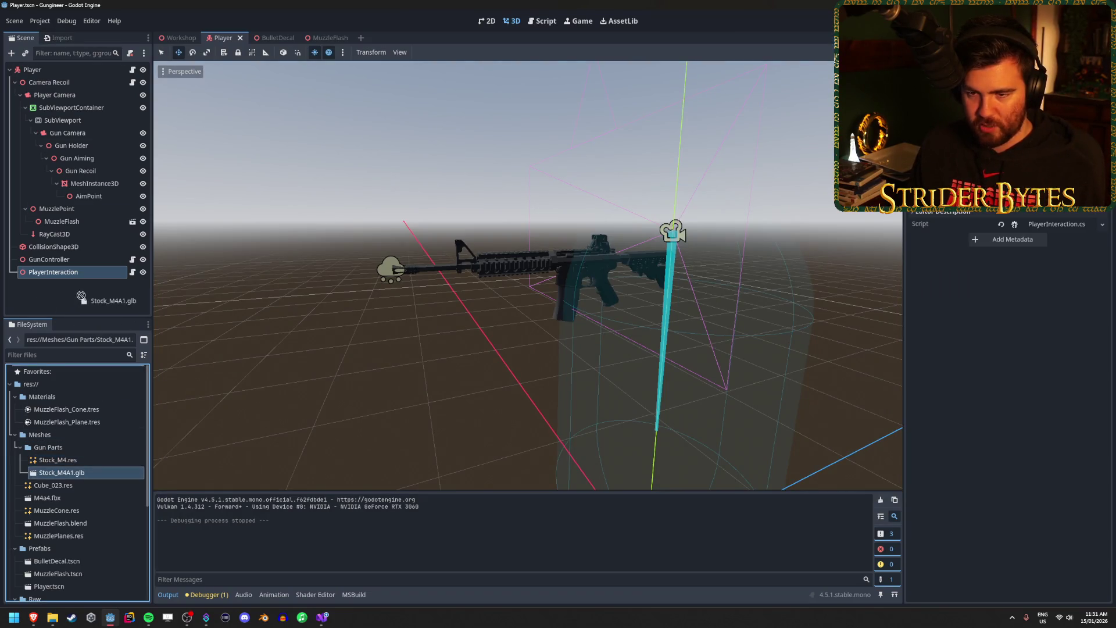
left_click(75, 460)
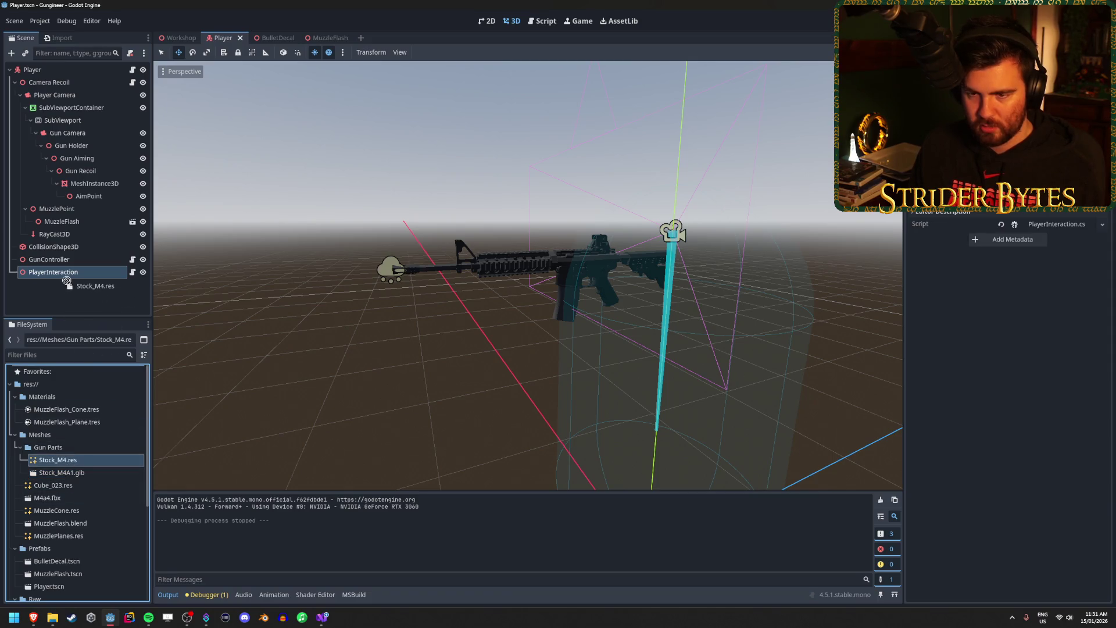
Add a MeshInstance3D using the Stock_M4.res mesh to the Workshop scene.
left_click(180, 39)
scroll(75, 250, "down", 3)
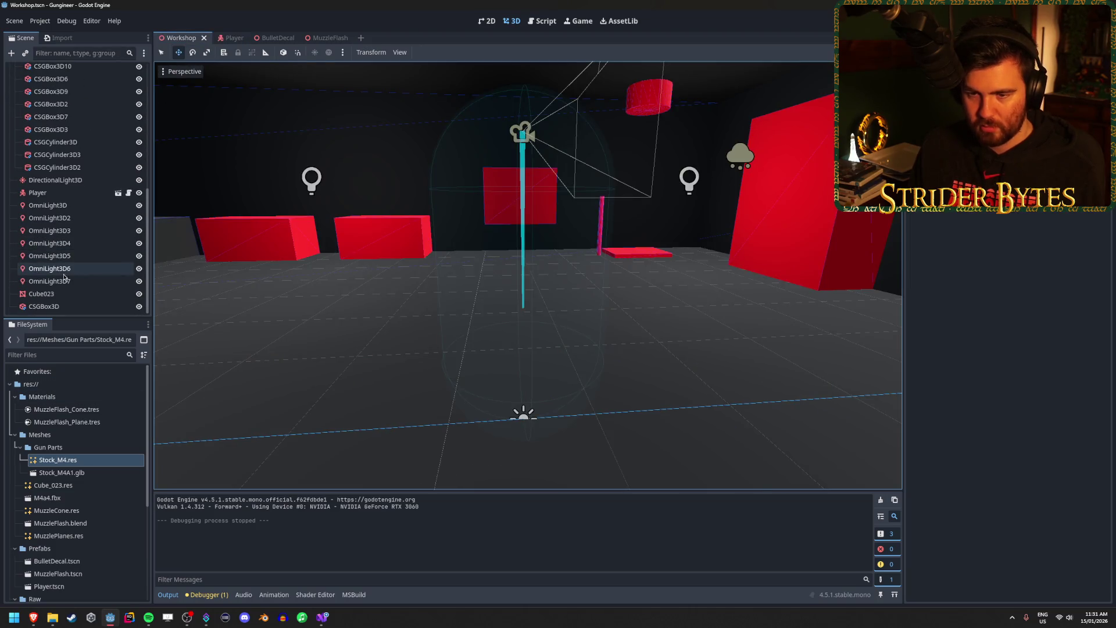
scroll(58, 174, "up", 3)
left_click(14, 96)
mouse_move(58, 460)
left_mouse_down()
mouse_move(62, 243)
mouse_move(65, 265)
mouse_move(26, 72)
left_mouse_up()
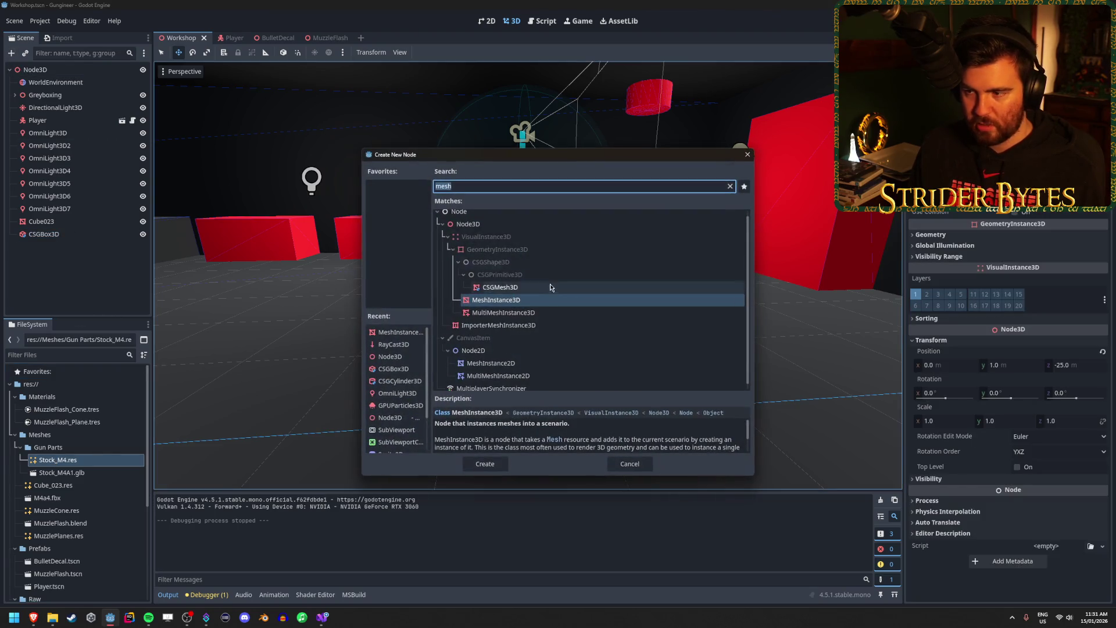
mouse_move(58, 460)
left_mouse_down()
mouse_move(152, 464)
mouse_move(1093, 174)
mouse_move(1017, 105)
left_mouse_up()
Rotate the gun part 90° and move it onto the red table.
left_click_drag(669, 261, 733, 255)
mouse_move(338, 306)
left_mouse_down()
mouse_move(503, 459)
mouse_move(491, 449)
mouse_move(491, 351)
left_mouse_up()
key("f")
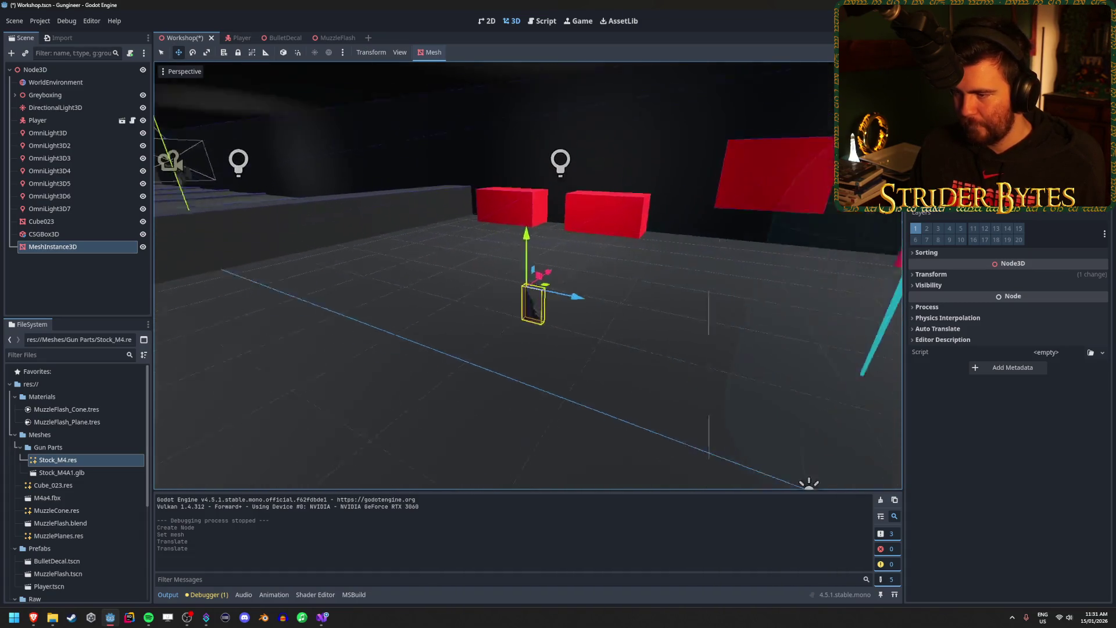
key("e")
mouse_move(451, 274)
left_mouse_down()
mouse_move(598, 162)
mouse_move(528, 361)
mouse_move(445, 258)
mouse_move(780, 223)
mouse_move(732, 189)
left_mouse_up()
key("w")
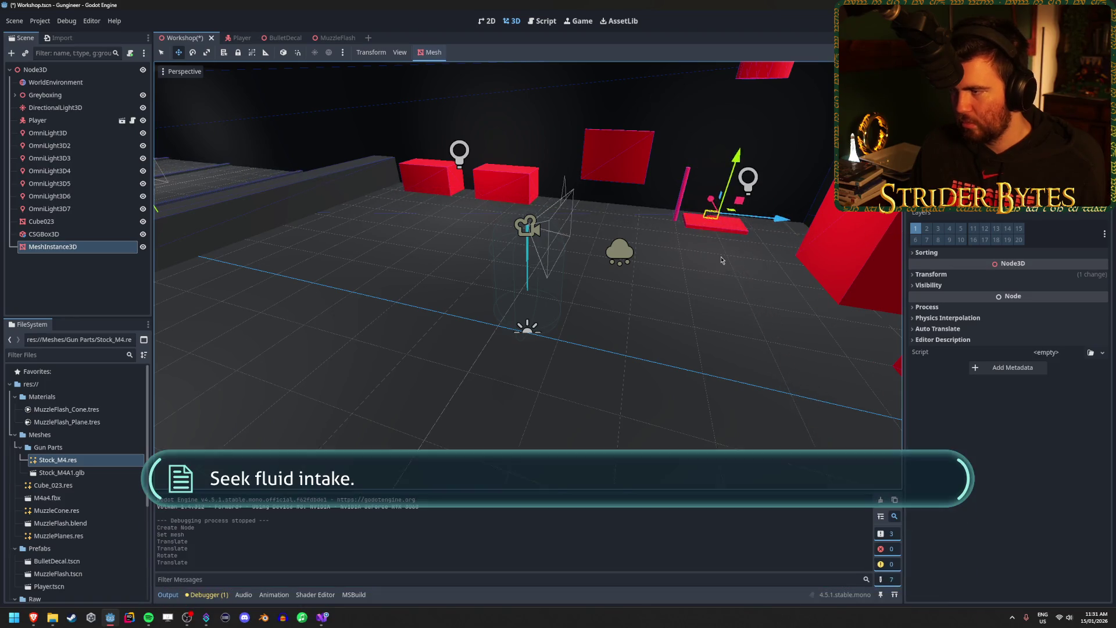
key("f")
scroll(559, 313, "down", 5)
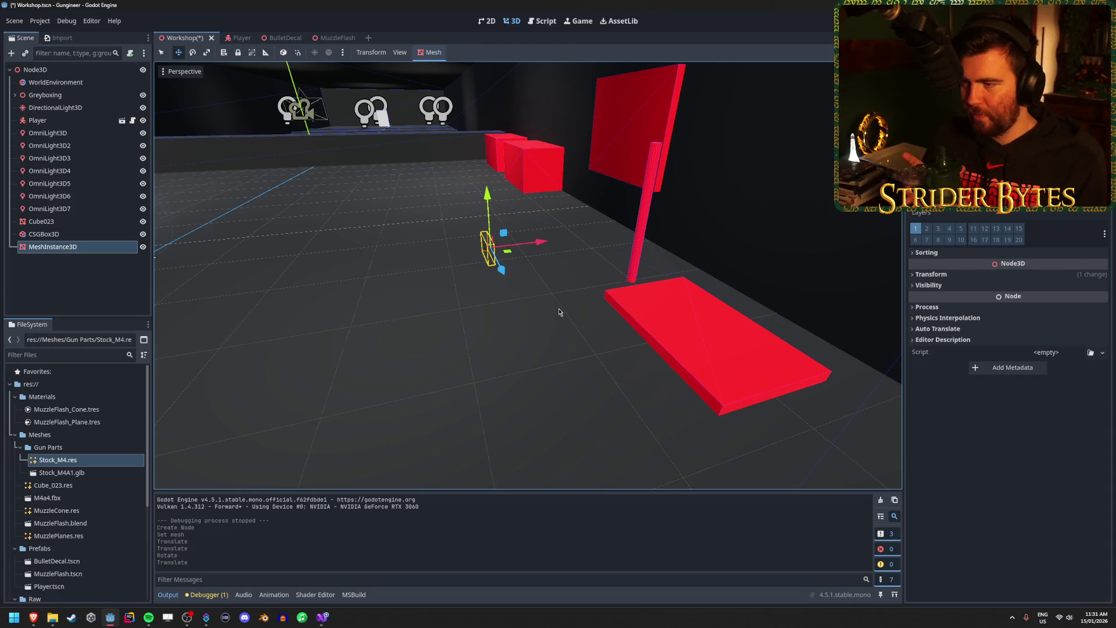
mouse_move(510, 254)
left_mouse_down()
mouse_move(731, 319)
mouse_move(742, 304)
left_mouse_up()
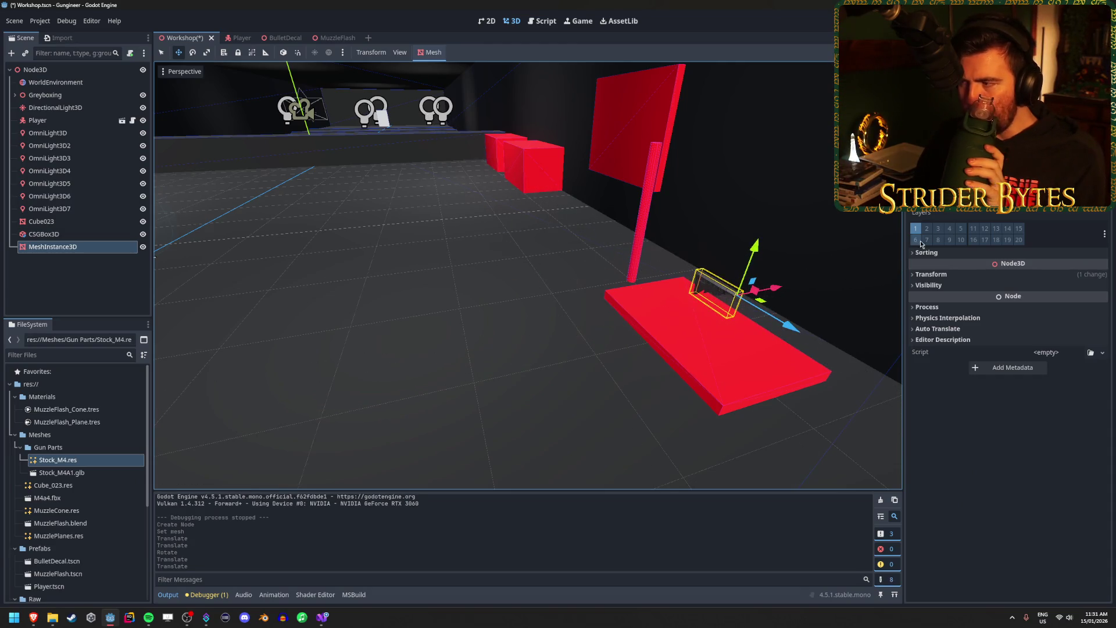
Scale the gun part to 1.5 on all axes and nudge it along X.
left_click(931, 273)
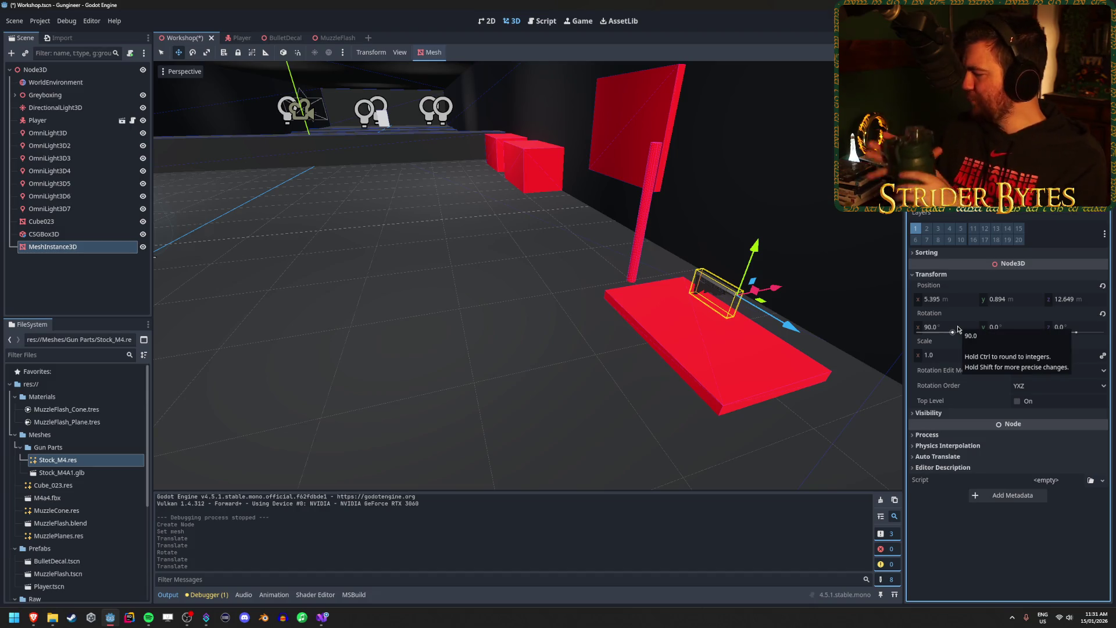
left_click(954, 352)
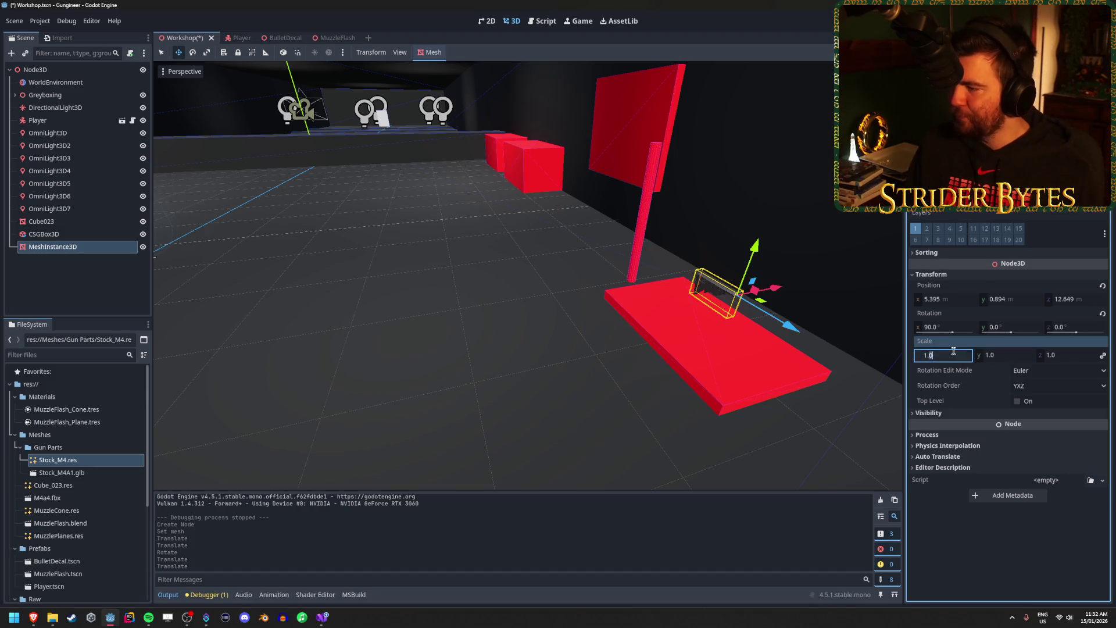
type(".5")
key("Return")
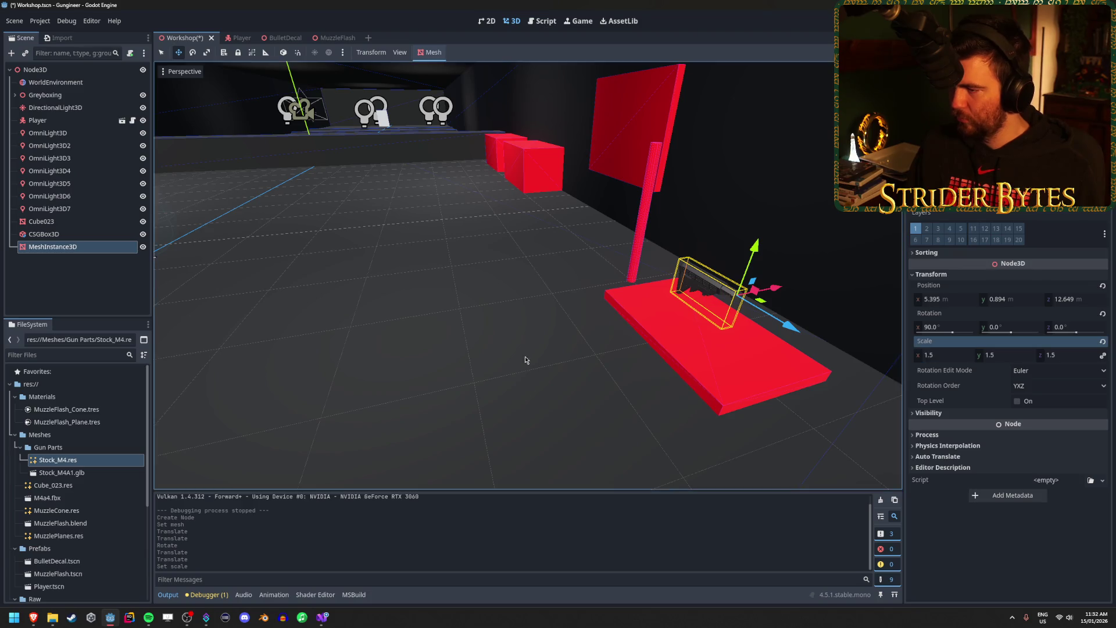
key("f")
scroll(523, 360, "down", 5)
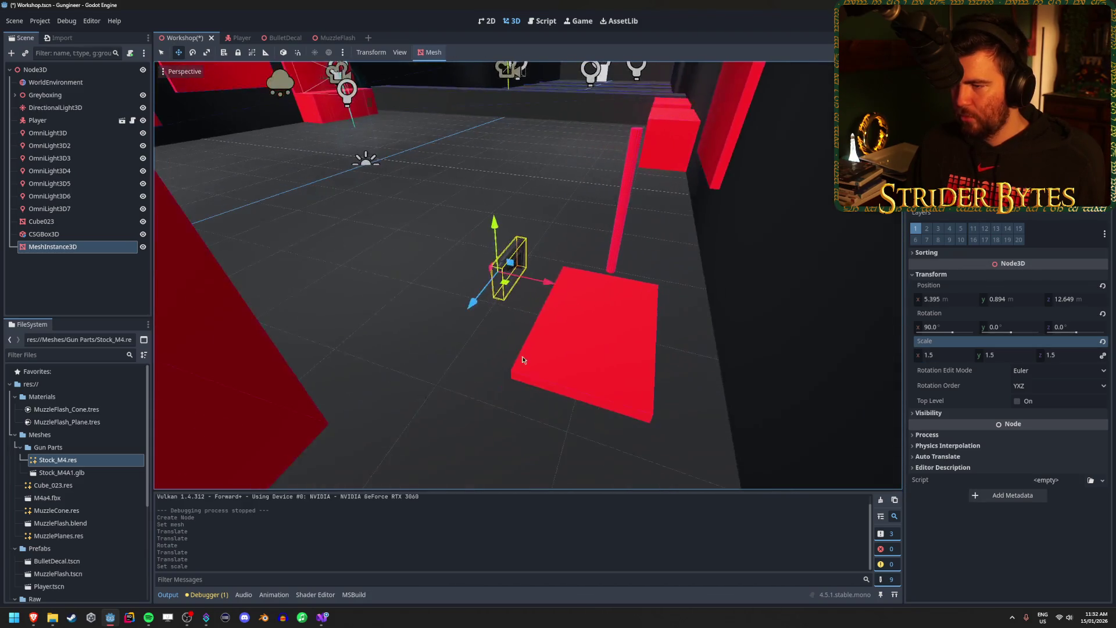
mouse_move(552, 293)
left_mouse_down()
mouse_move(642, 299)
mouse_move(527, 340)
left_mouse_up()
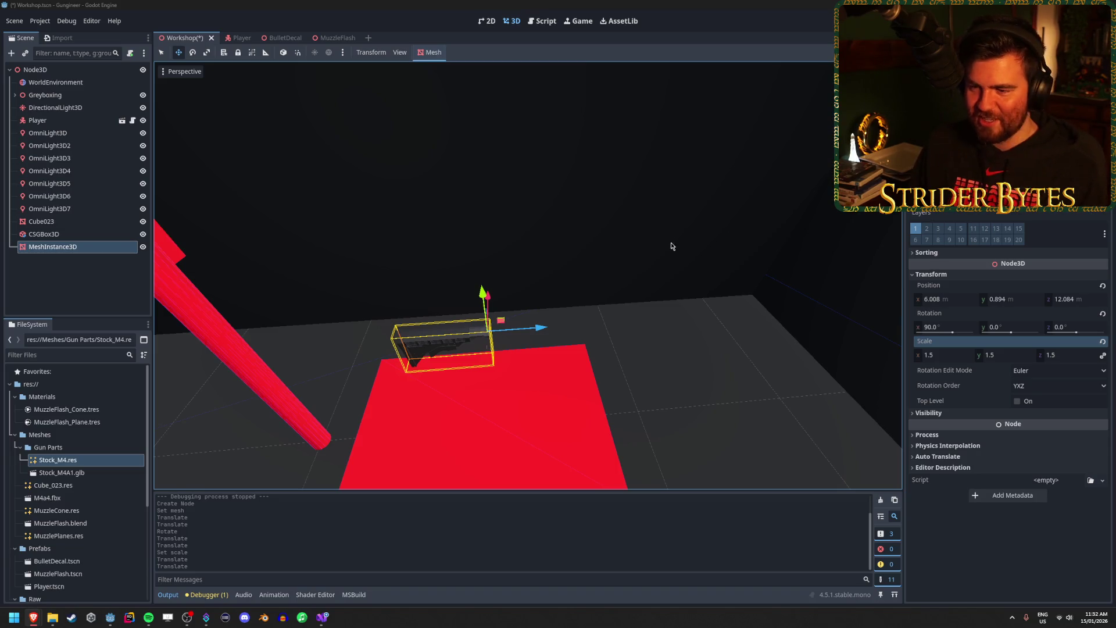
Fly the editor view back to the gun part, then save and run the game.
key("s")
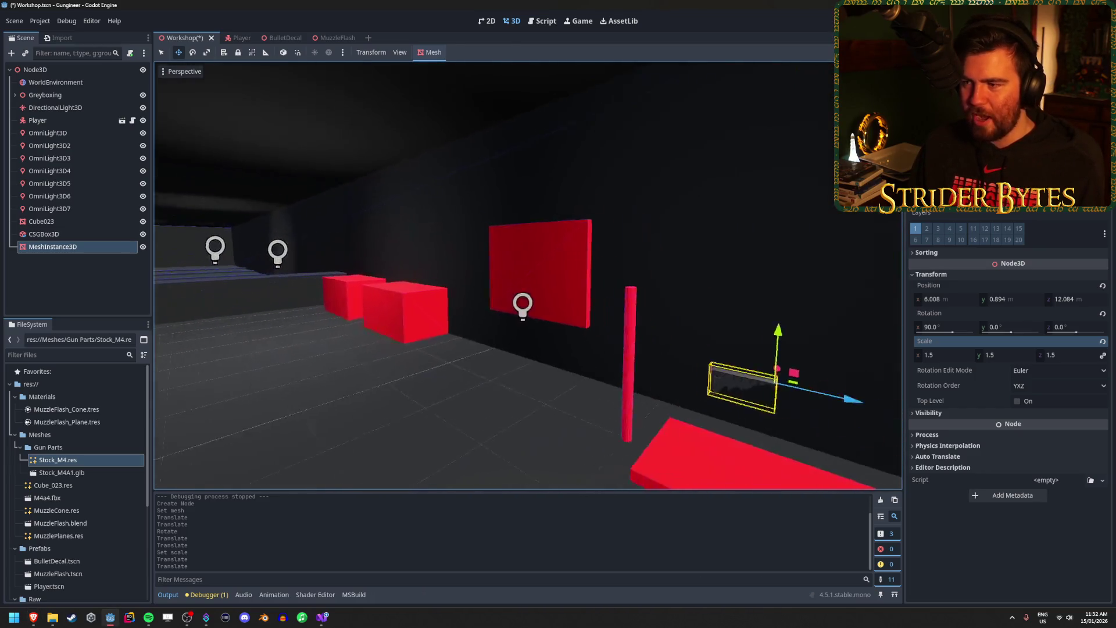
key("s")
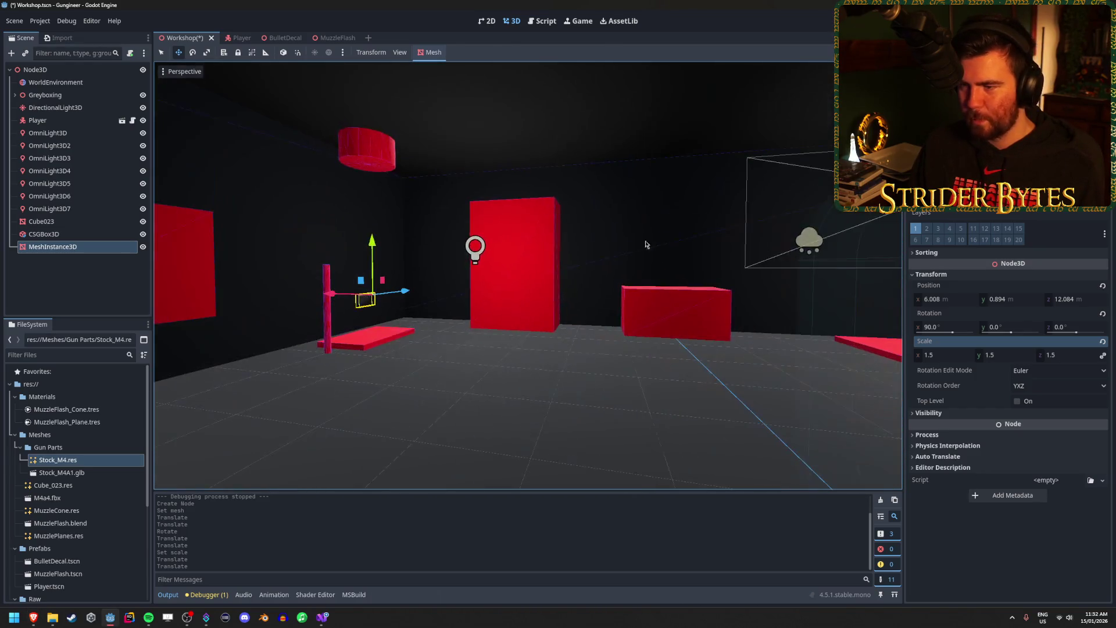
key("w")
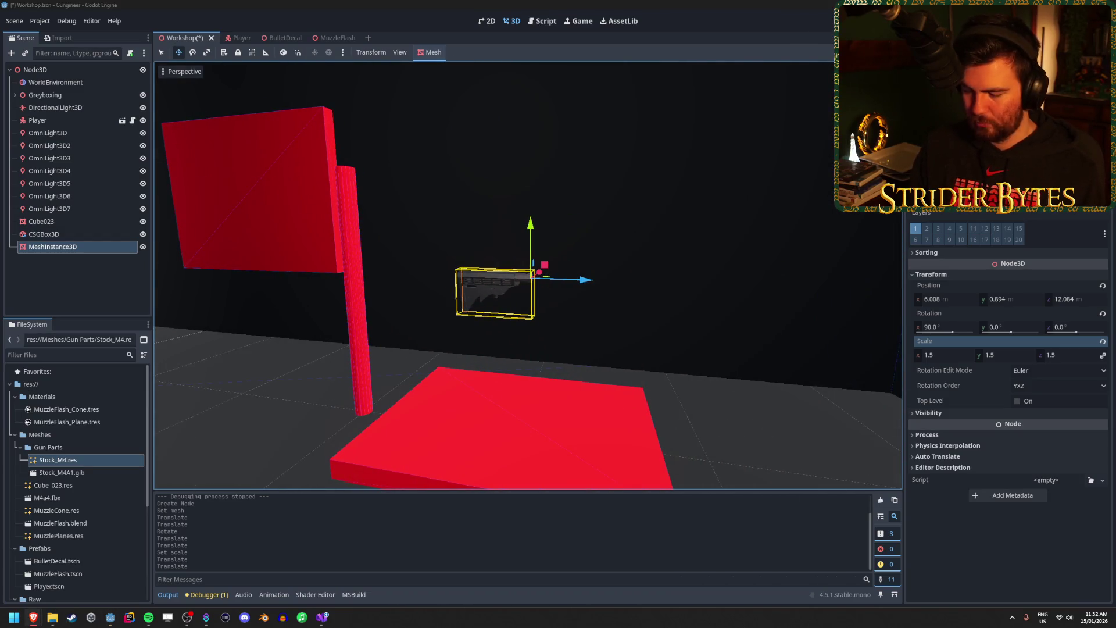
key("F5")
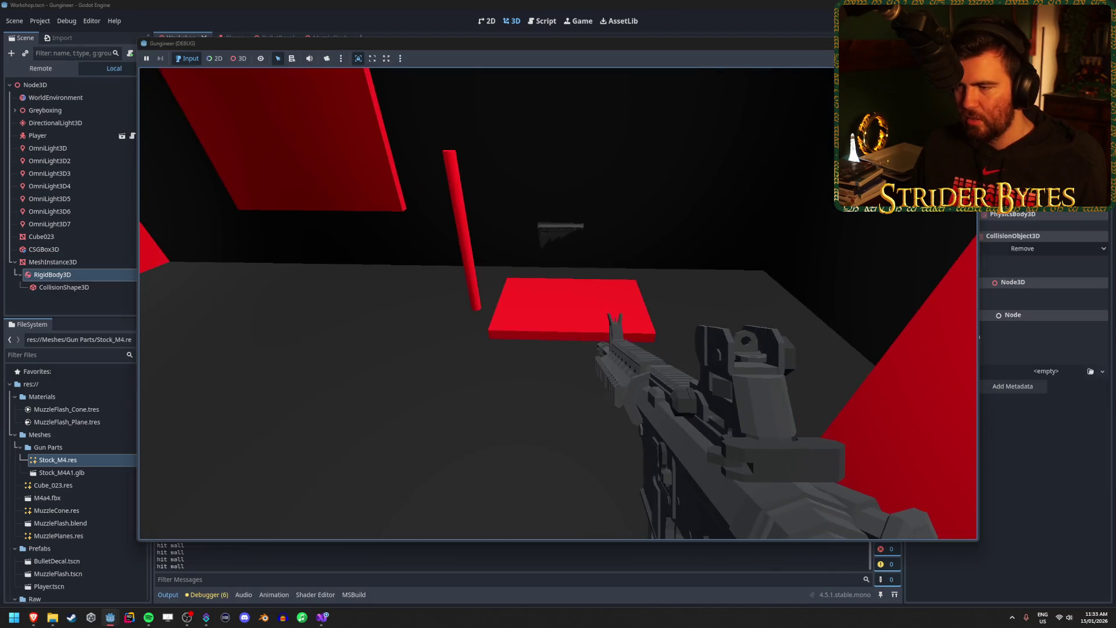
Walk around the red stand to view the rifle from several angles.
key("s")
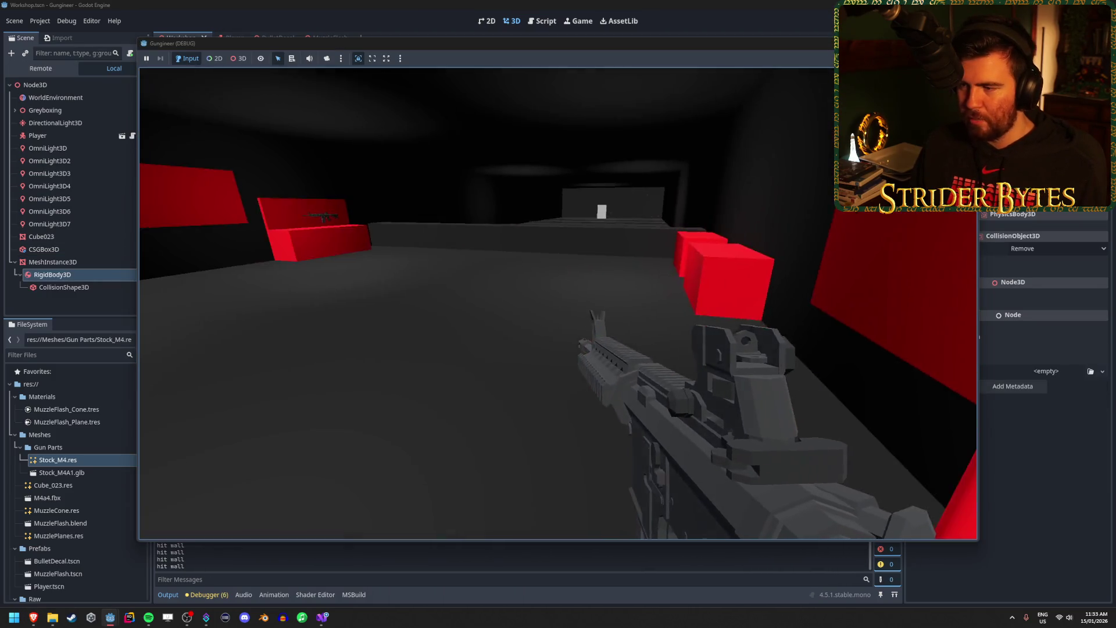
key("w")
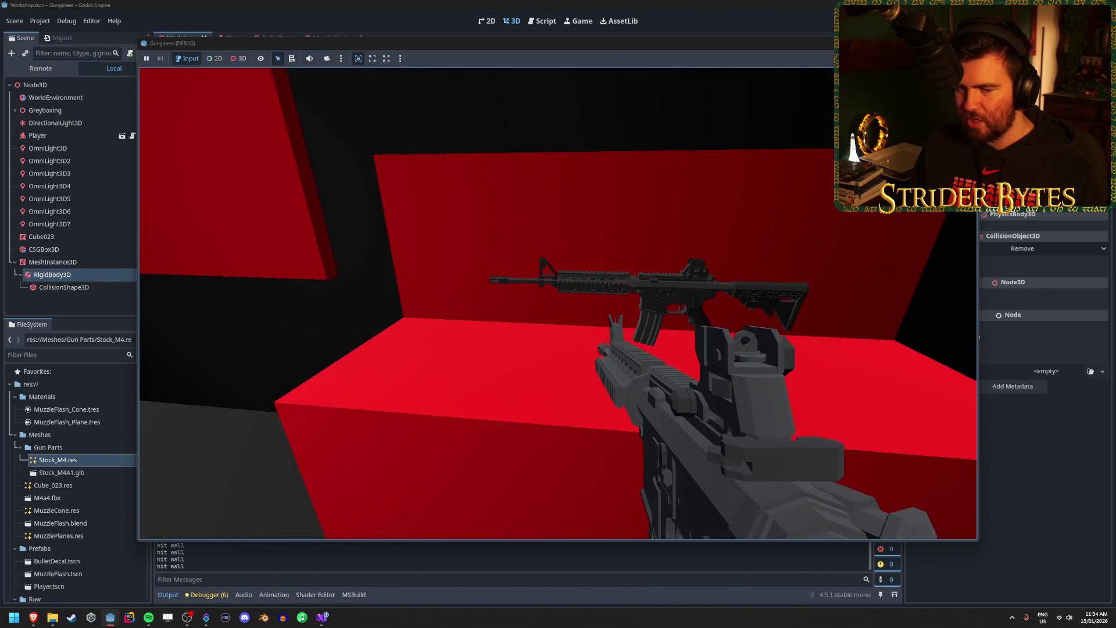
key("w")
key("s")
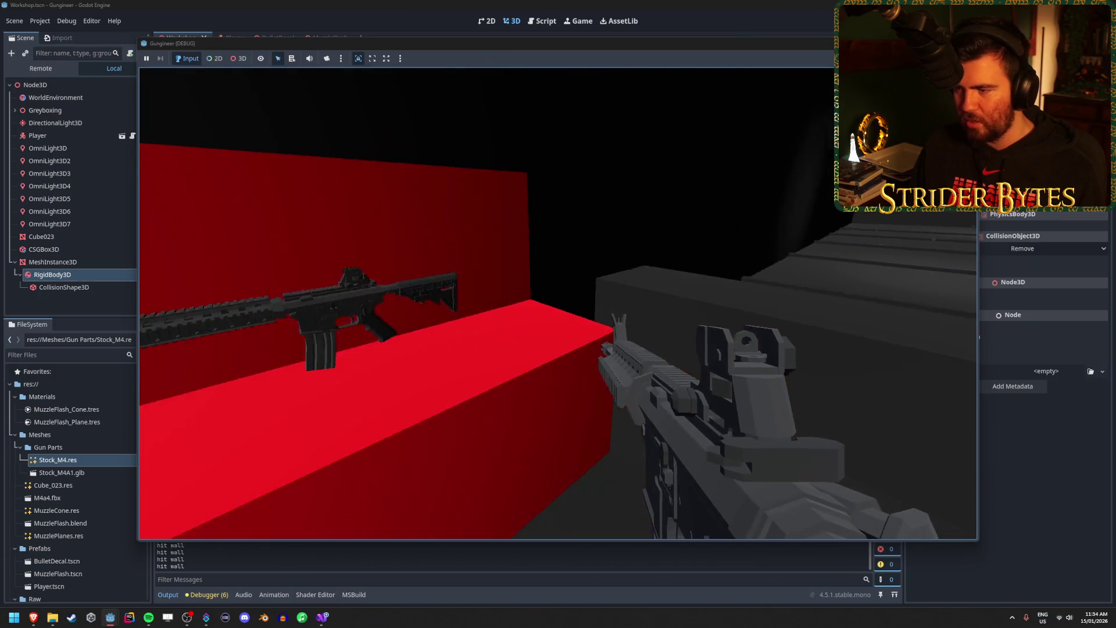
key("w")
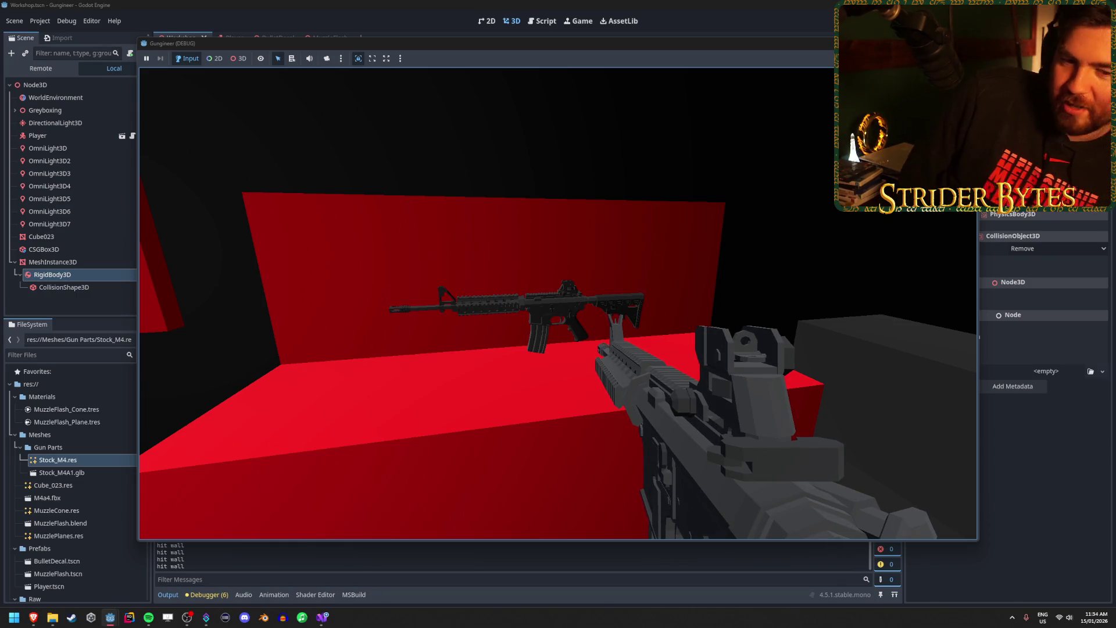
key("w")
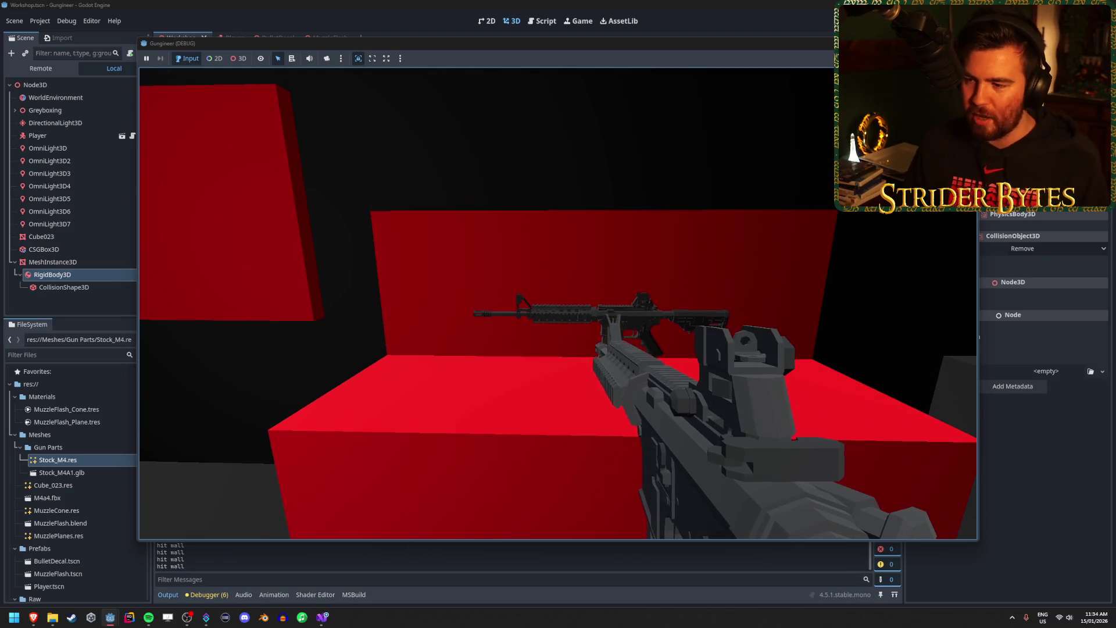
key("w")
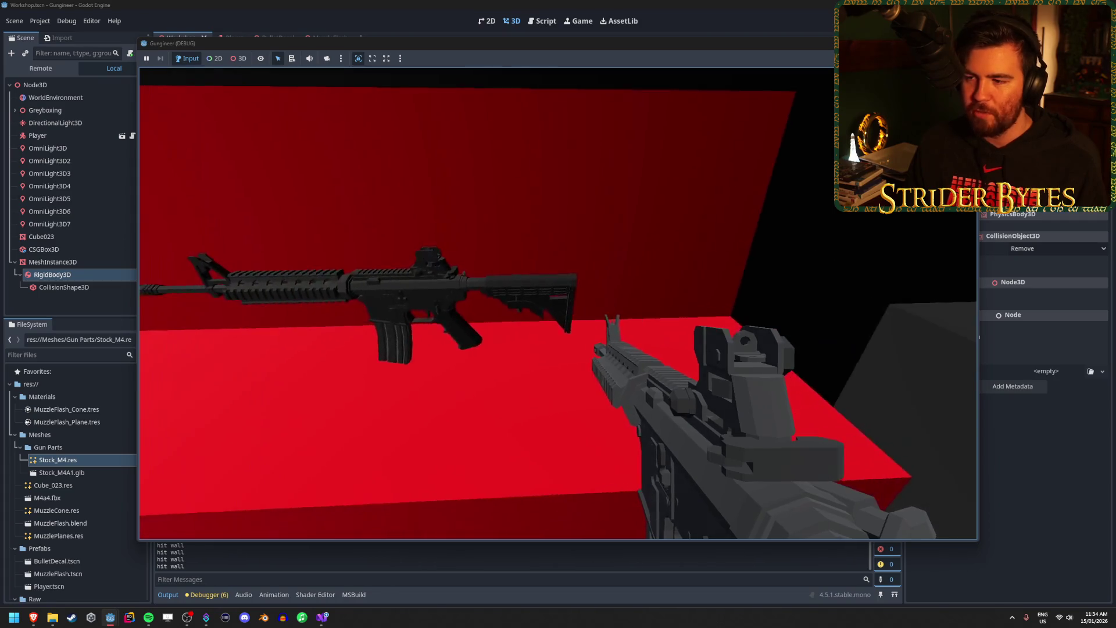
key("w")
key("s")
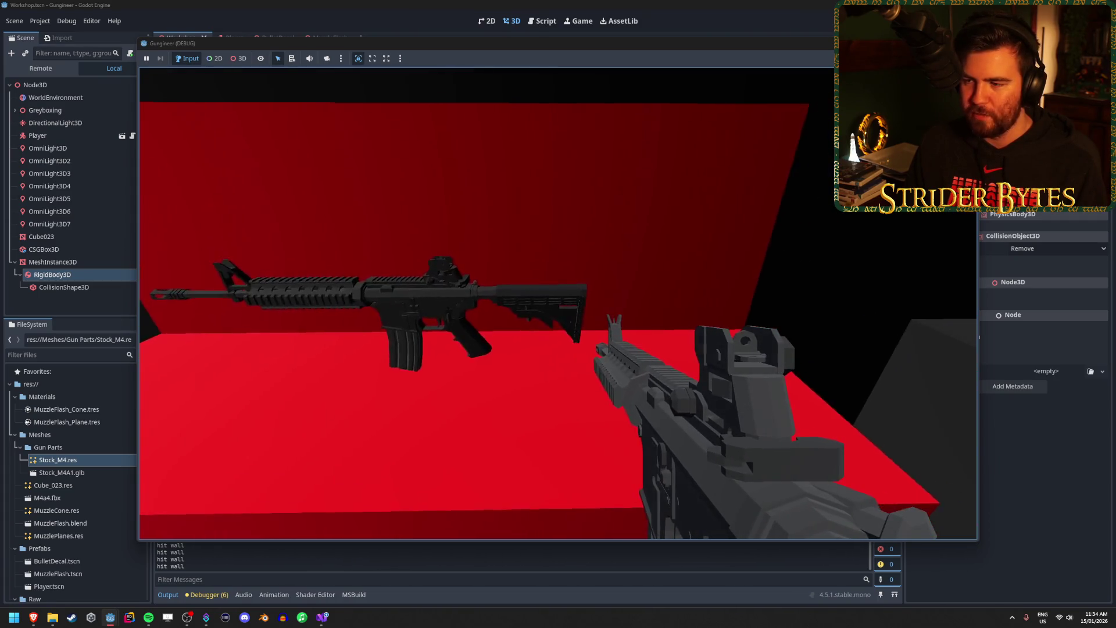
key("w")
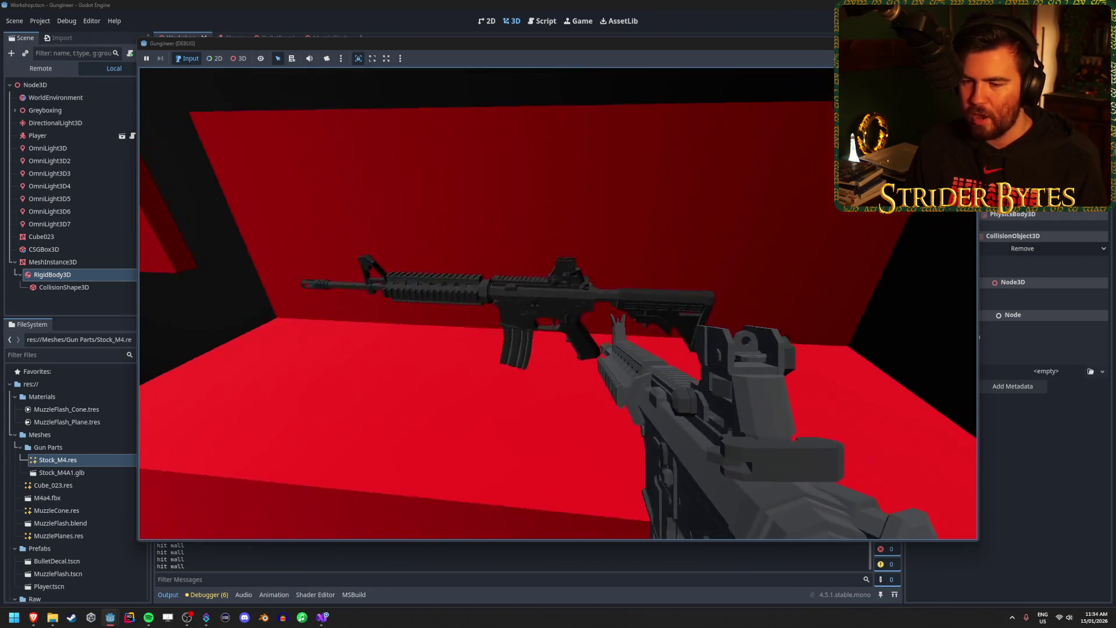
key("a")
key("a")
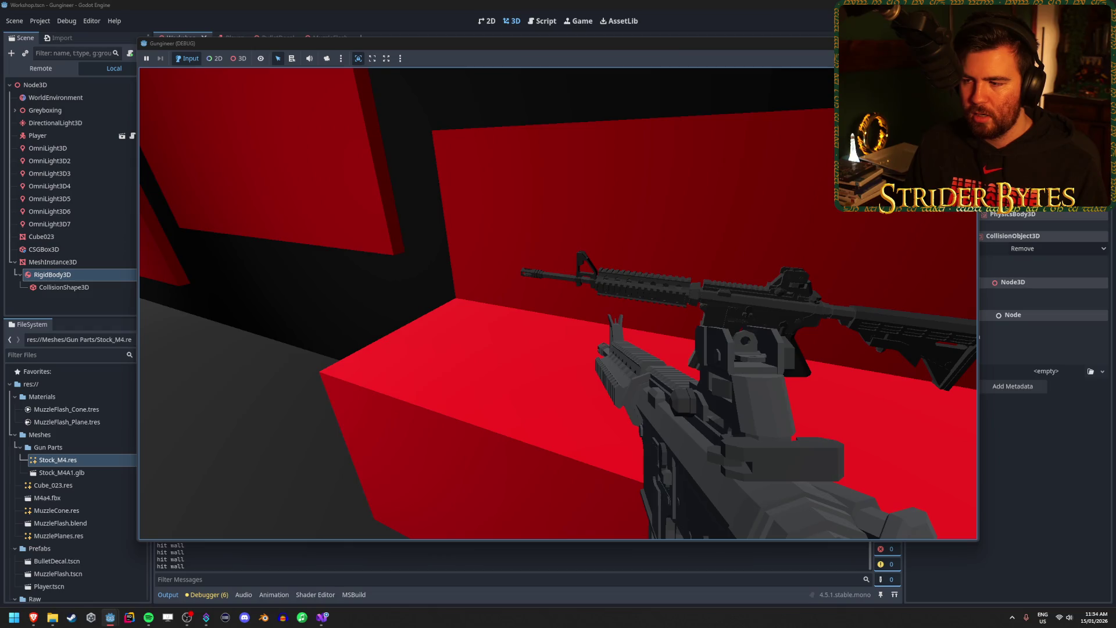
key("a")
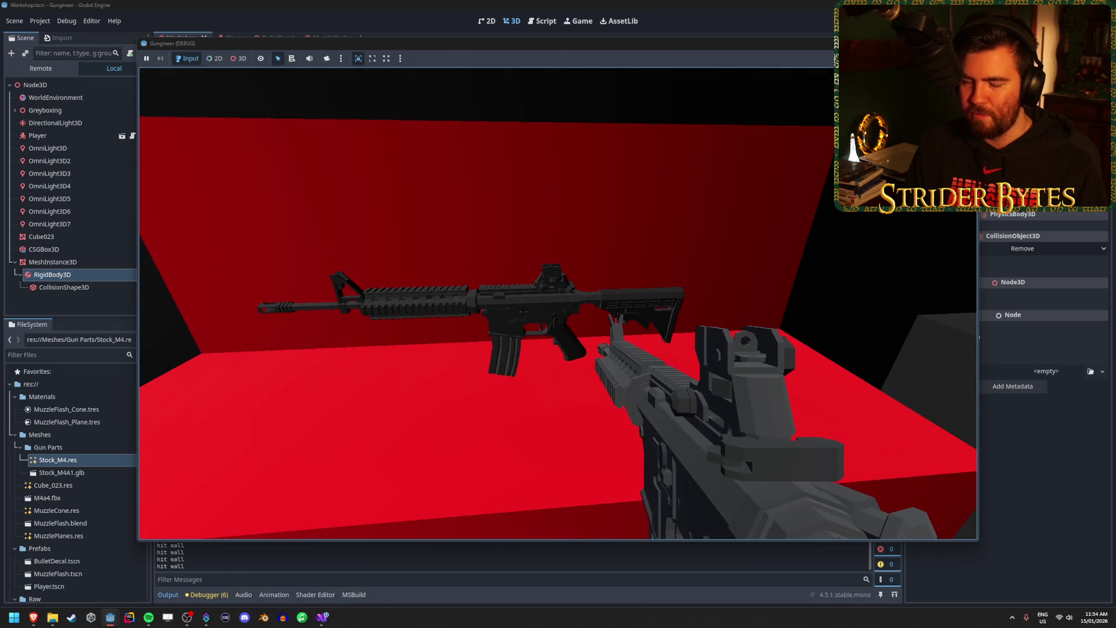
key("s")
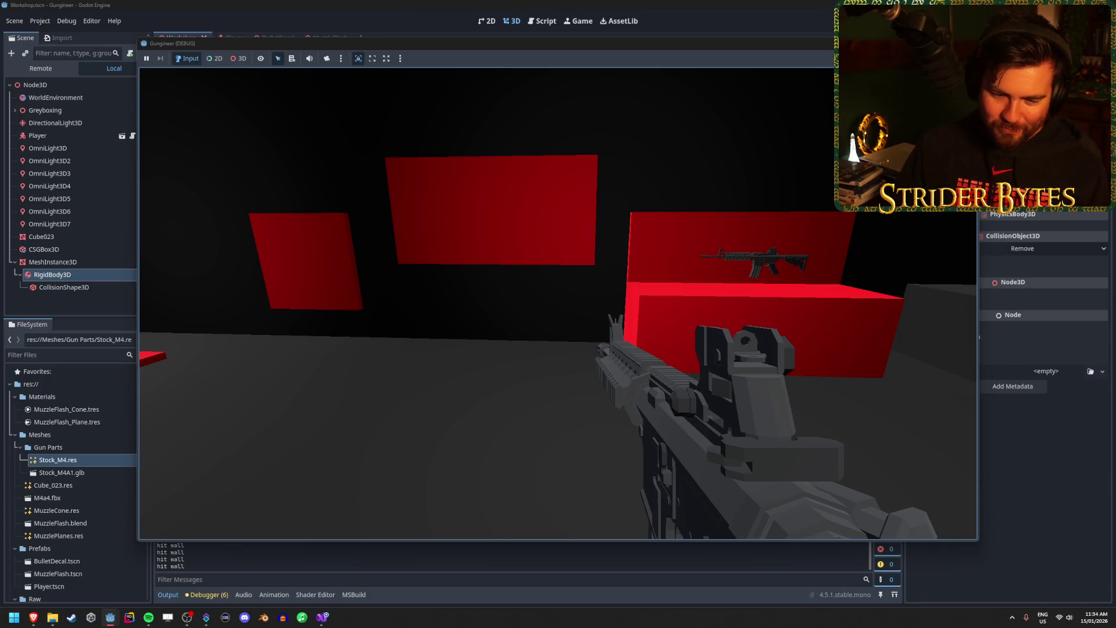
Approach the rifle stand again, firing the gun twice along the way.
key("w")
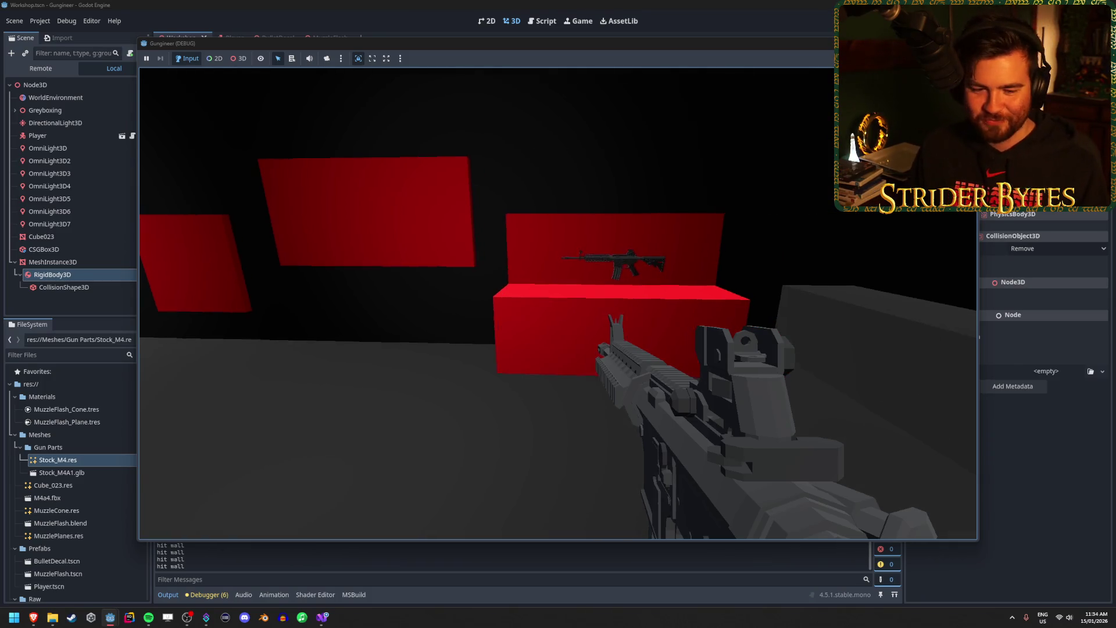
left_click(558, 304)
key("w")
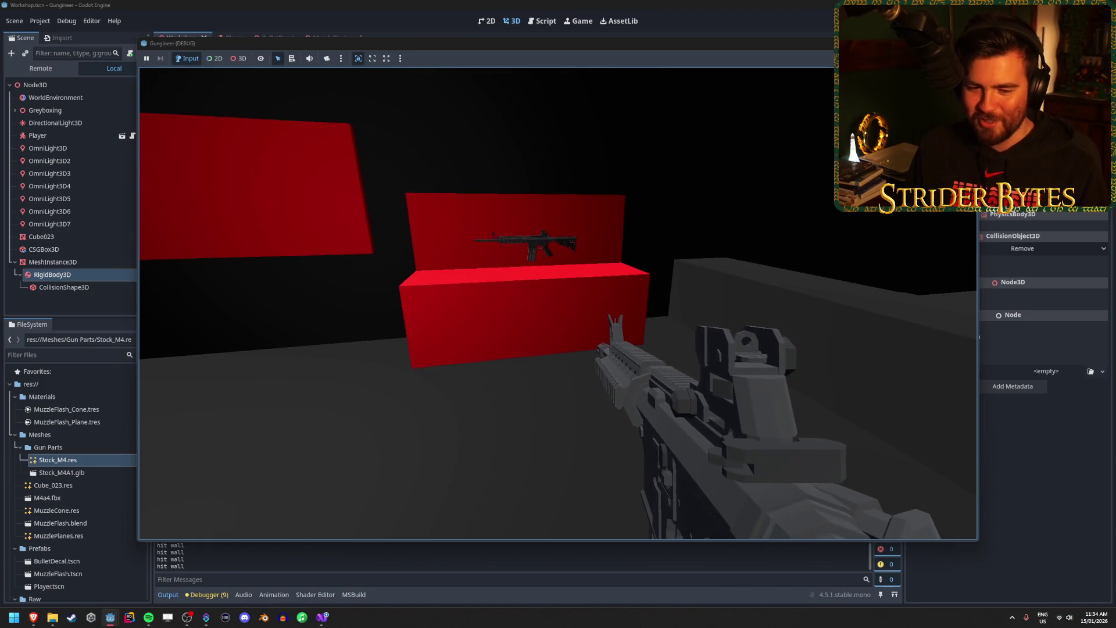
left_click(558, 304)
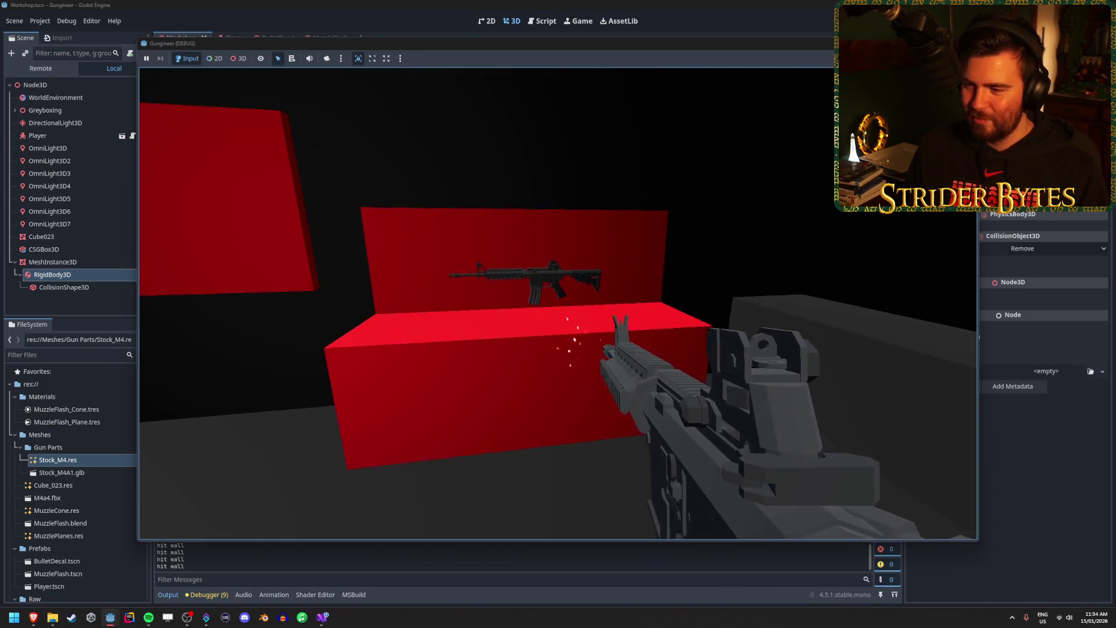
key("s")
key("w")
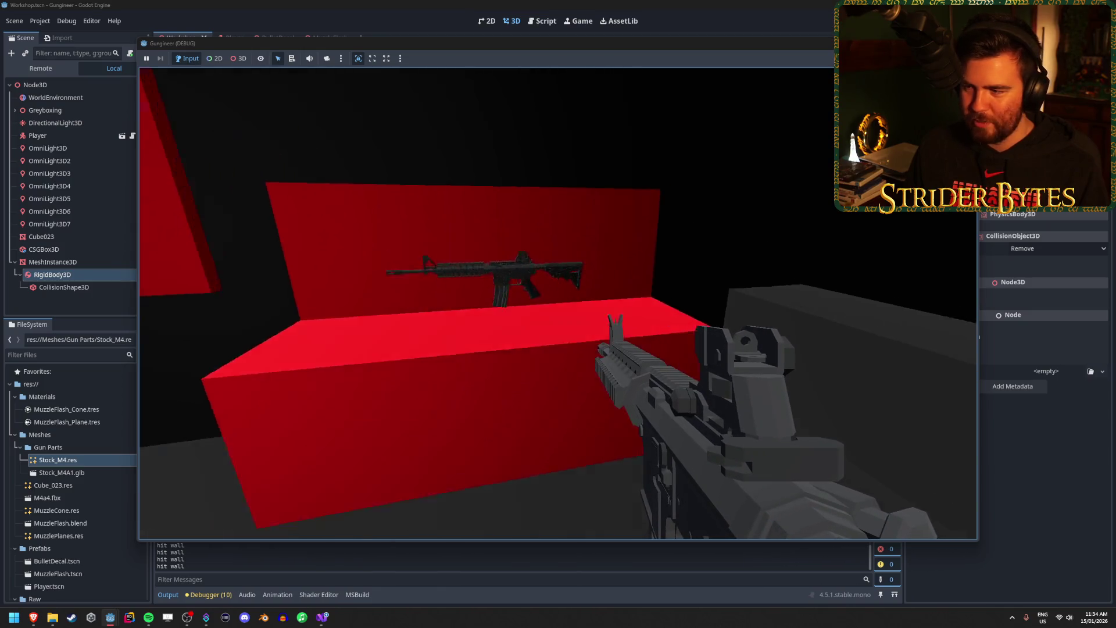
key("s")
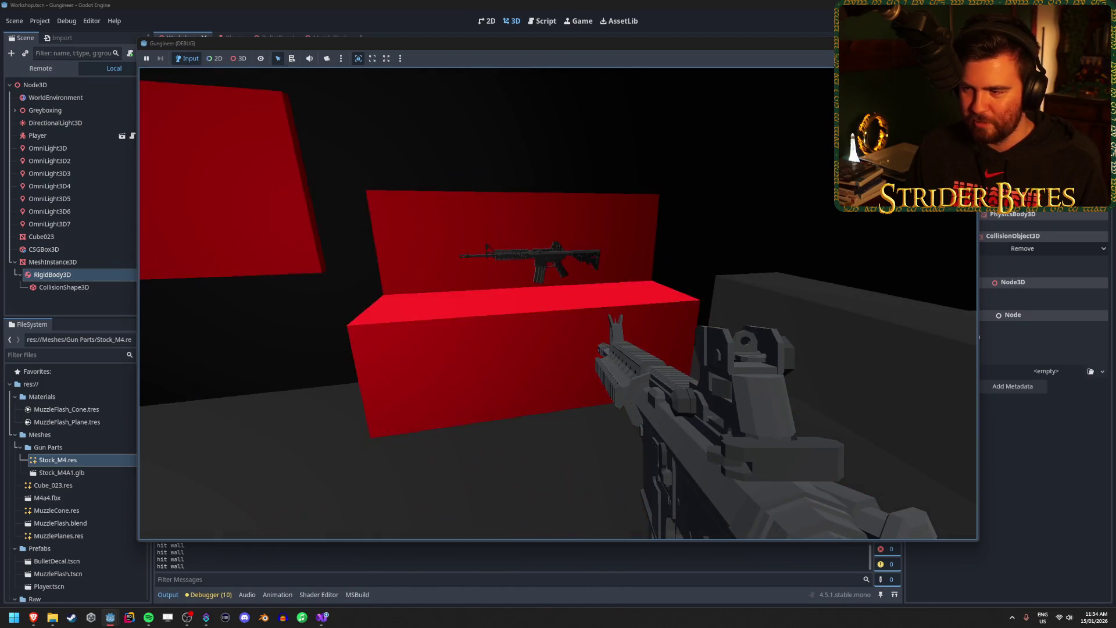
key("w")
key("s")
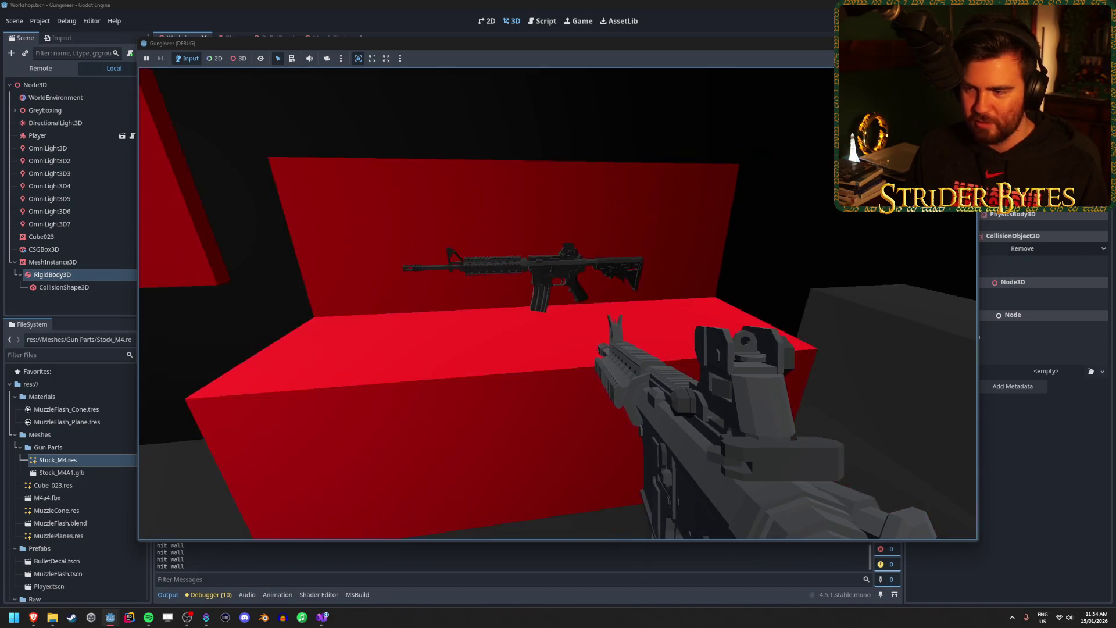
key("w")
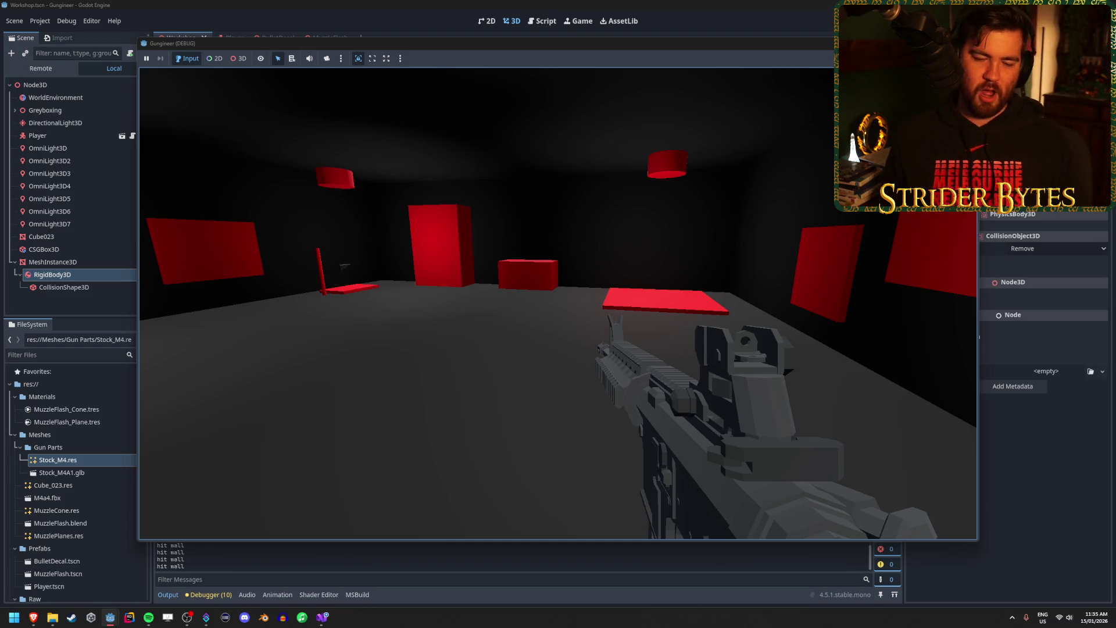
Walk over to the red post and floor slab to check the gun part.
key("w")
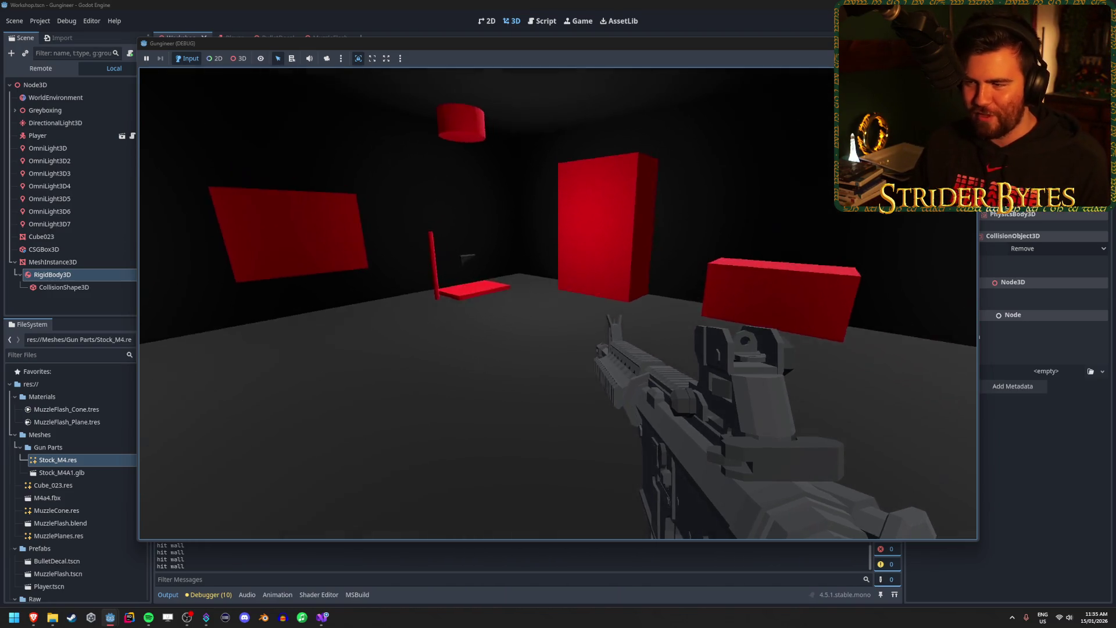
key("w")
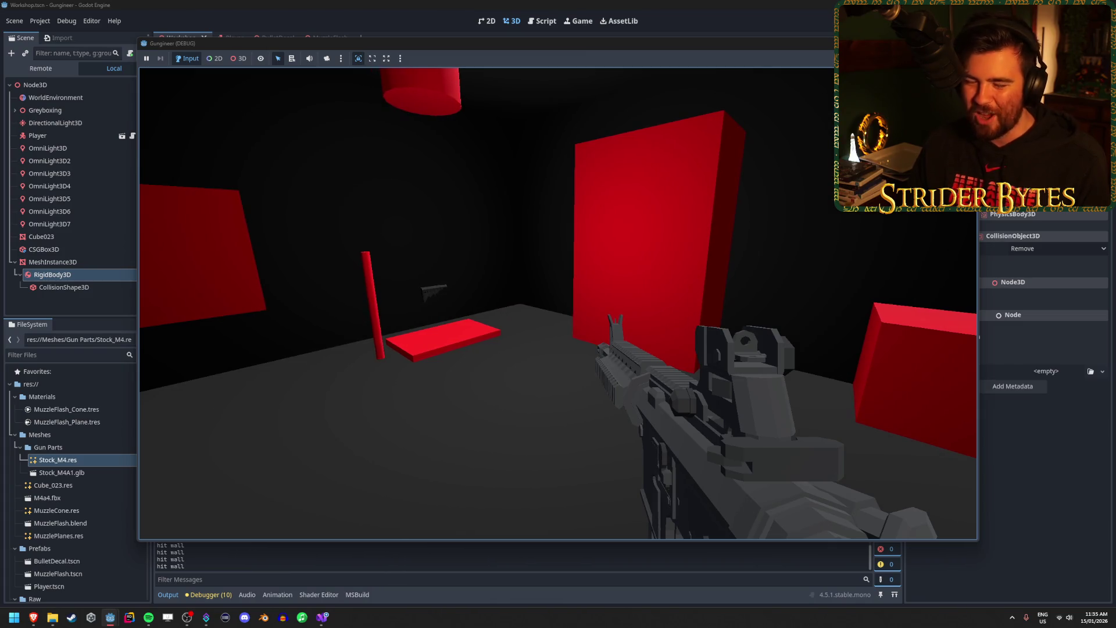
key("w")
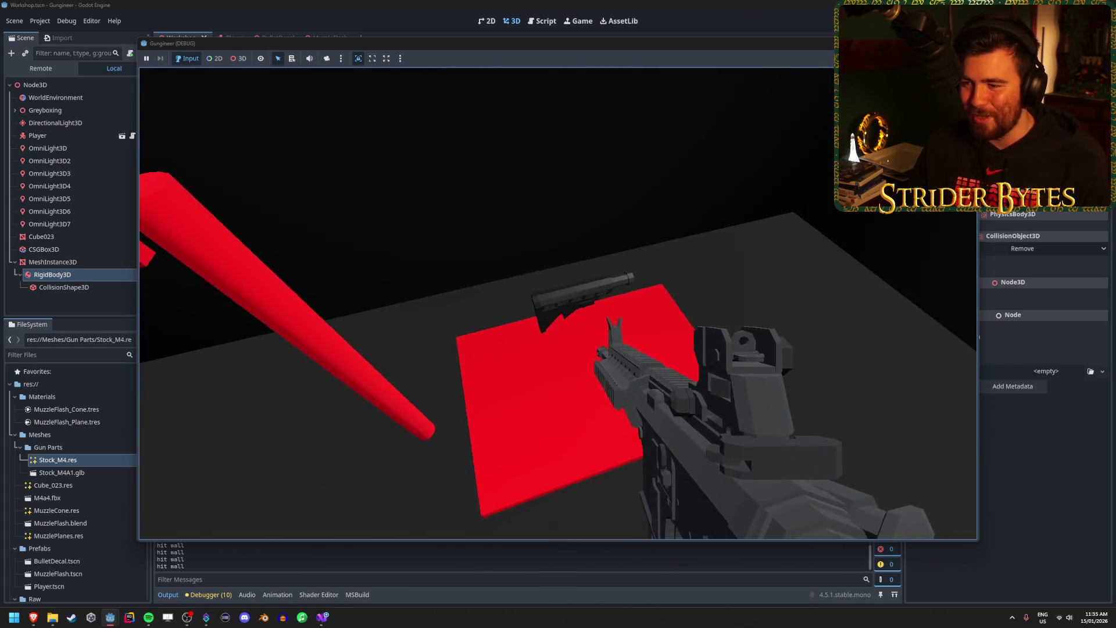
key("w")
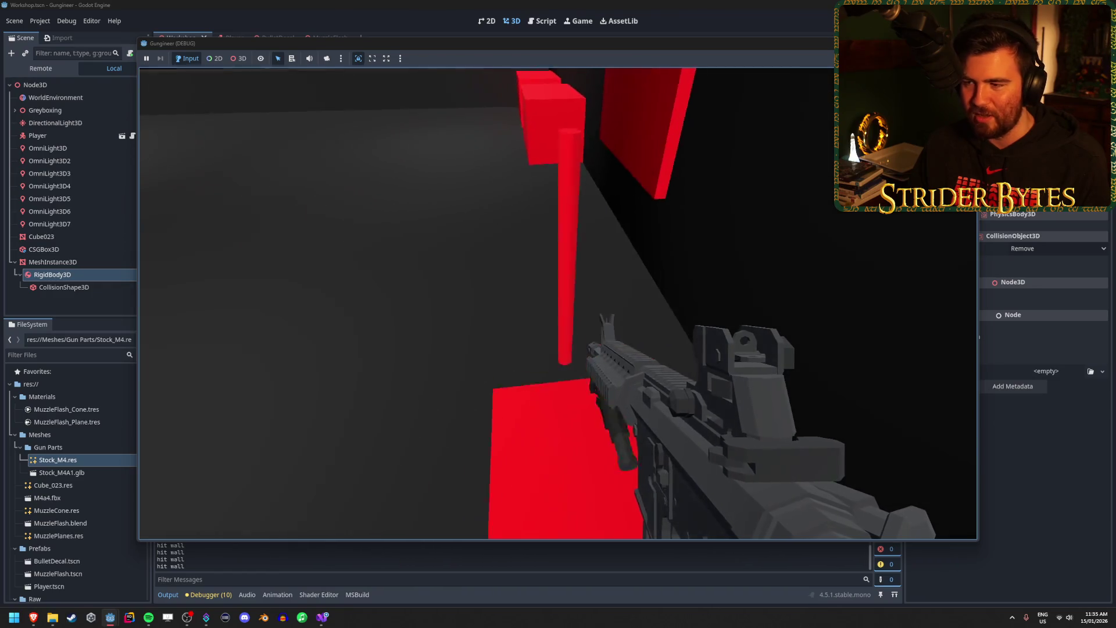